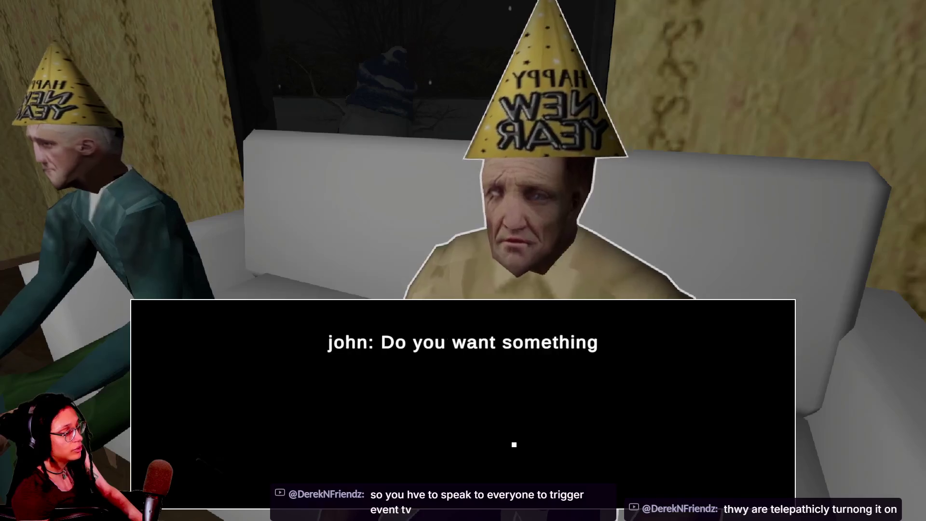
Pick a reply and finish the conversation with John.
click(505, 426)
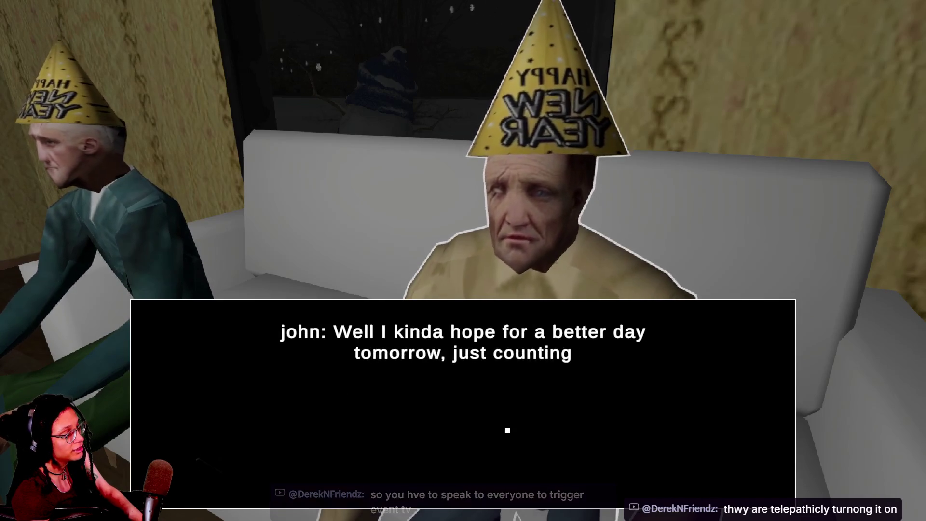
click(501, 429)
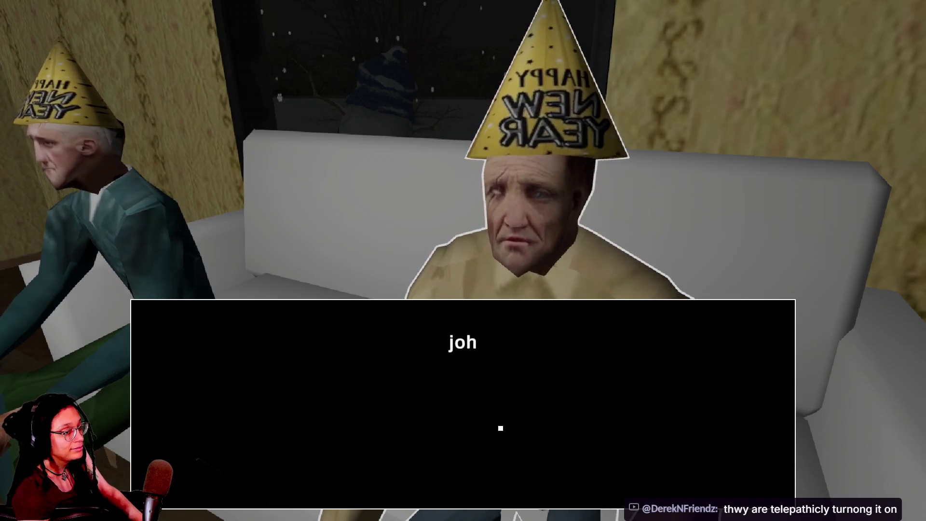
click(500, 428)
Walk through the kitchen to the yard and talk to the smoker until his dialogue ends.
key(w)
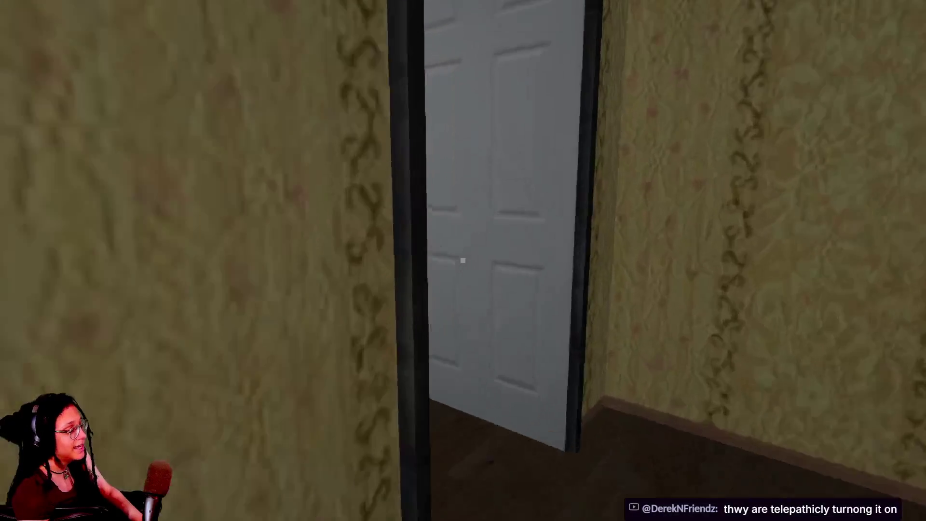
click(463, 261)
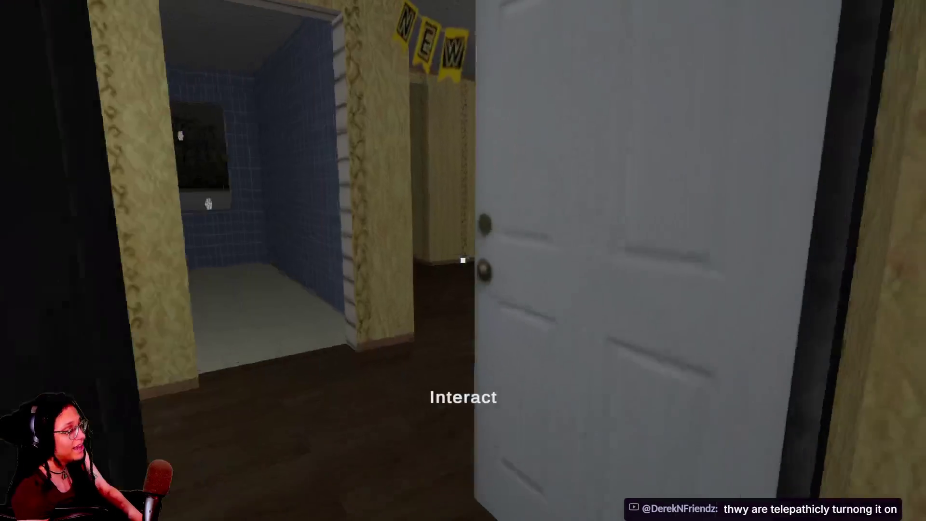
key(w)
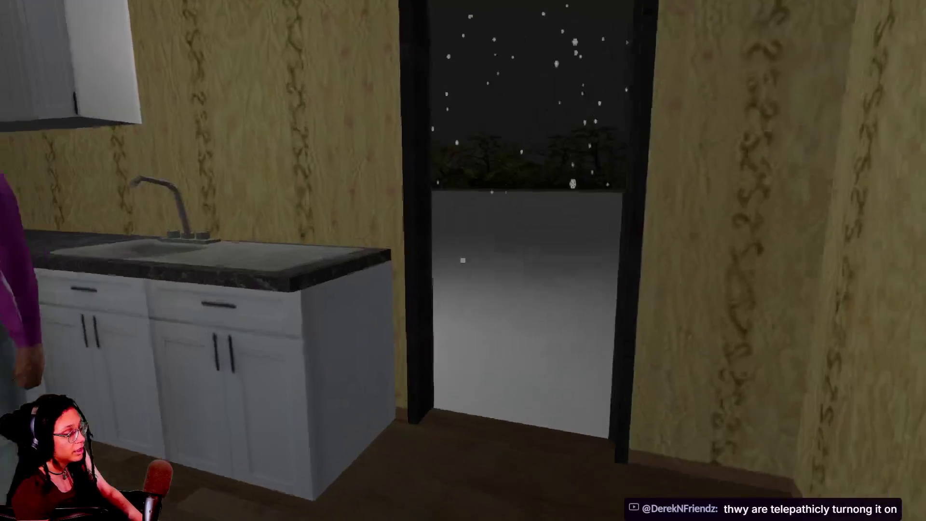
key(w)
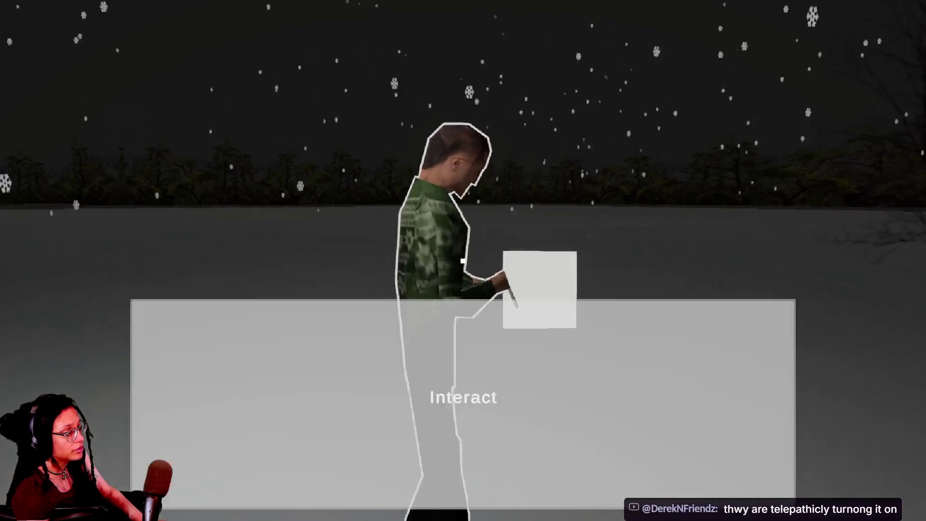
click(462, 260)
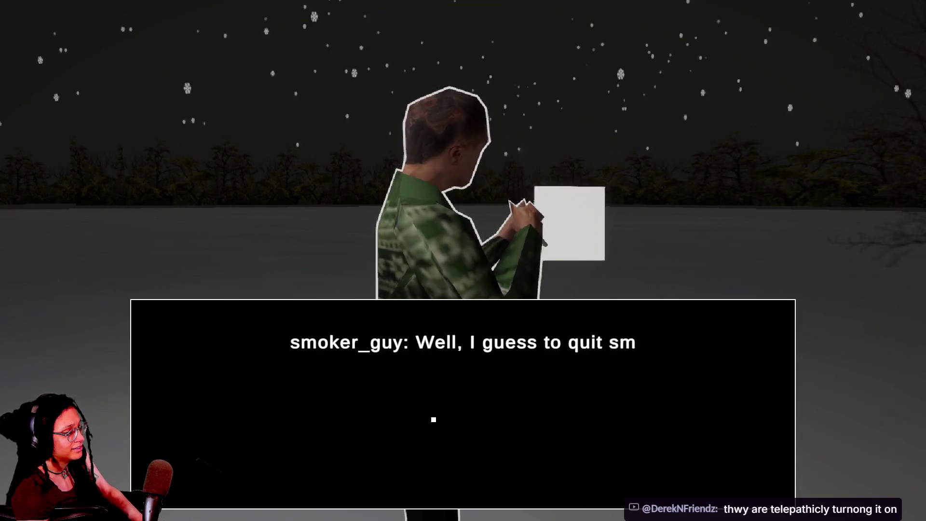
click(433, 418)
Walk back through the house and across the snowy yard until the 1972 ending plays, then exit fullscreen.
key(w)
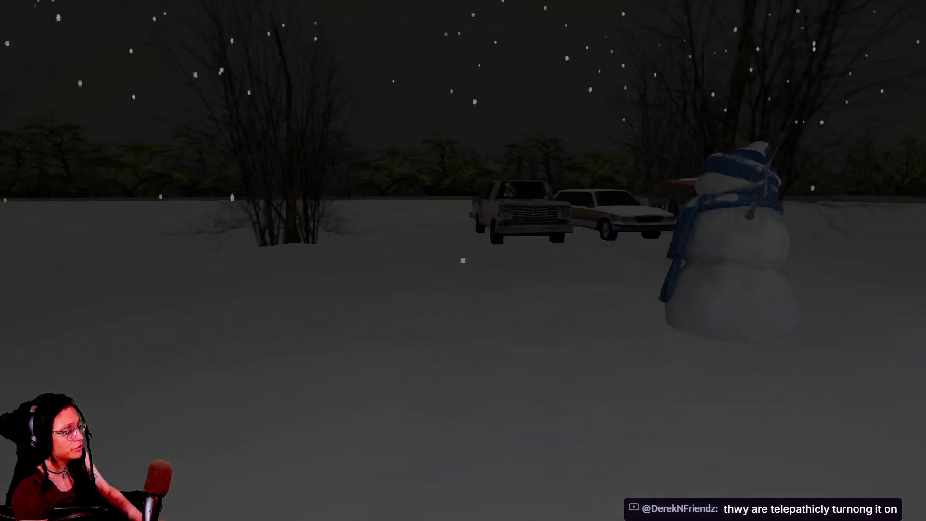
key(w)
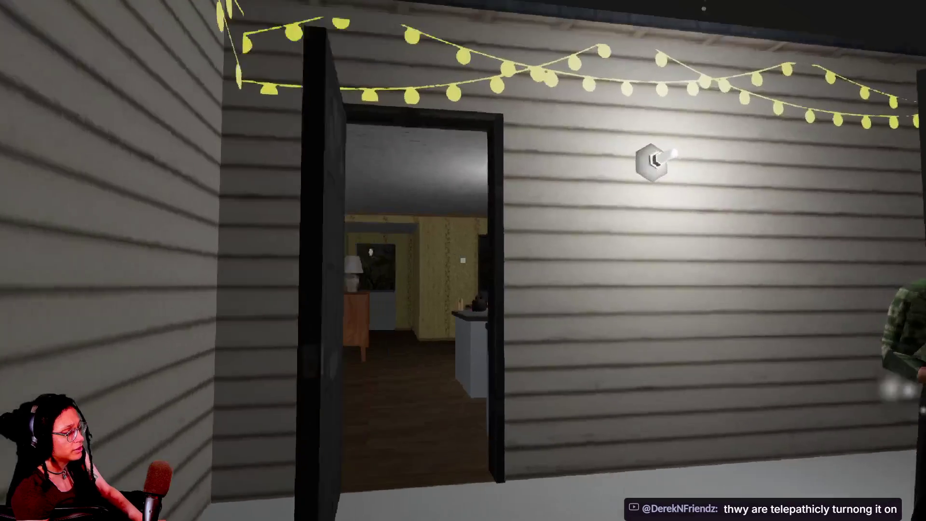
key(w)
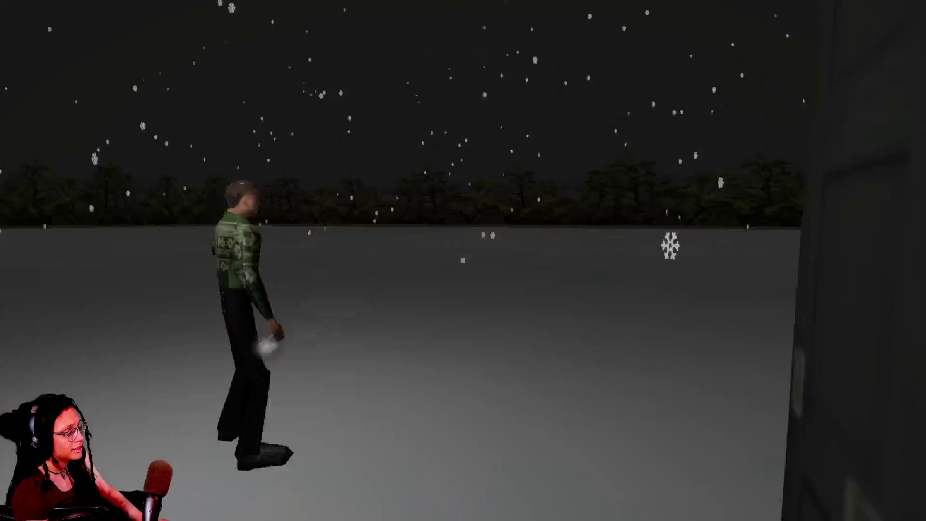
key(w)
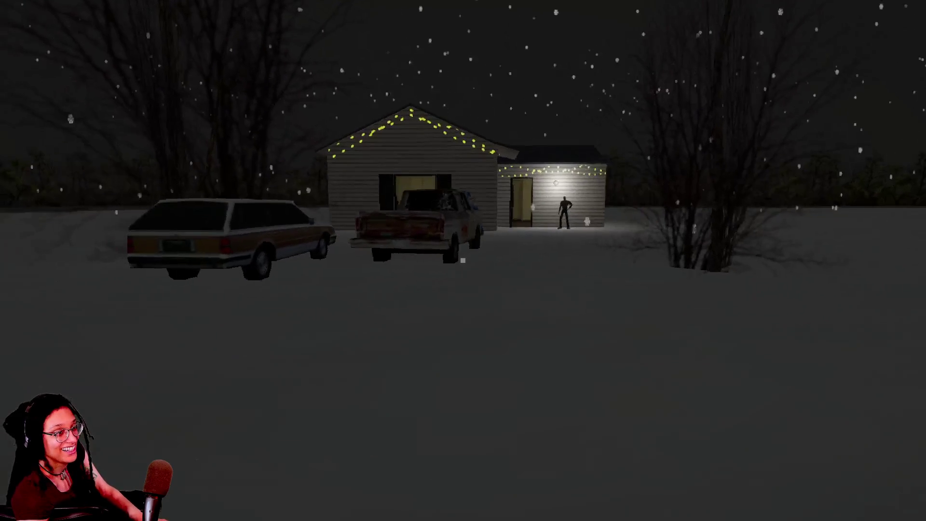
key(a)
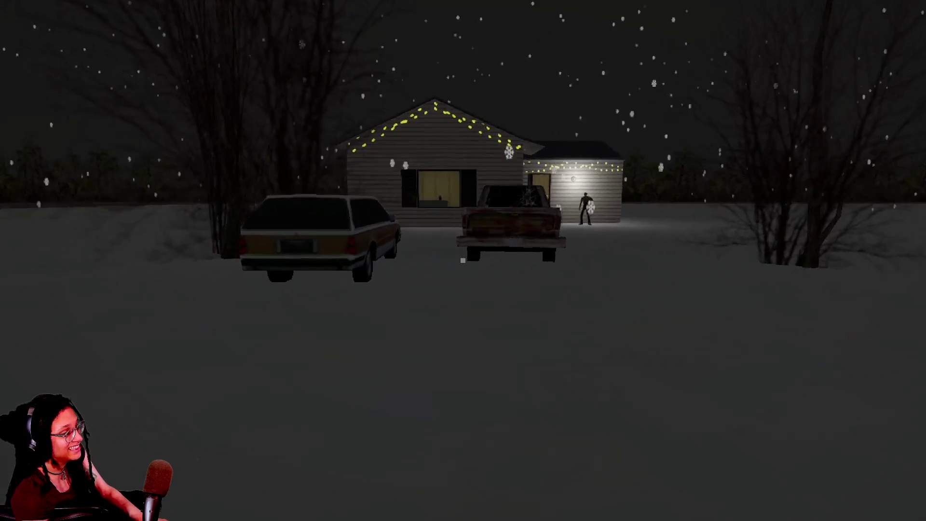
key(a)
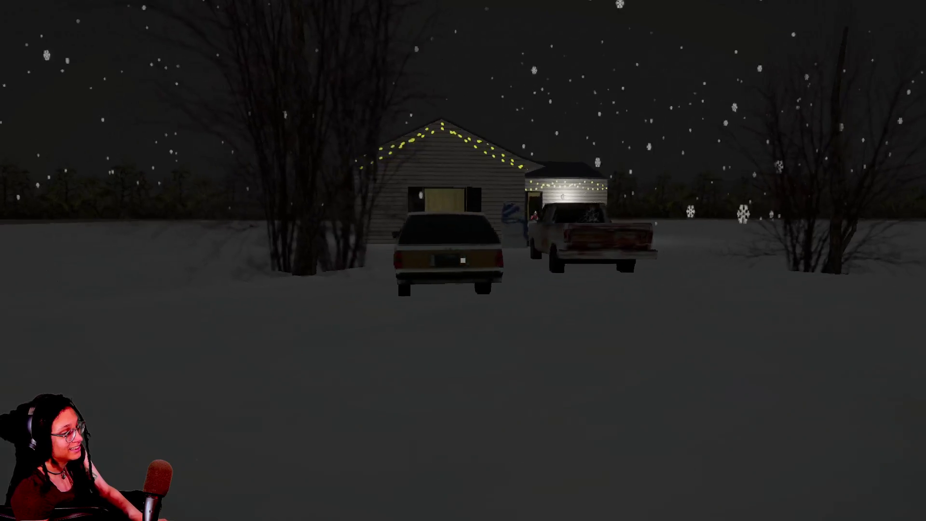
key(d)
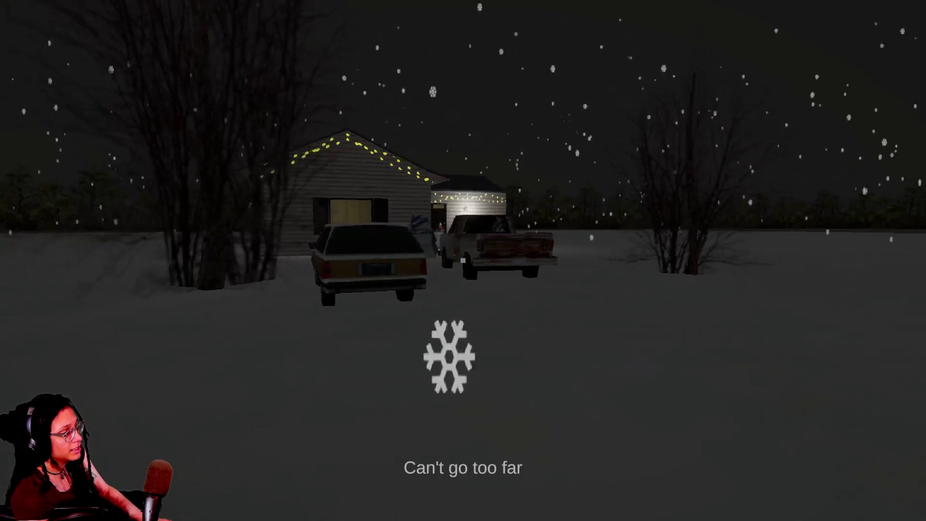
key(w)
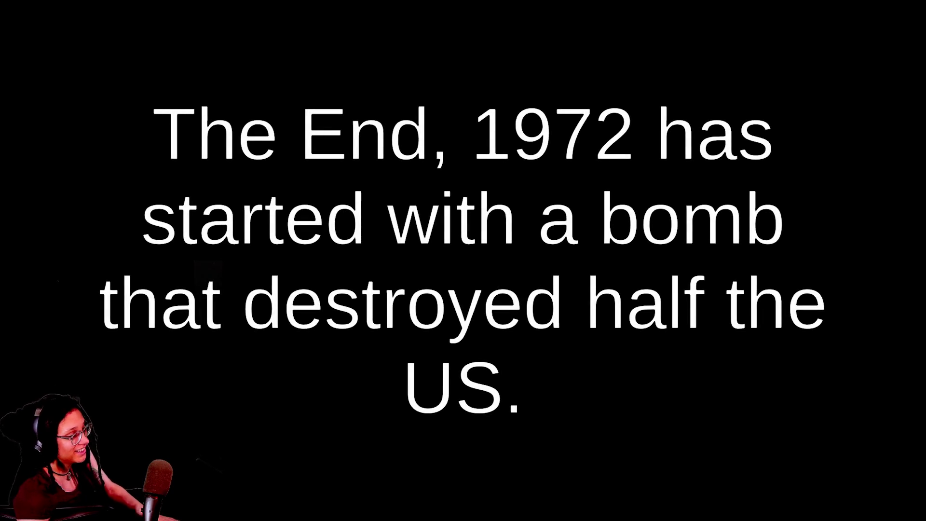
key(Escape)
mouse_move(554, 39)
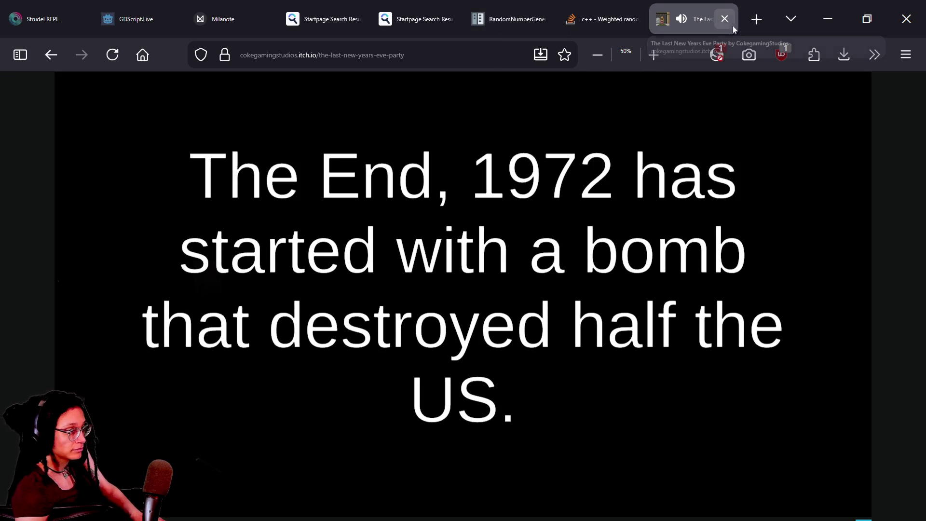
Read the 'Weighted random numbers' question fullscreen, highlighting the sentence about picking 1, 2 or 3, then go to the RandomNumberGenerator docs.
click(622, 19)
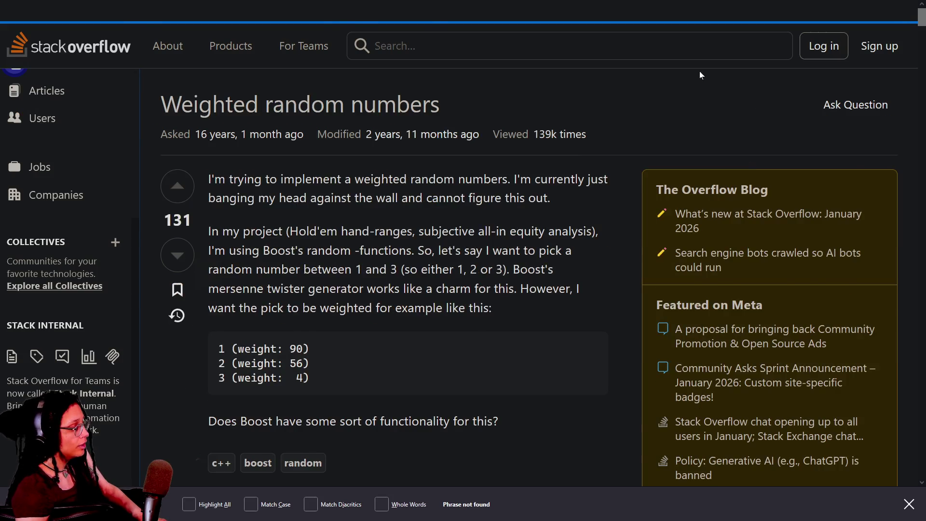
mouse_move(694, 1)
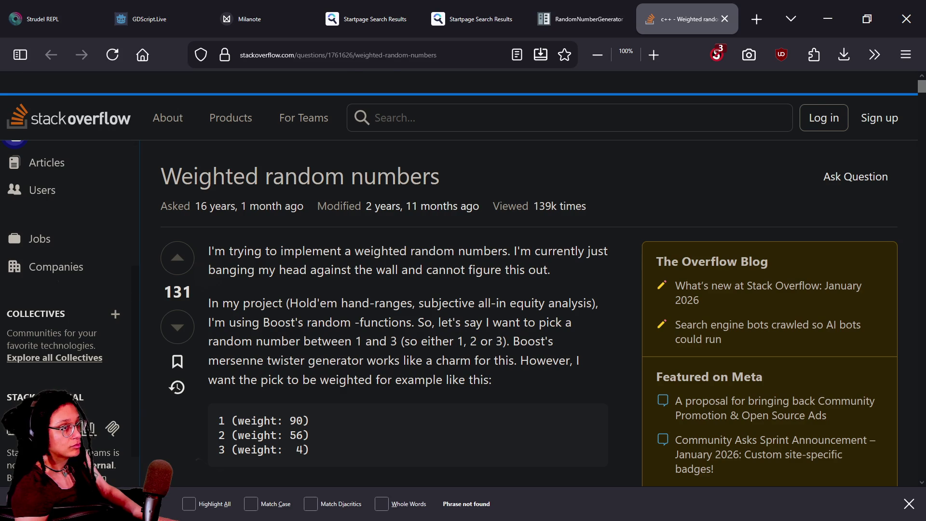
key(F11)
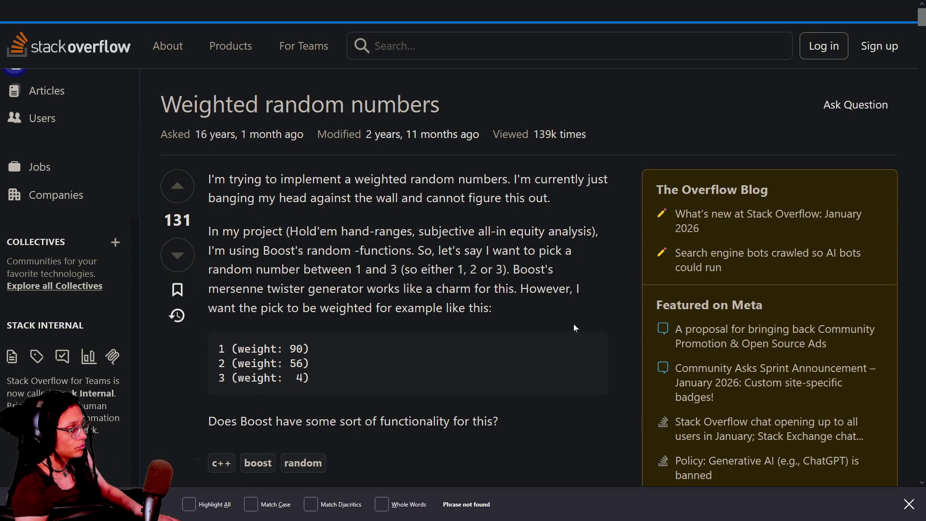
drag(428, 269, 425, 289)
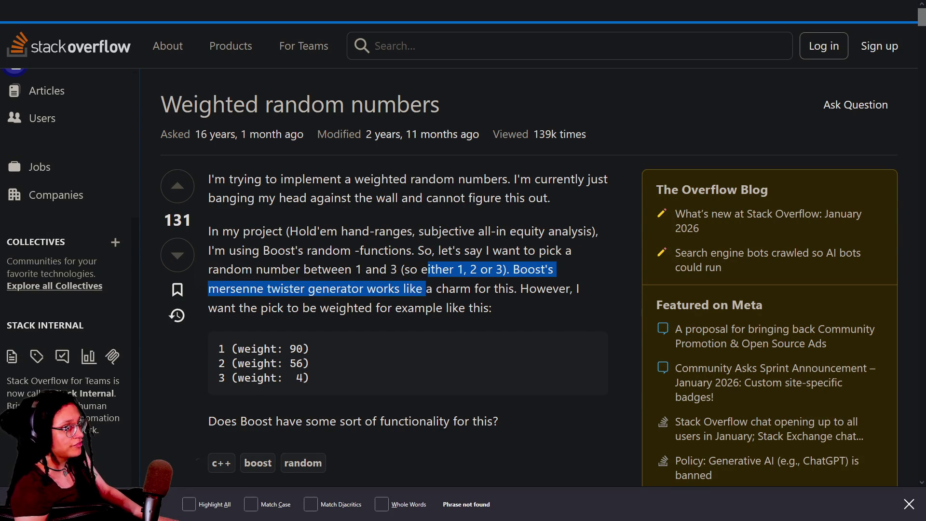
click(517, 186)
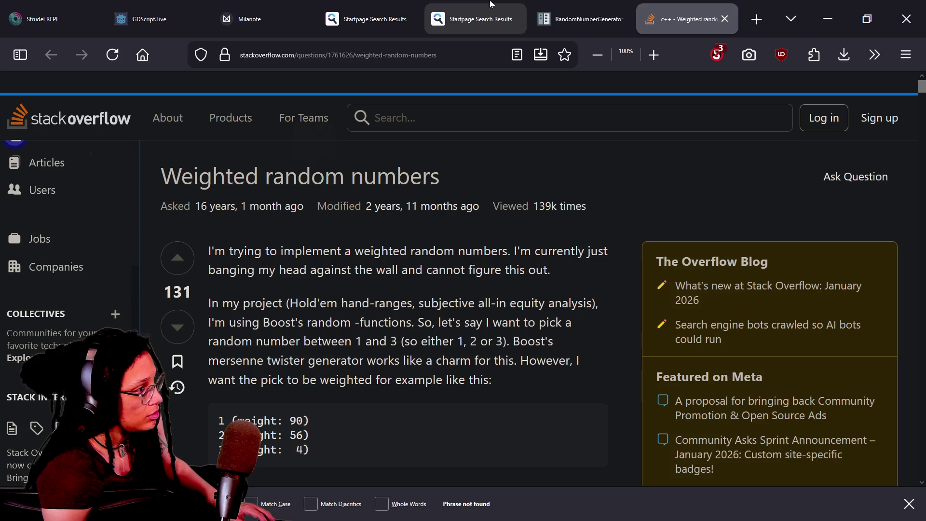
click(579, 19)
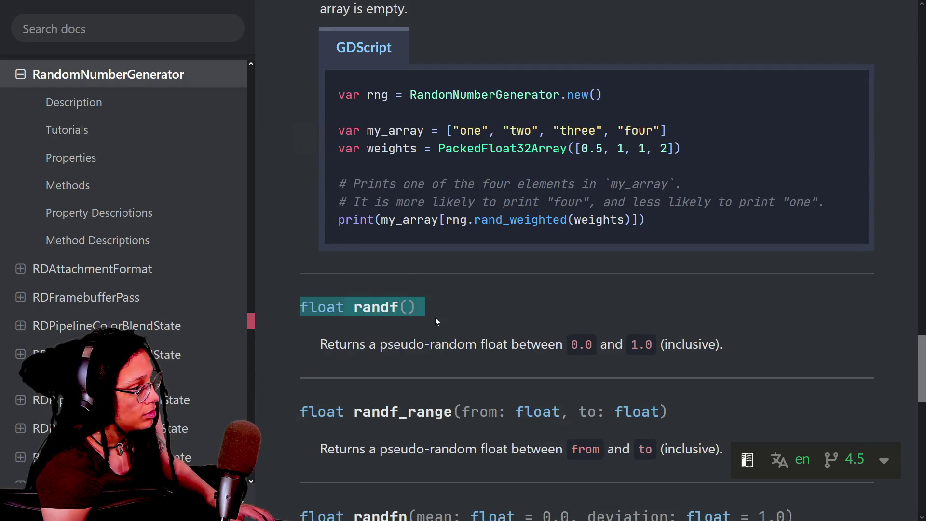
Scroll to the rand_weighted example and mark each weight: 0.5, 1, 1 and 2.
scroll(426, 312, up, 4)
scroll(426, 313, down, 2)
scroll(579, 270, down, 2)
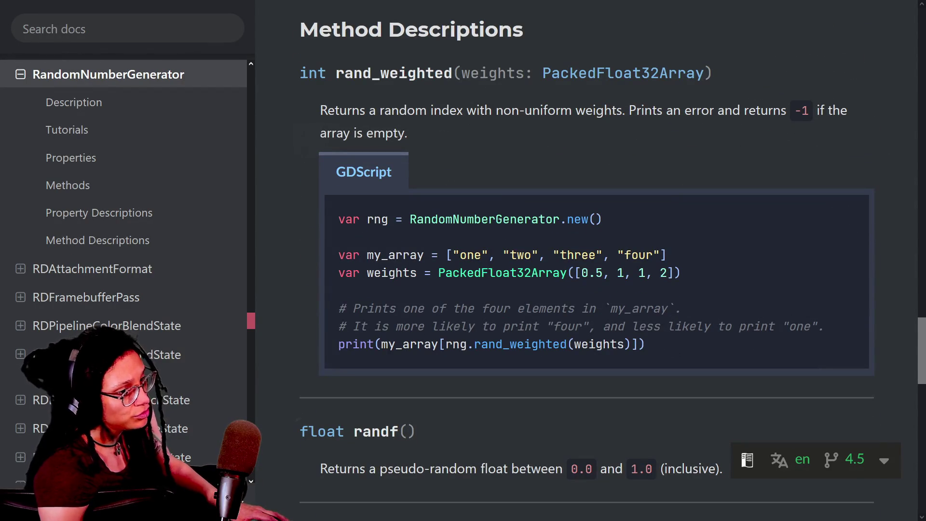
mouse_move(771, 214)
drag(367, 273, 574, 308)
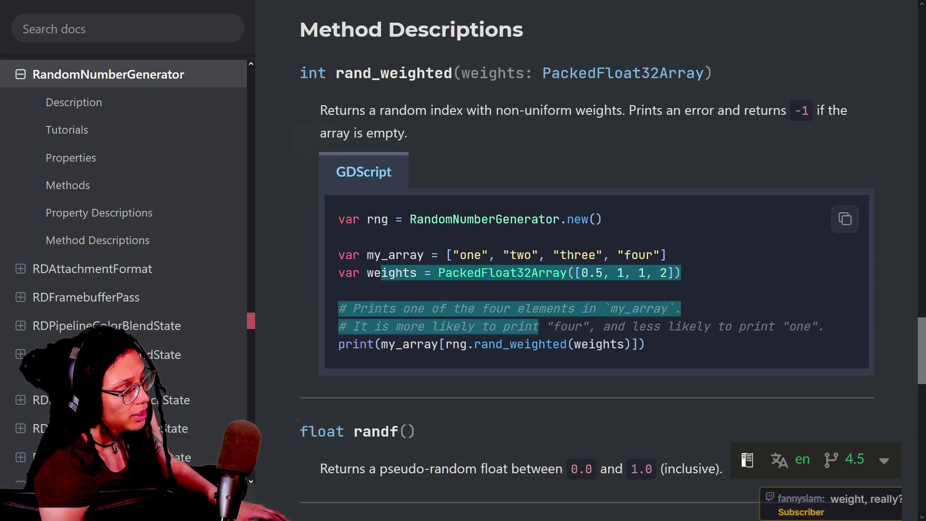
click(348, 363)
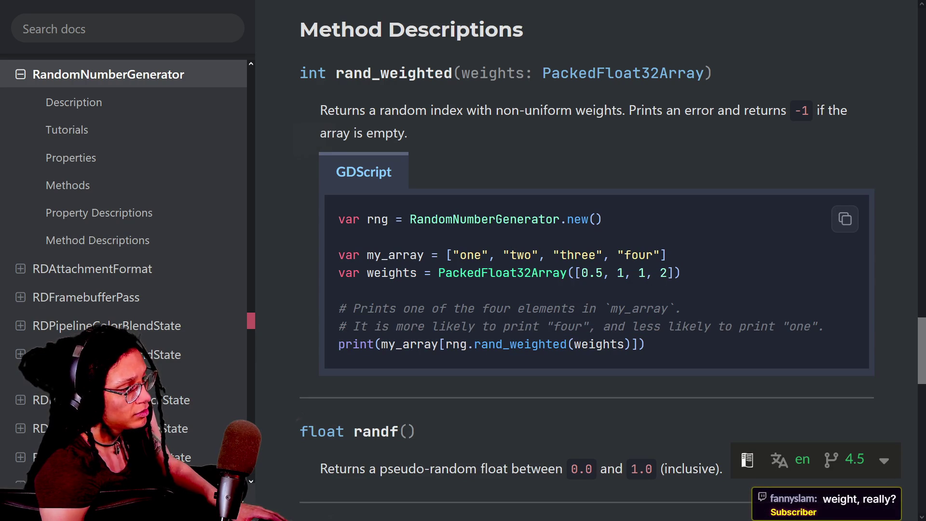
drag(573, 272, 603, 273)
click(603, 272)
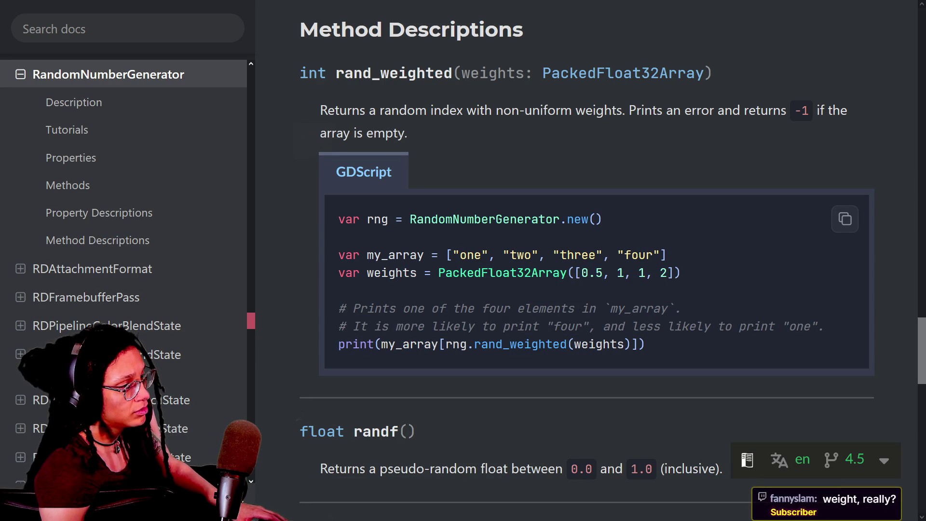
double_click(664, 272)
double_click(641, 273)
double_click(621, 272)
double_click(592, 273)
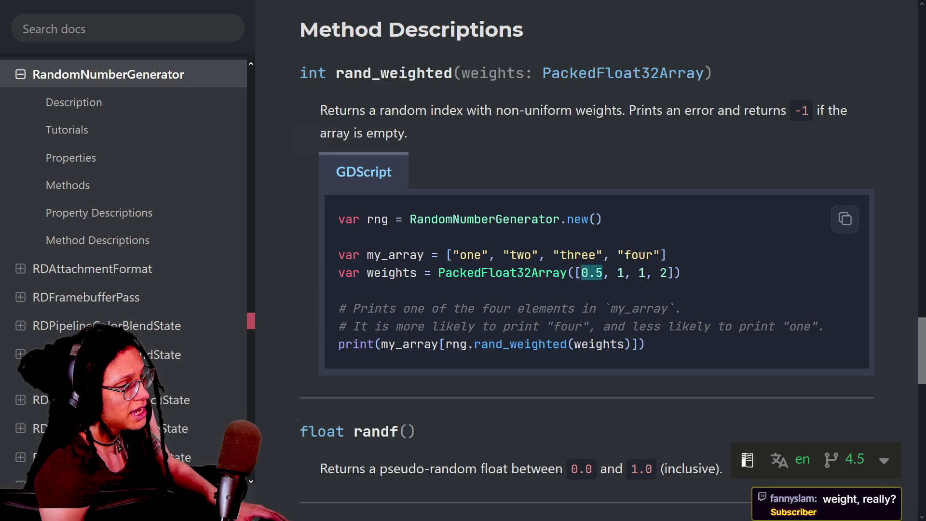
Match the my_array strings against their weights, 'one' to 0.5 and 'two', 'three' to 1, 1.
drag(453, 254, 660, 254)
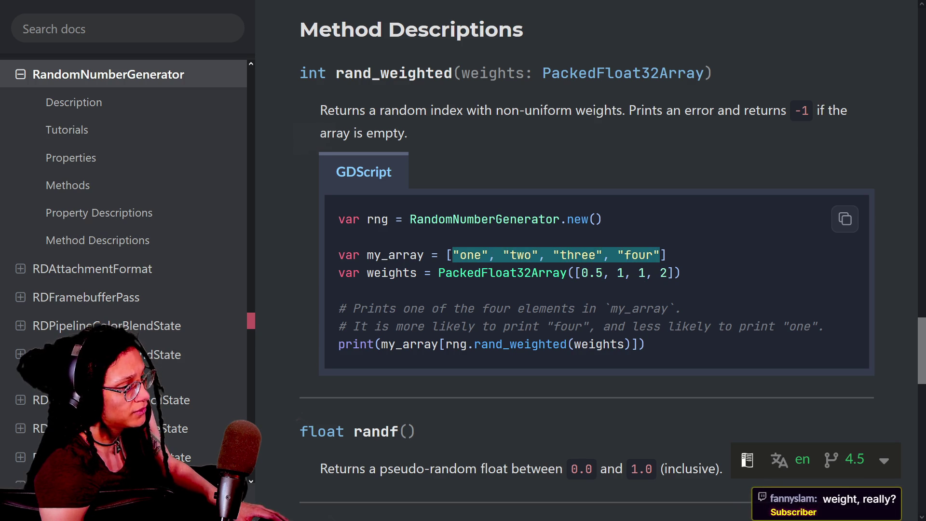
click(660, 255)
mouse_move(437, 255)
mouse_down()
mouse_move(654, 273)
mouse_move(652, 255)
mouse_move(673, 274)
mouse_up()
click(654, 273)
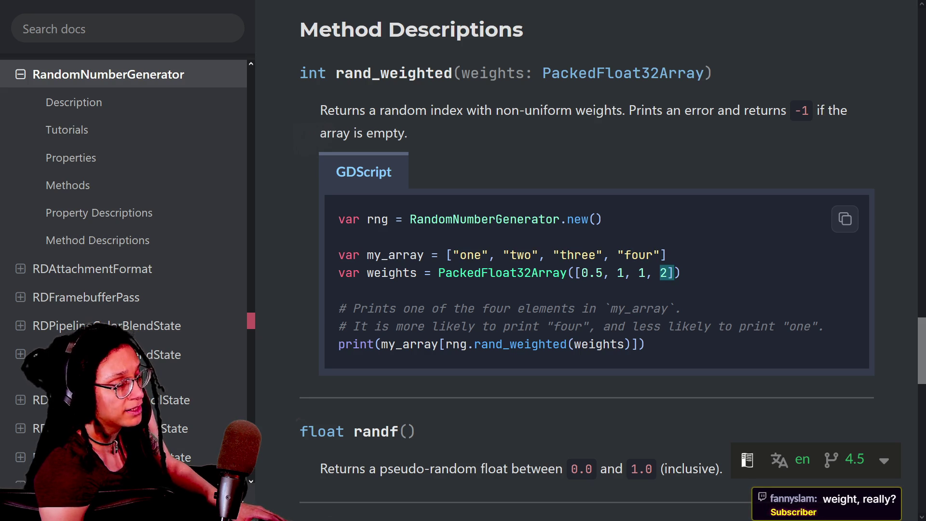
click(673, 273)
drag(573, 273, 660, 273)
click(660, 273)
drag(452, 255, 481, 254)
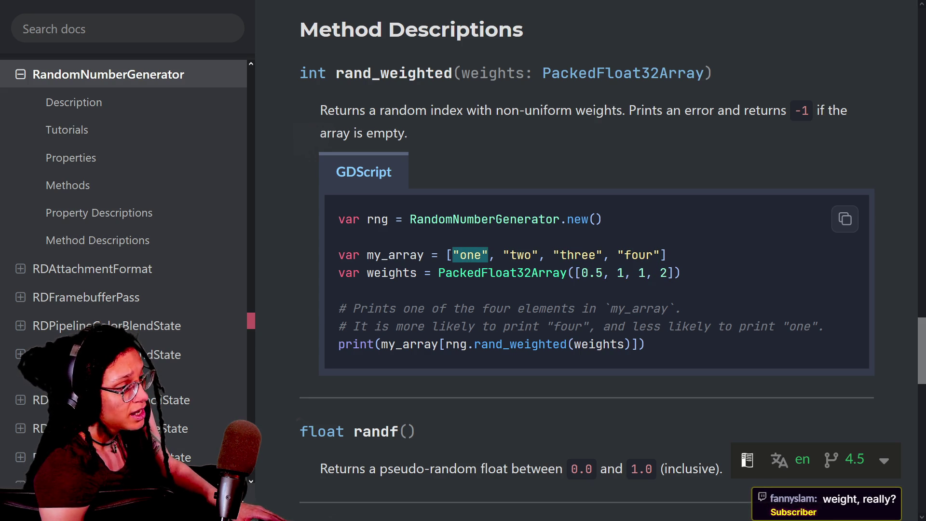
drag(574, 273, 603, 273)
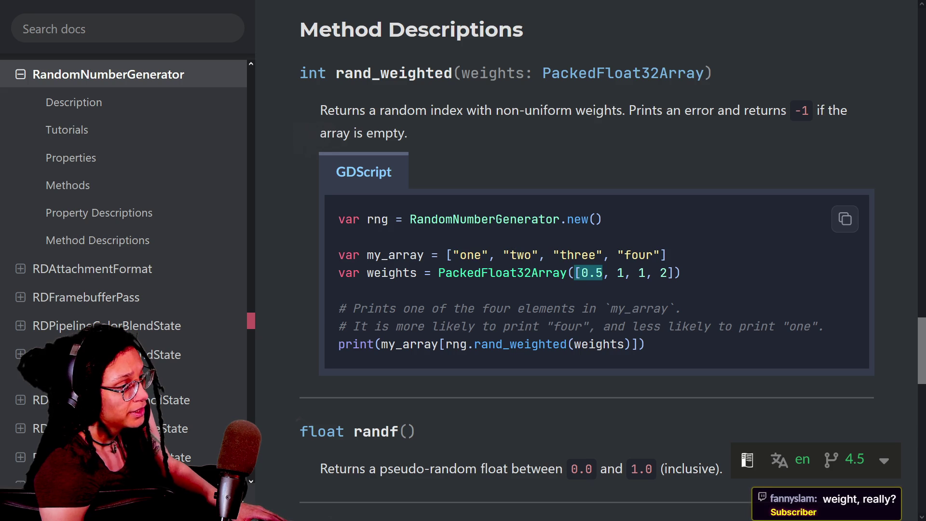
mouse_move(503, 254)
mouse_down()
mouse_move(603, 255)
mouse_move(645, 273)
mouse_up()
drag(445, 255, 689, 275)
click(686, 288)
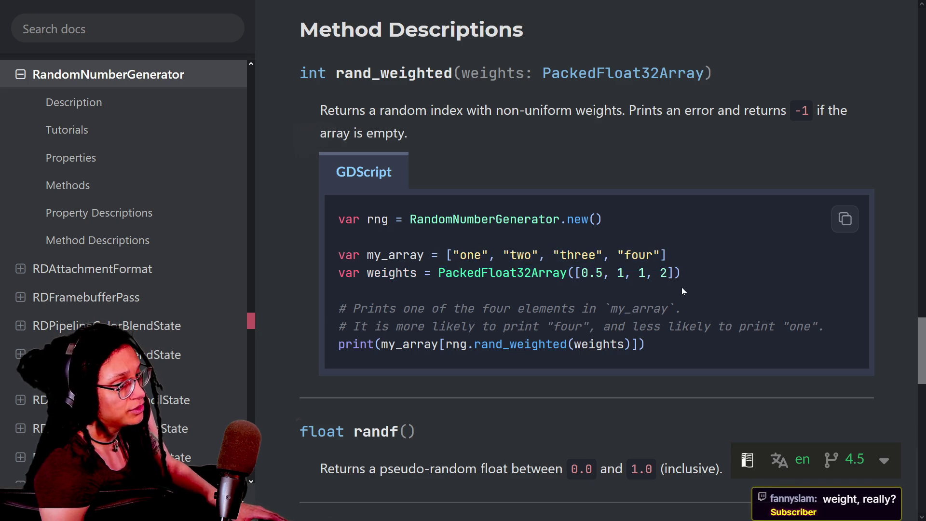
Highlight the example code from the rng creation through print, then return to the GDScript.Live script.
mouse_move(517, 219)
mouse_down()
mouse_move(539, 255)
mouse_move(514, 251)
mouse_move(675, 346)
mouse_up()
click(510, 249)
triple_click(511, 250)
click(511, 250)
click(675, 346)
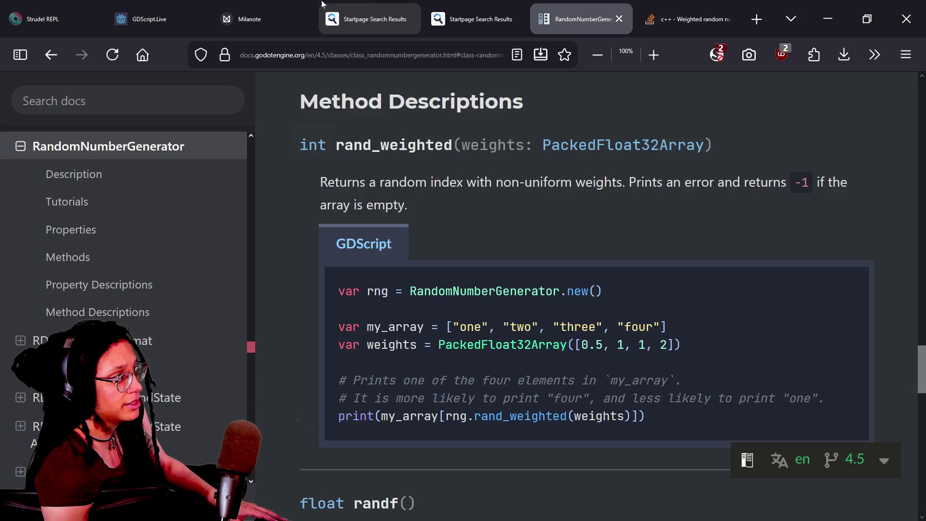
click(129, 7)
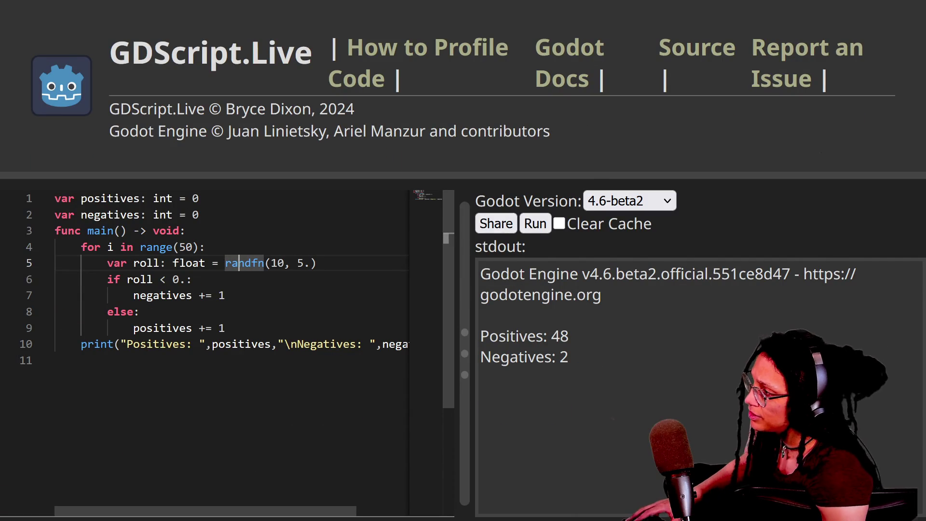
Insert an empty line directly after func main() -> void:, ahead of the for loop.
click(199, 214)
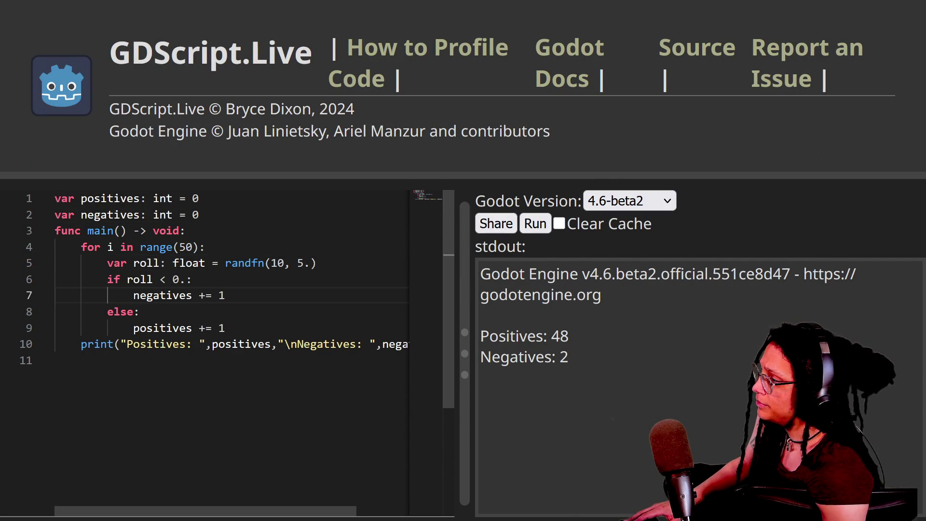
drag(317, 262, 232, 263)
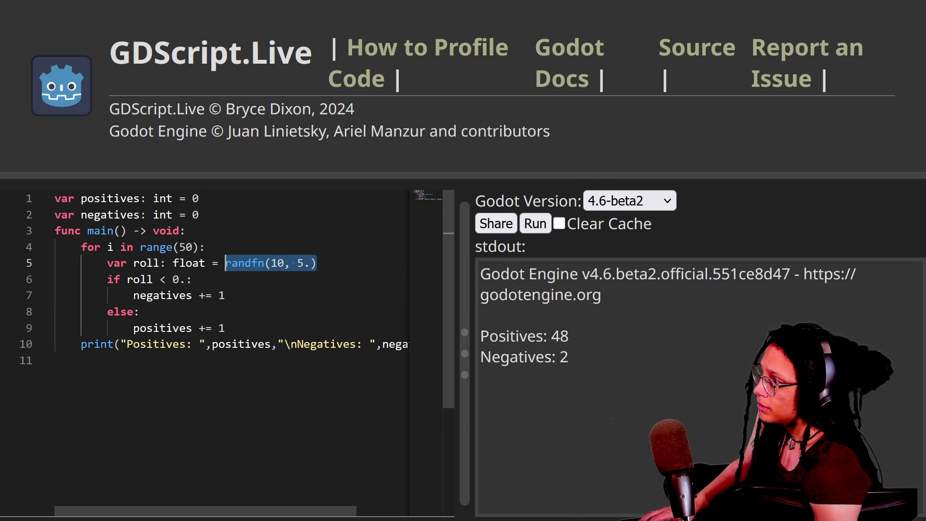
click(187, 231)
key(Return)
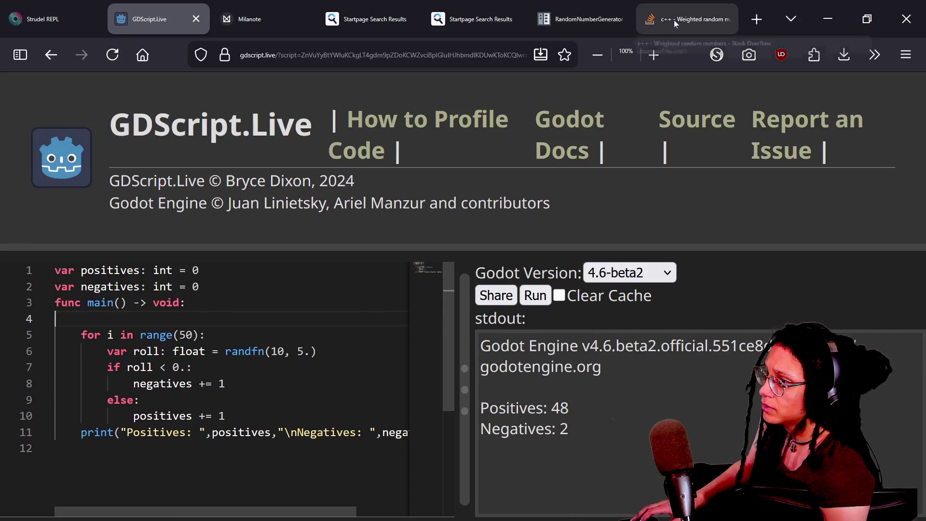
Highlight the docs example's RandomNumberGenerator.new() line and rng.rand_weighted call, then return to the script.
click(579, 19)
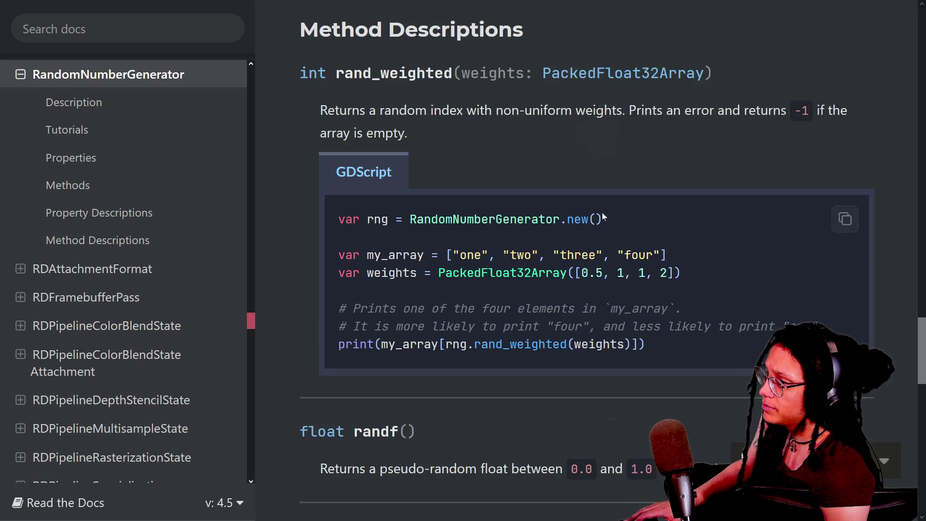
drag(603, 217, 332, 222)
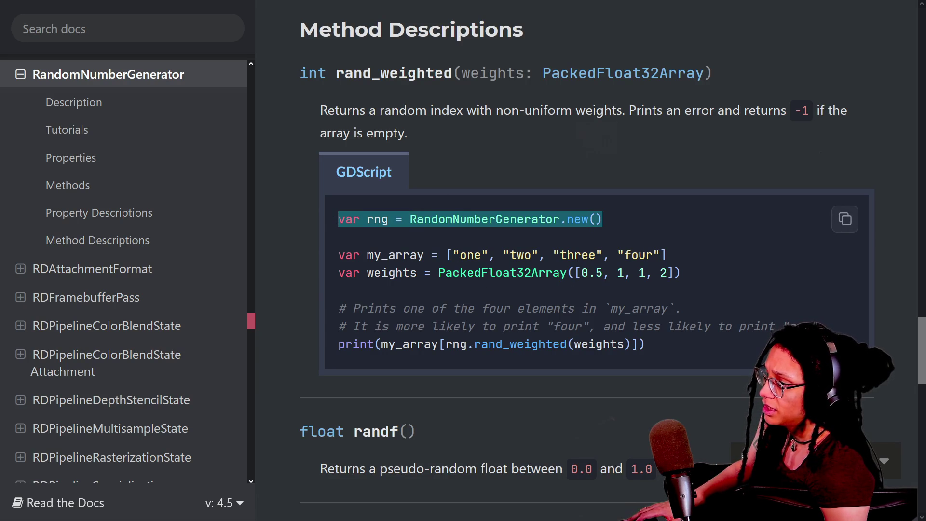
drag(445, 344, 524, 344)
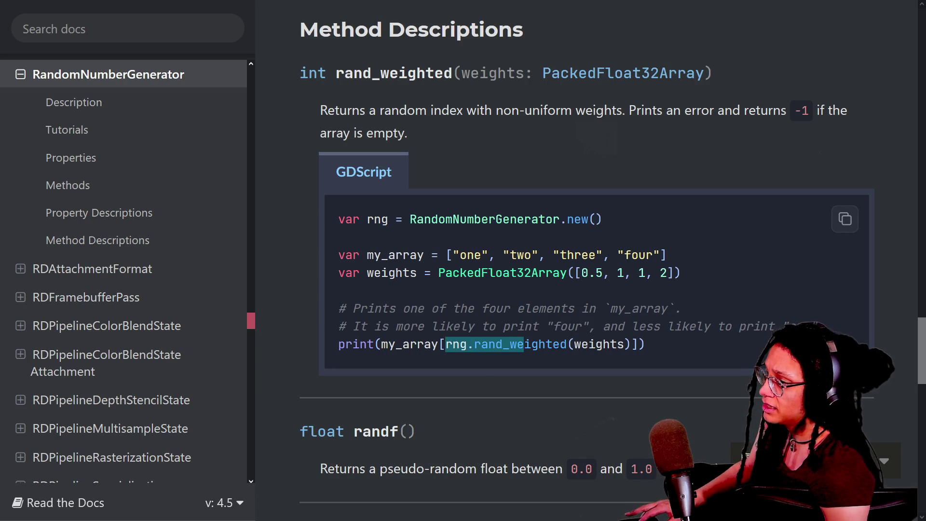
click(524, 344)
mouse_move(475, 4)
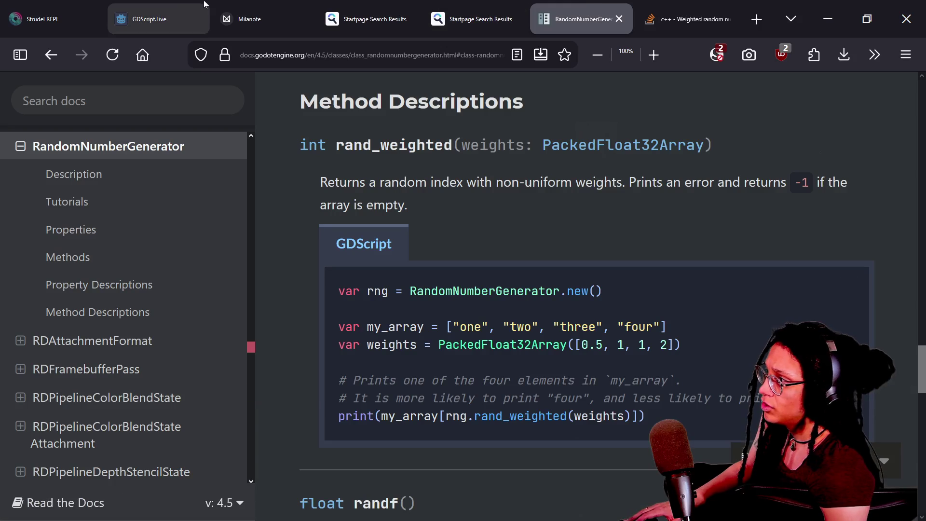
click(170, 4)
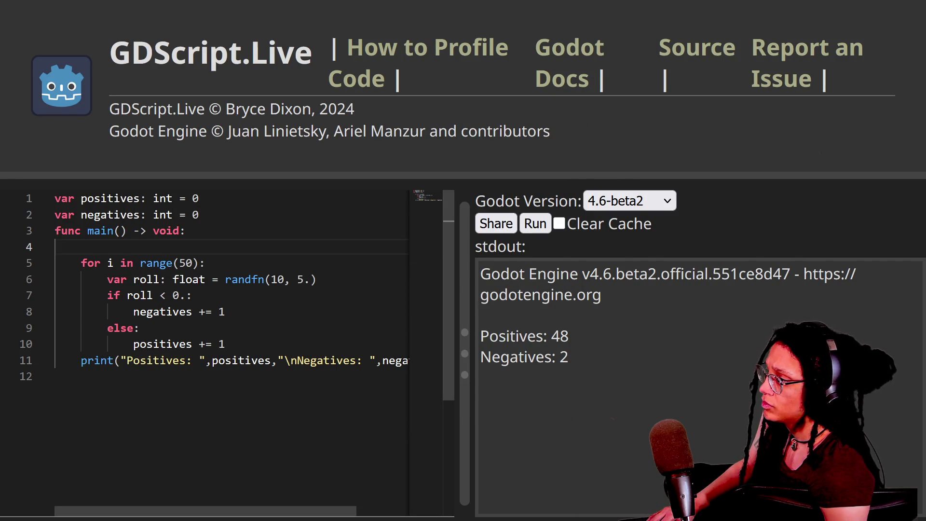
Add line 3 declaring var rng: RandomNumberGenerator.new() below the negatives declaration.
click(205, 215)
key(Return)
text(var Random)
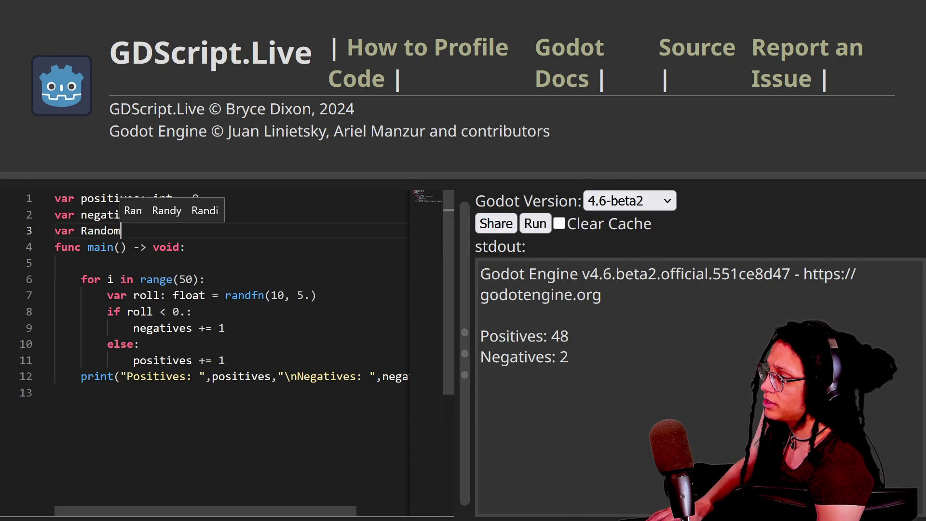
text(NumberGenerator)
key(BackSpace)
key(BackSpace)
key(BackSpace)
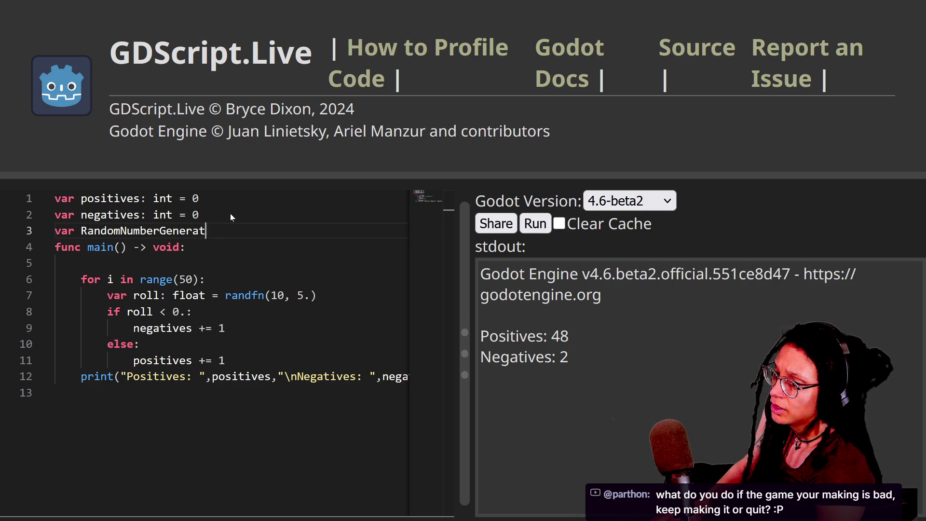
key(BackSpace)
key(BackSpace)
key(BackSpace)
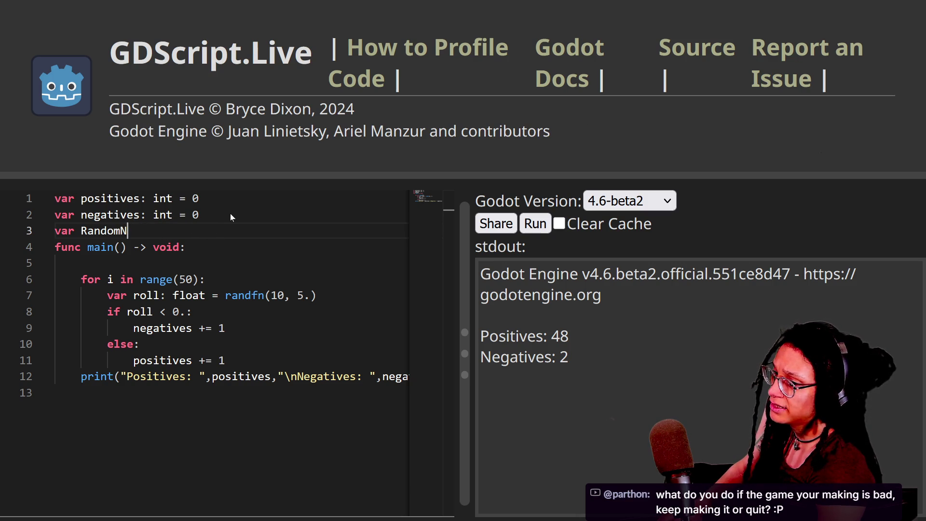
text(rng)
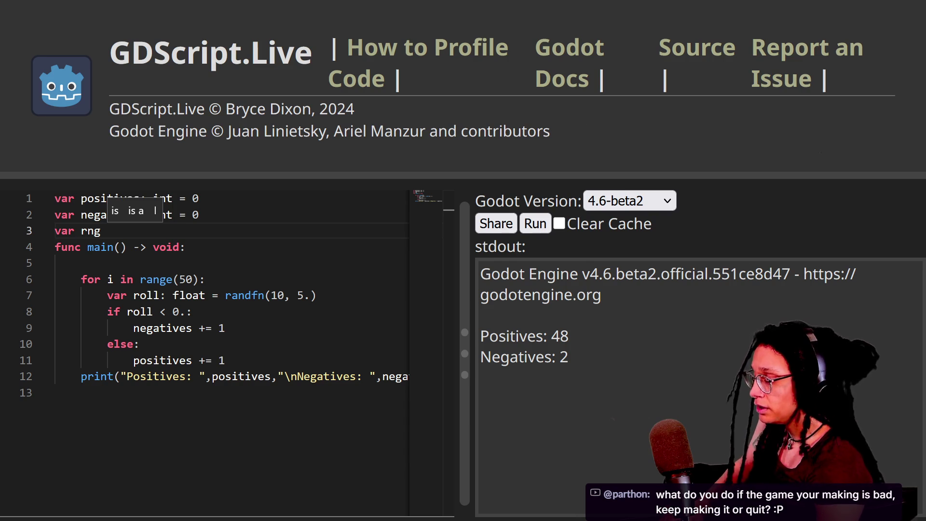
key(BackSpace)
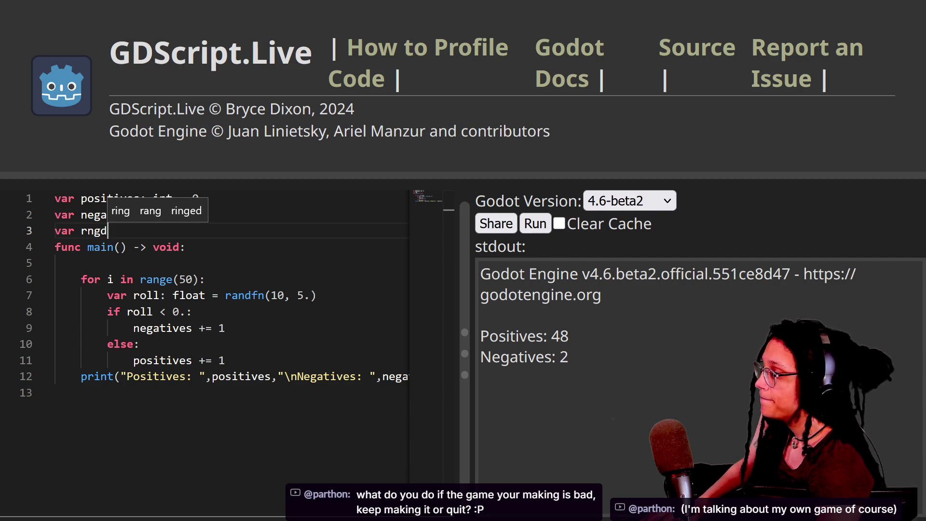
text(:)
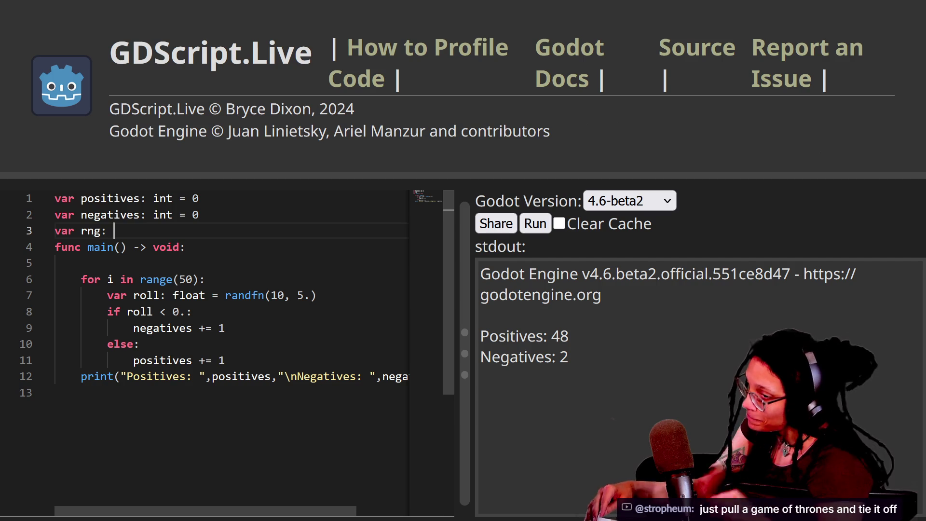
text(RandomNub)
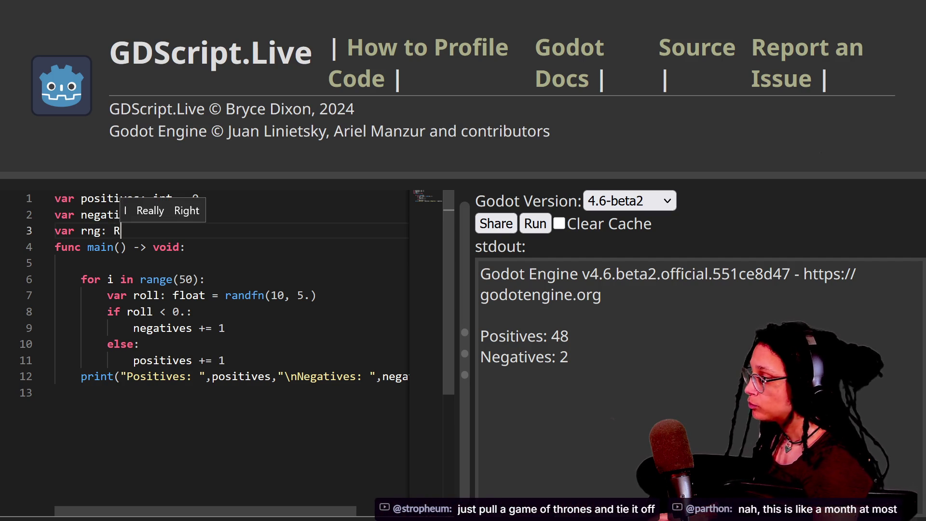
key(BackSpace)
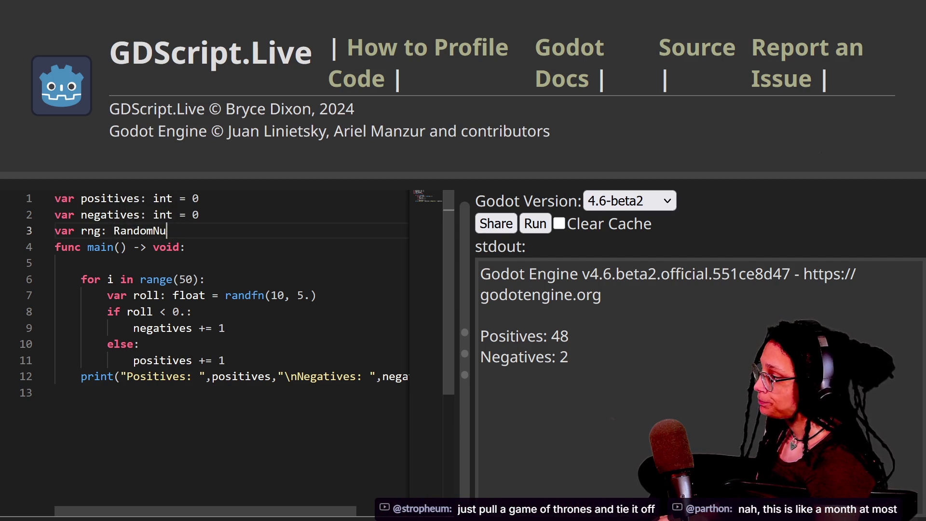
text(mberGenerator)
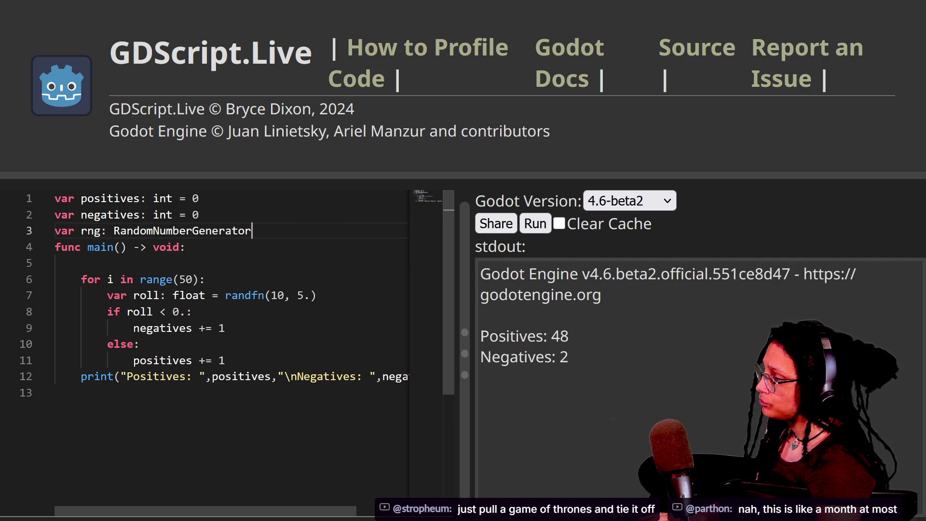
text(.new()
Insert a blank line after the randfn roll line.
click(206, 280)
click(318, 295)
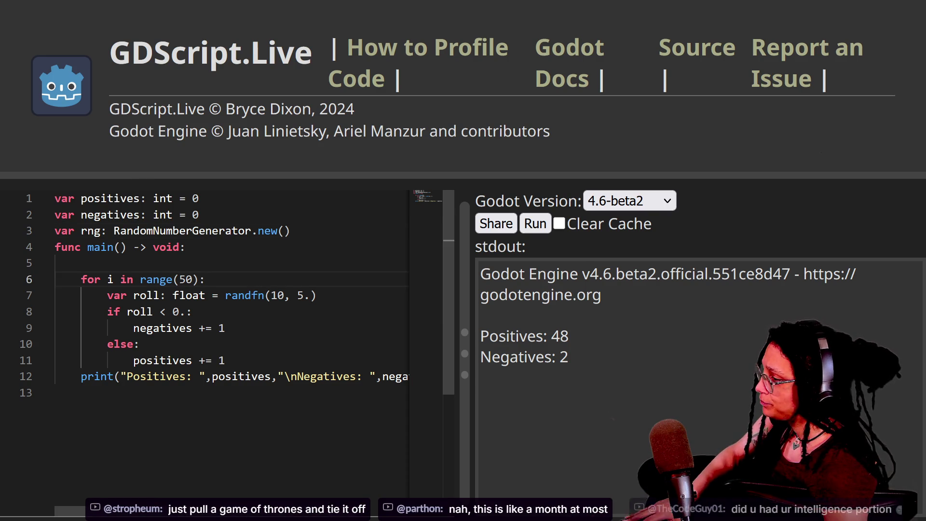
key(Return)
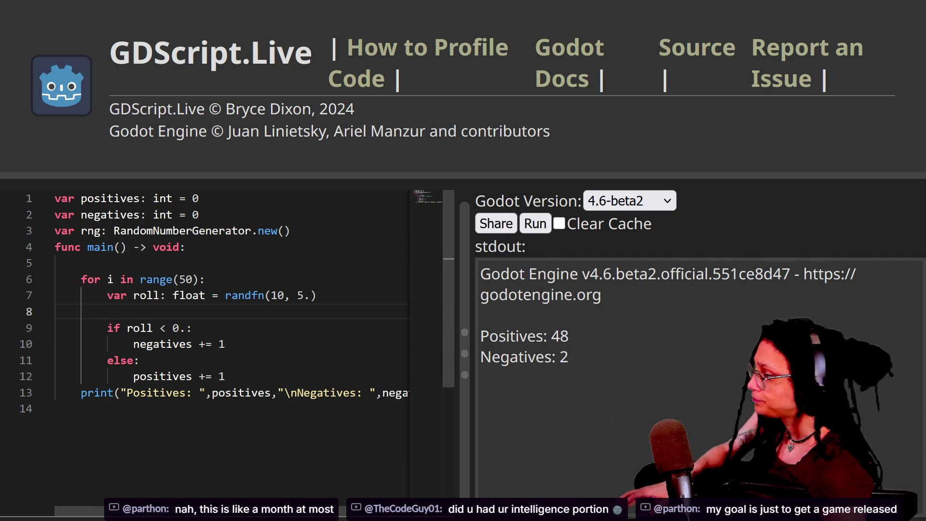
double_click(251, 295)
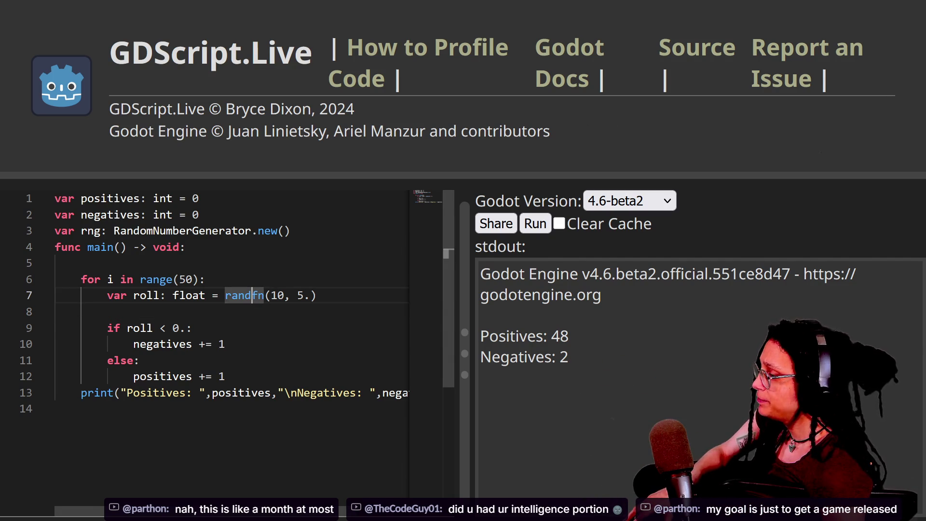
click(292, 231)
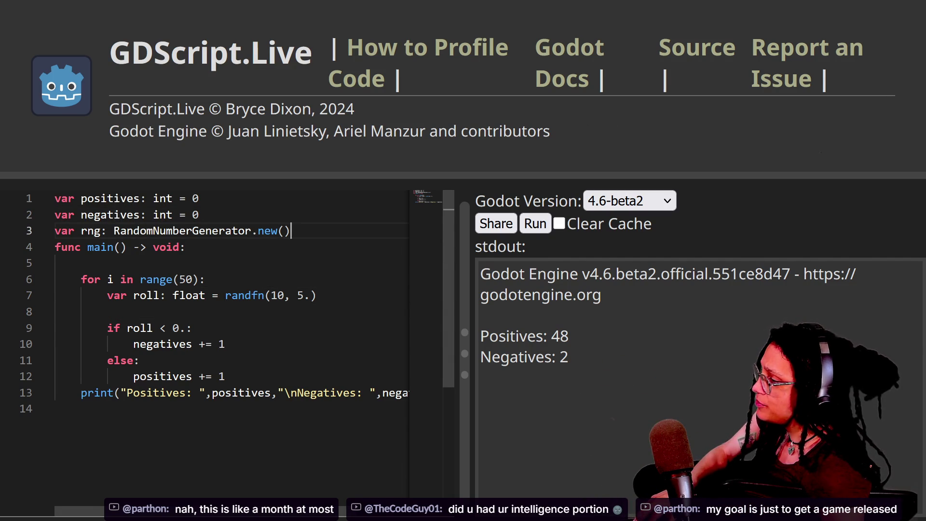
click(279, 230)
click(291, 230)
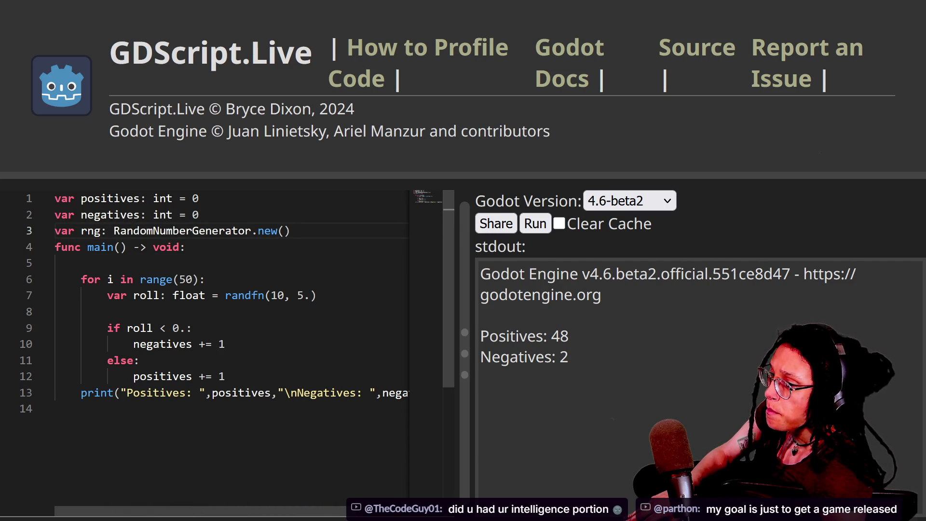
double_click(277, 295)
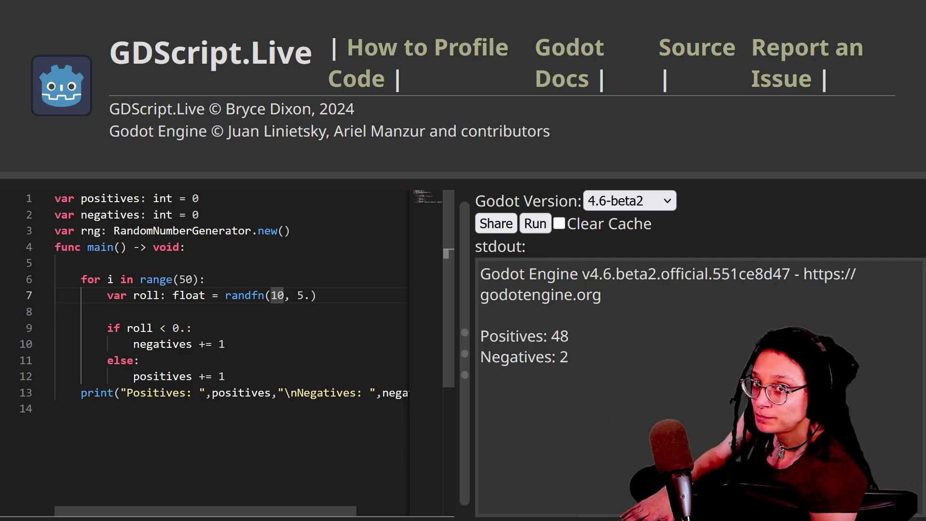
key(BackSpace)
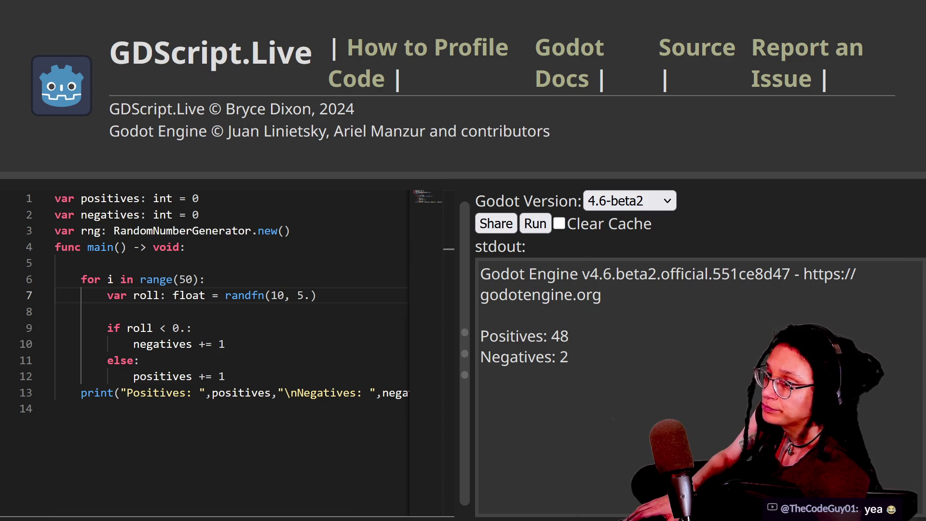
Scroll the StreamerBot chat to the posted Twitch clip link and copy it.
scroll(519, 201, down, 5)
scroll(489, 180, up, 15)
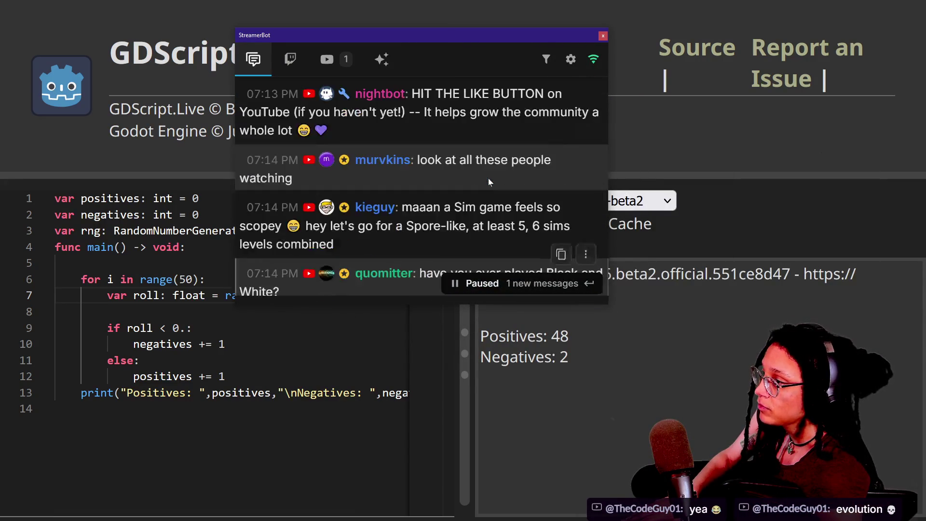
scroll(488, 178, up, 15)
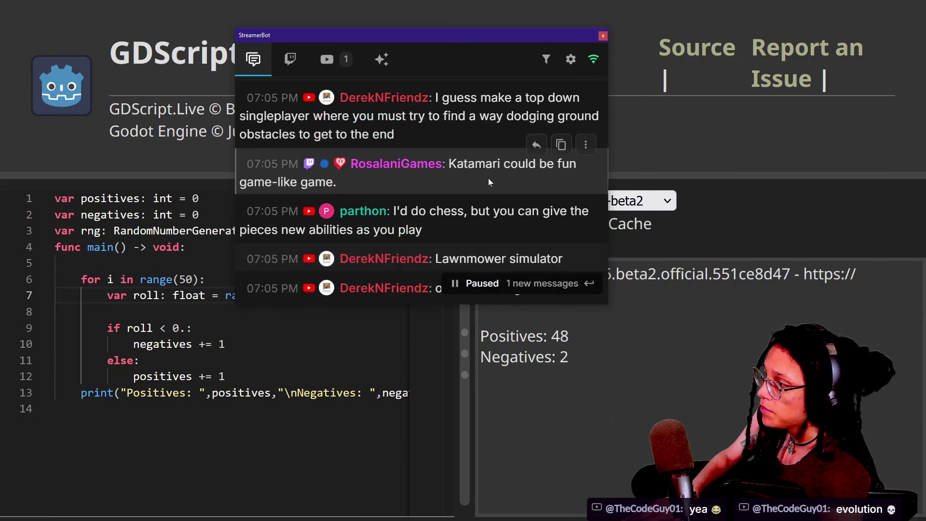
scroll(488, 178, up, 10)
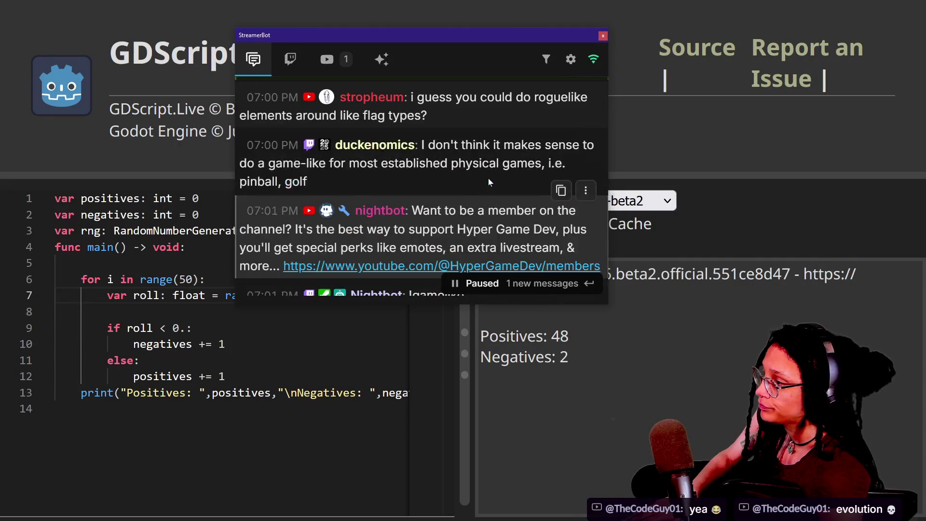
scroll(488, 178, down, 5)
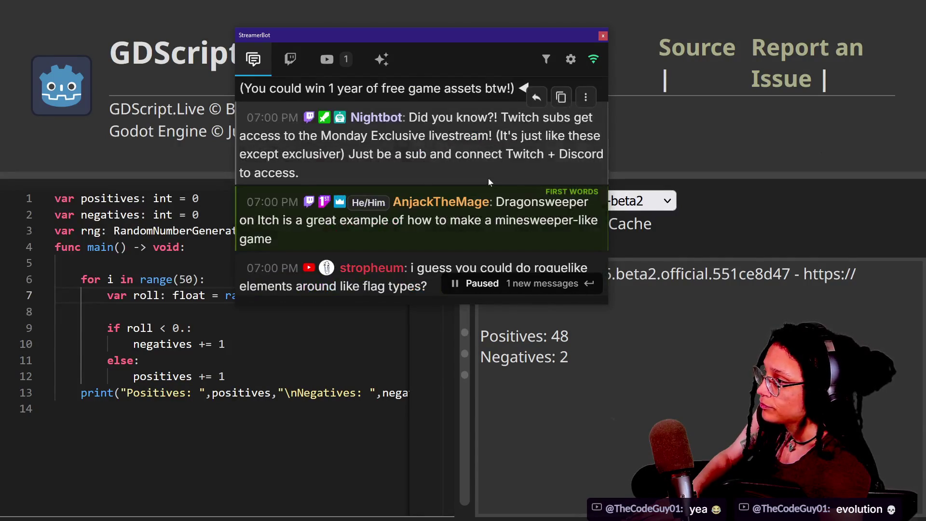
scroll(488, 178, up, 8)
scroll(489, 179, down, 3)
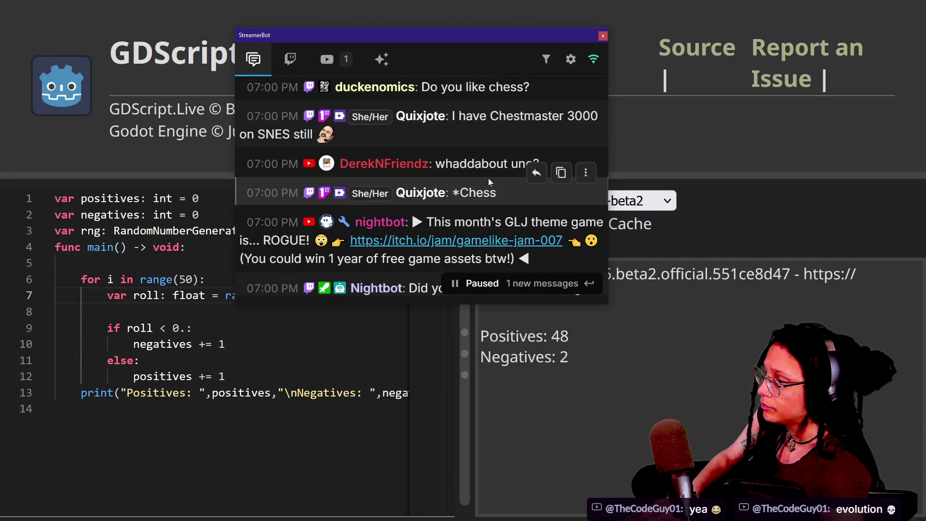
scroll(488, 180, up, 8)
scroll(488, 180, up, 6)
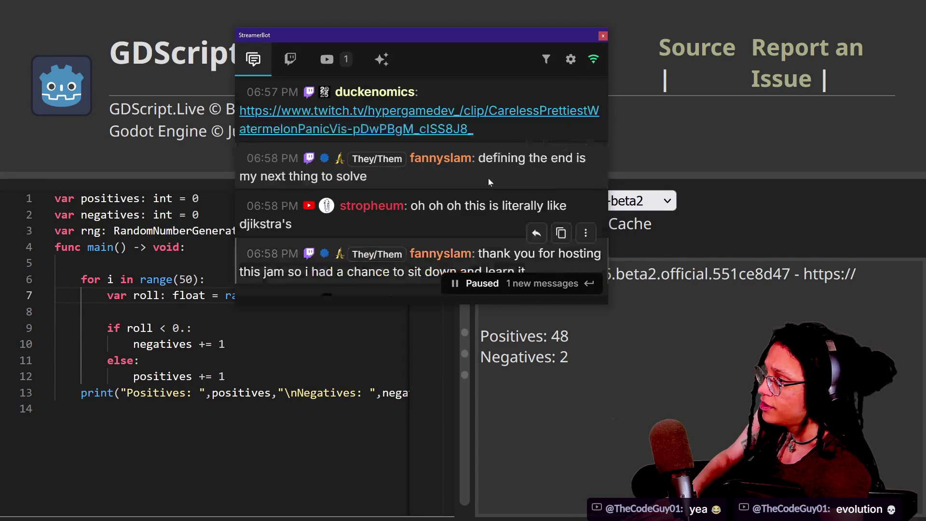
scroll(489, 179, down, 3)
right_click(339, 202)
right_click(357, 197)
key(Escape)
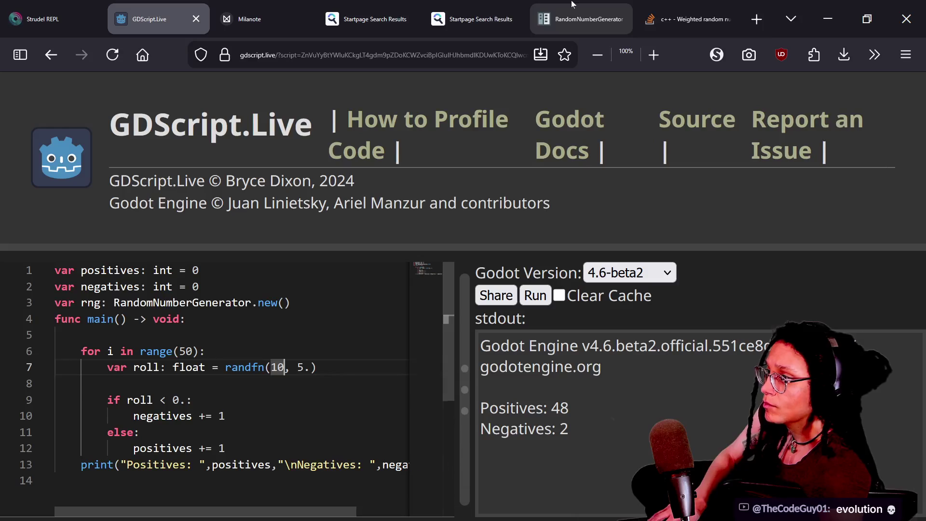
Load the copied Twitch clip link in a new browser tab.
click(759, 18)
text(www.twitch.tv/hypergamedev_/clip/CarelessPrettiestWatermelonPanicVis-pDwPBgM_cISS8J8_)
key(Return)
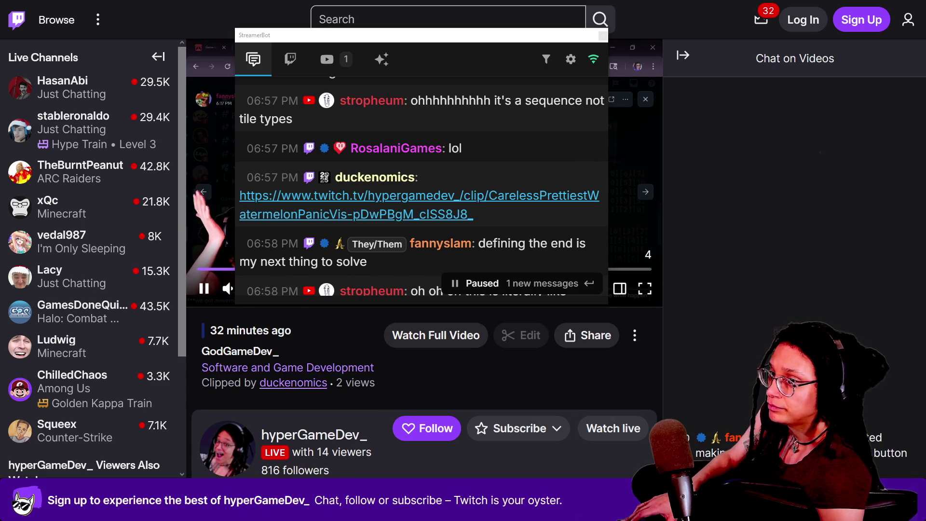
Move the StreamerBot window aside and replay the clip three times.
mouse_move(440, 37)
mouse_down()
mouse_move(835, 144)
mouse_move(925, 145)
mouse_up()
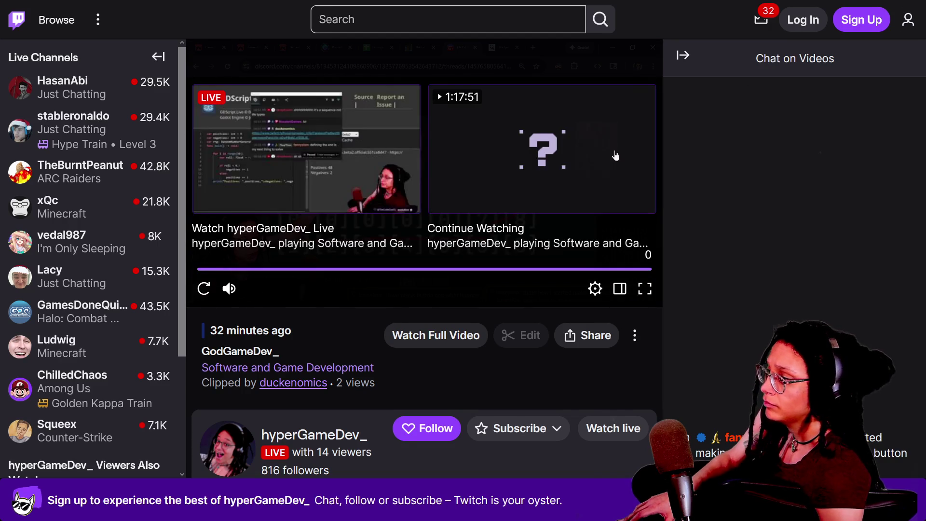
click(204, 289)
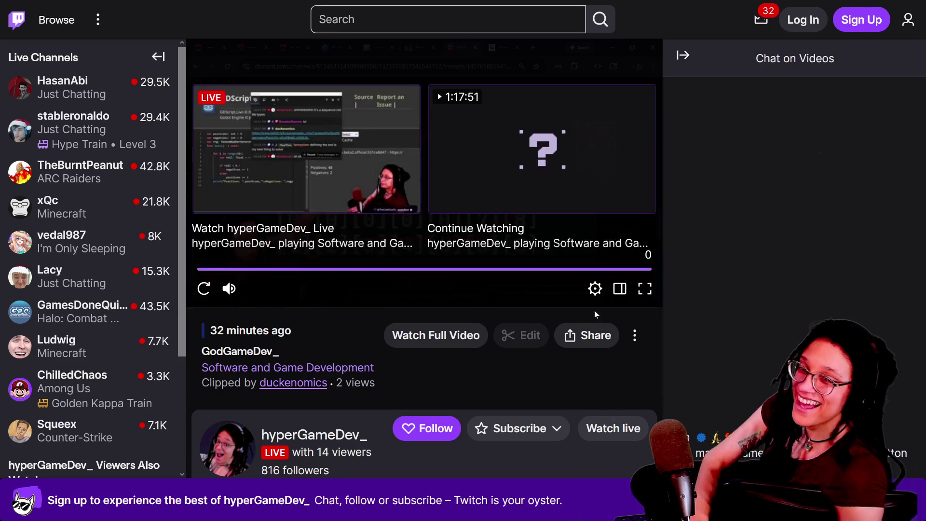
click(203, 288)
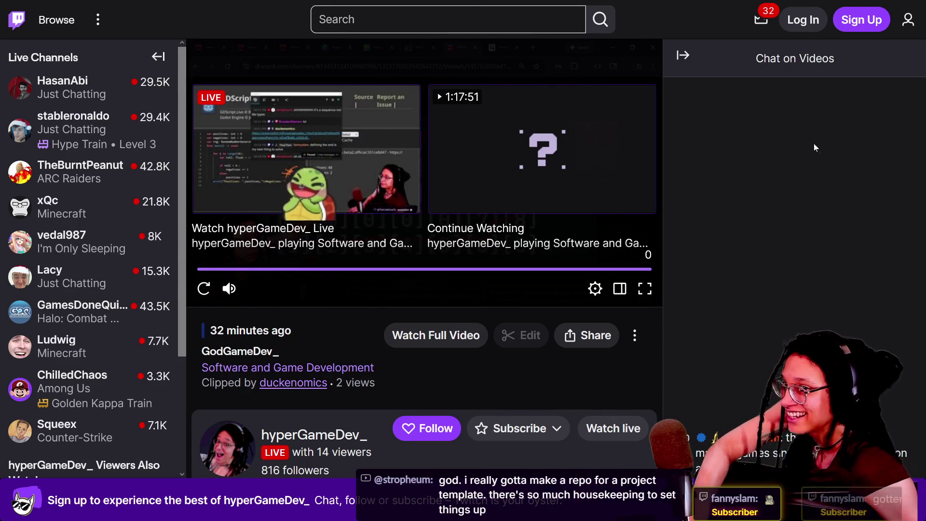
click(203, 288)
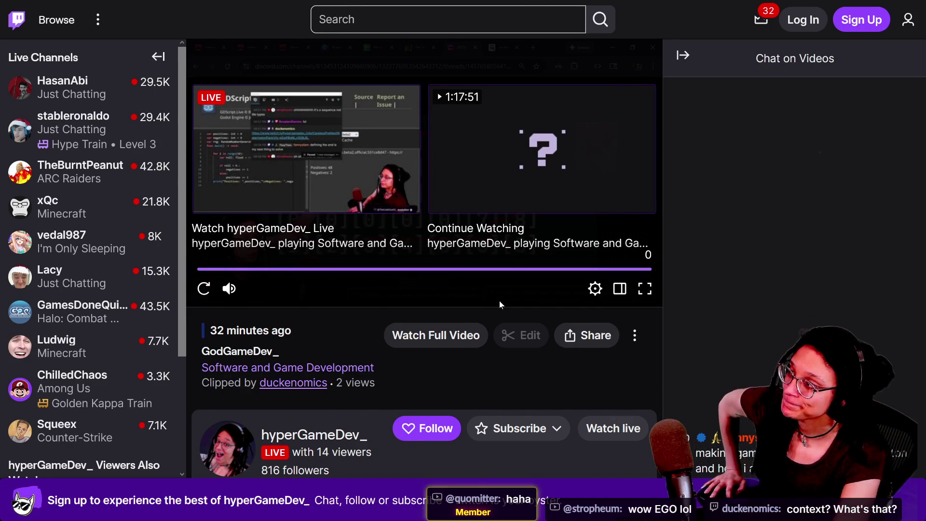
Close the Twitch clip tab, make the browser fullscreen, and select randfn(10, 5.) on line 7.
mouse_move(420, 4)
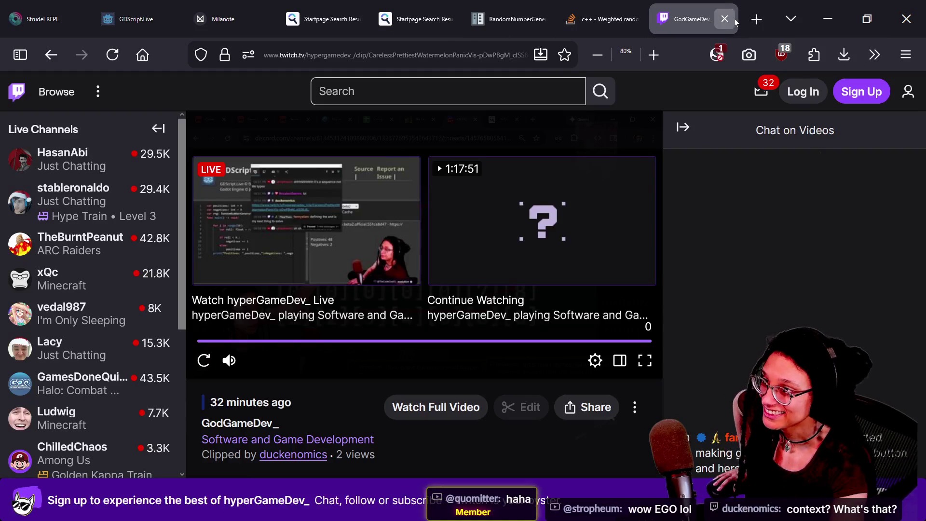
click(725, 20)
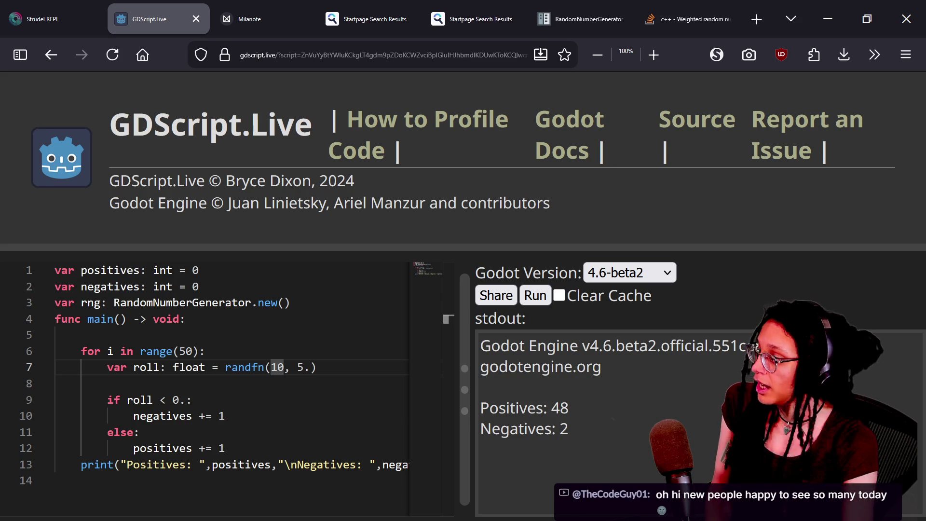
key(F11)
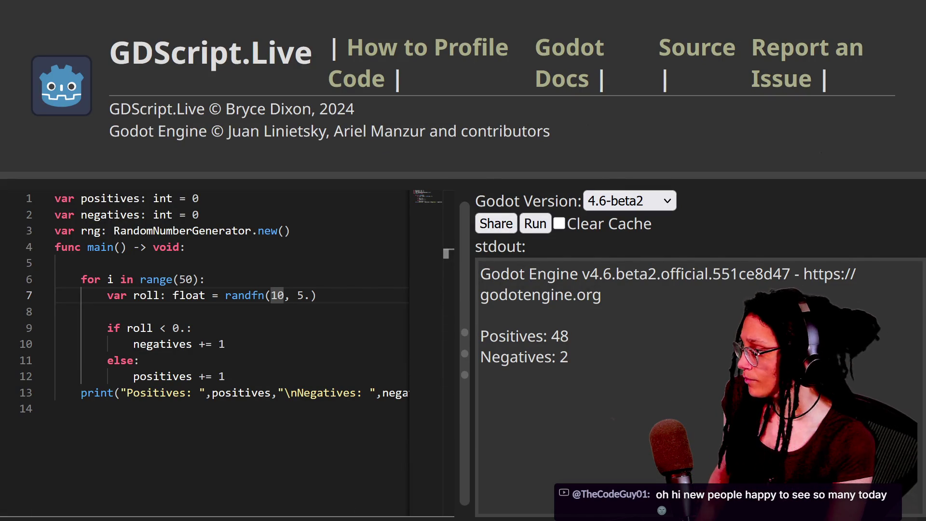
click(323, 393)
key(Down)
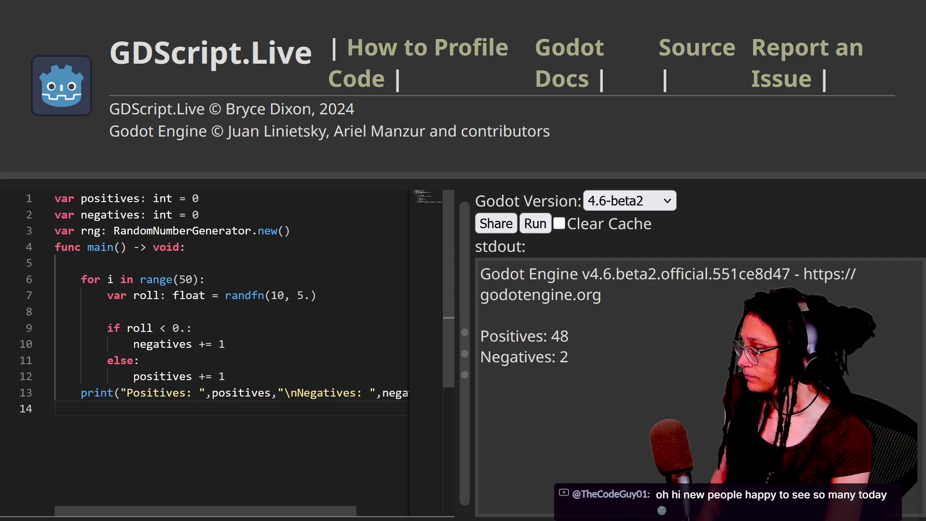
mouse_move(317, 295)
mouse_down()
mouse_move(251, 295)
mouse_move(318, 296)
mouse_up()
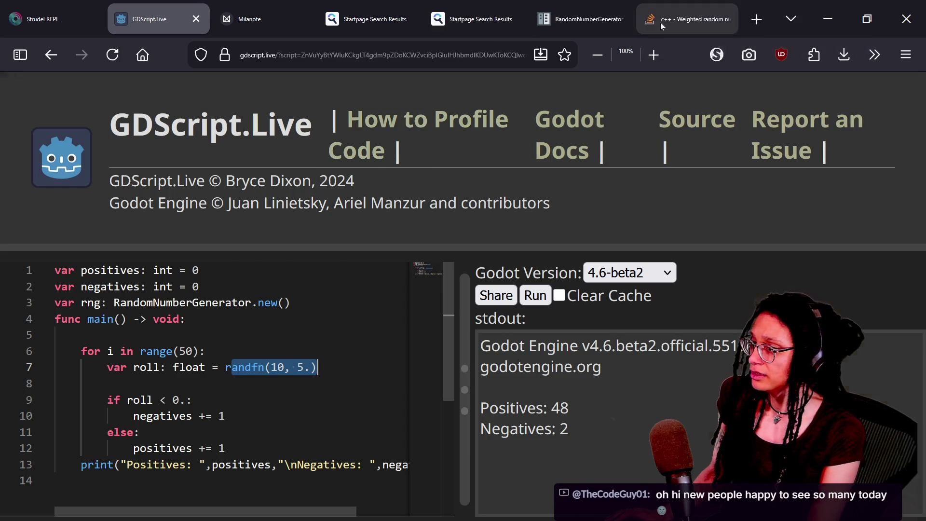
click(573, 22)
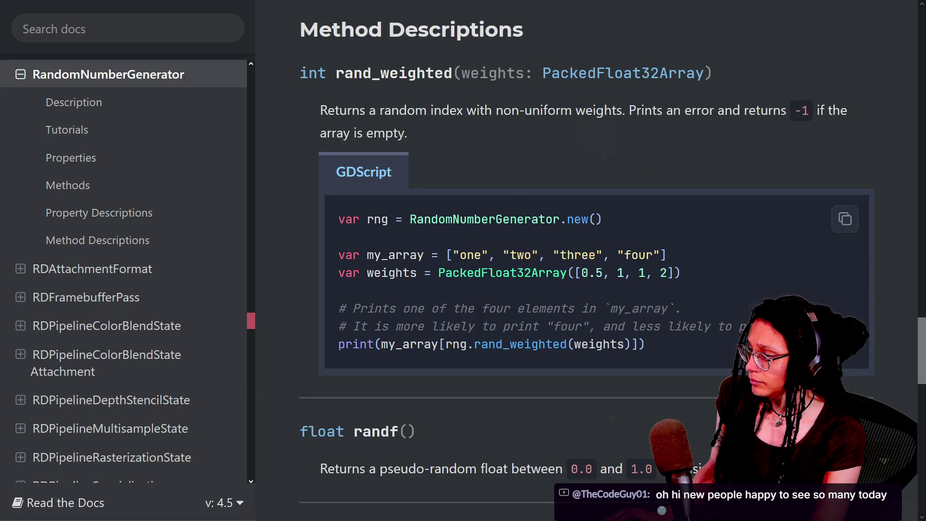
double_click(349, 255)
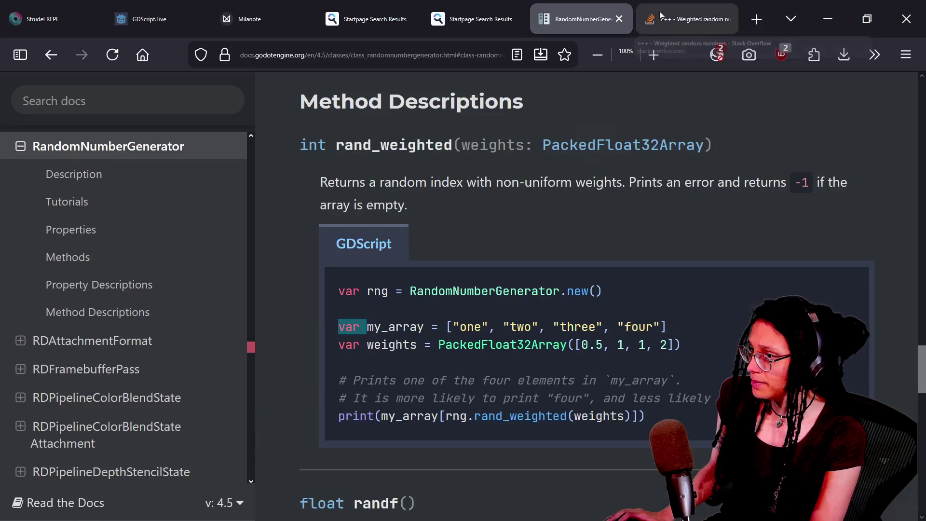
click(657, 15)
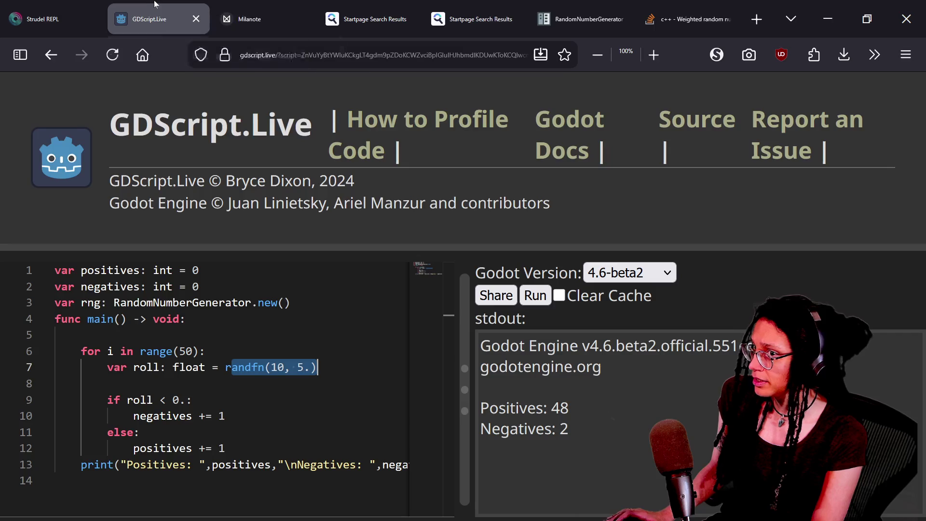
click(154, 19)
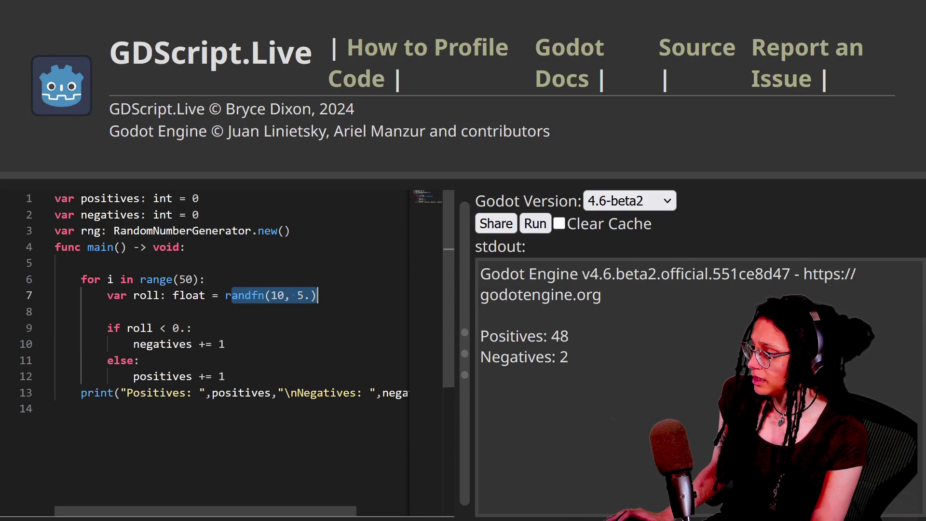
Rename positives to true on line 1, line 12 and in the print call.
click(180, 280)
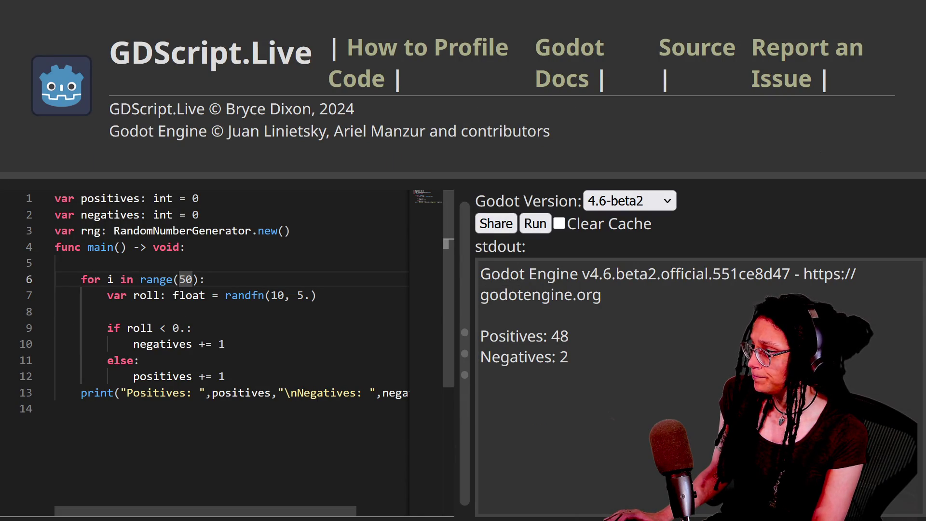
drag(81, 198, 140, 199)
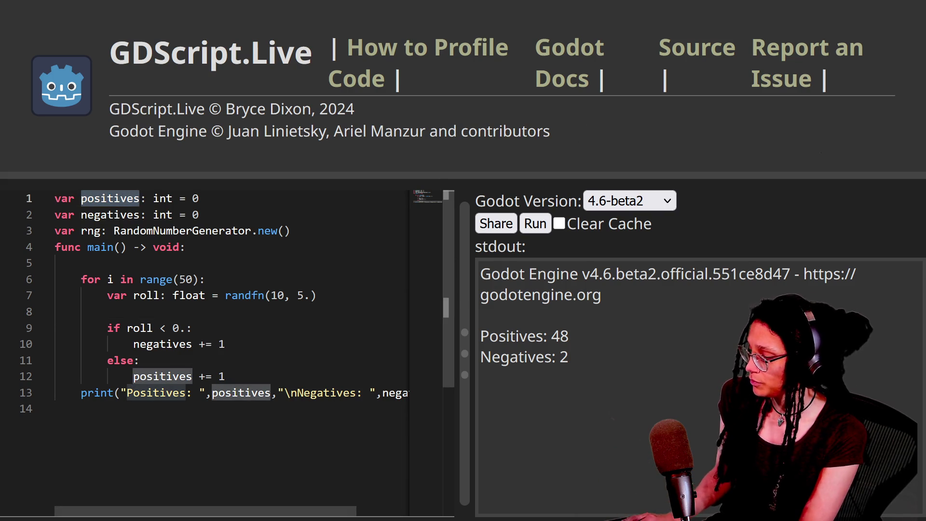
text(true)
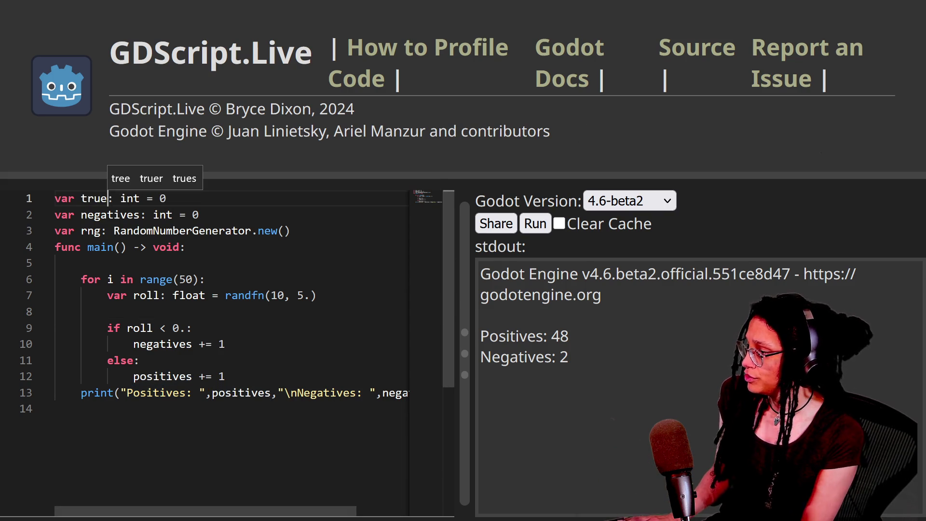
double_click(166, 376)
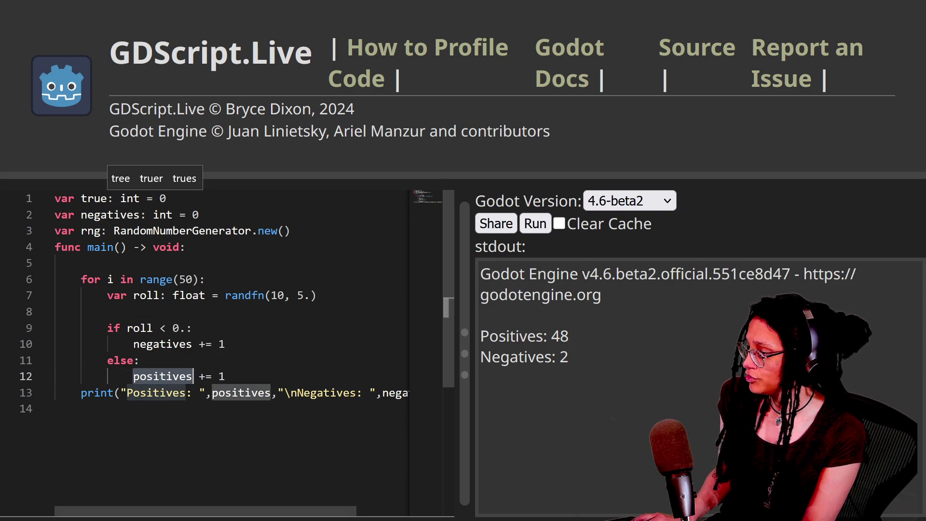
key(ctrl+d)
double_click(241, 393)
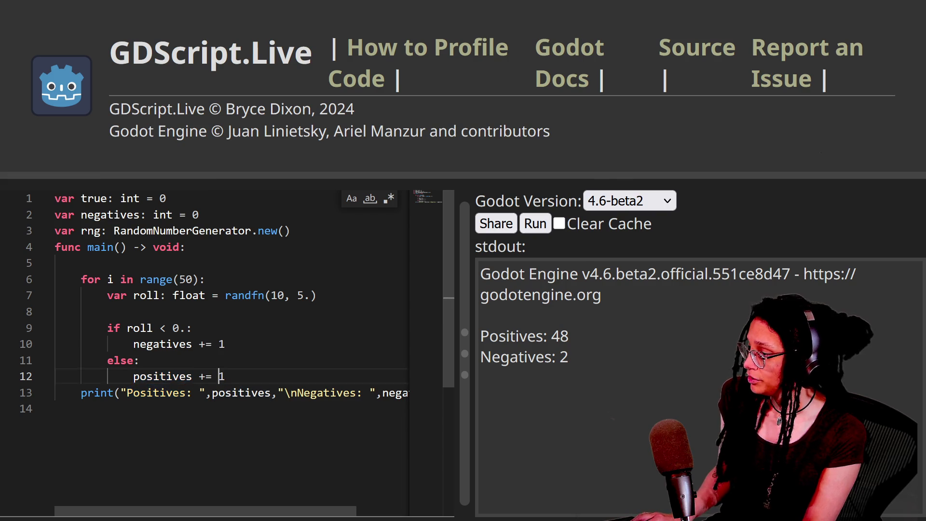
text(true)
double_click(162, 376)
text(true)
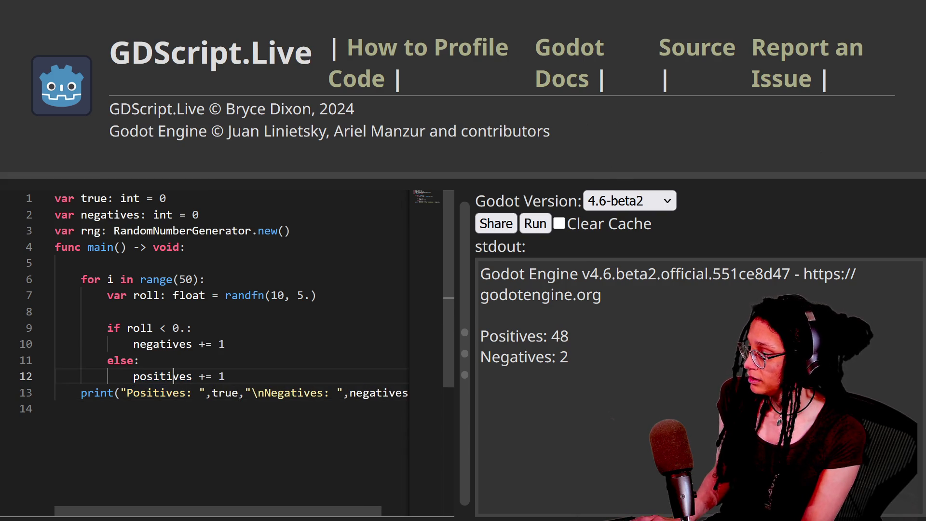
Rename negatives to false in the line 2 declaration.
double_click(106, 215)
text(false)
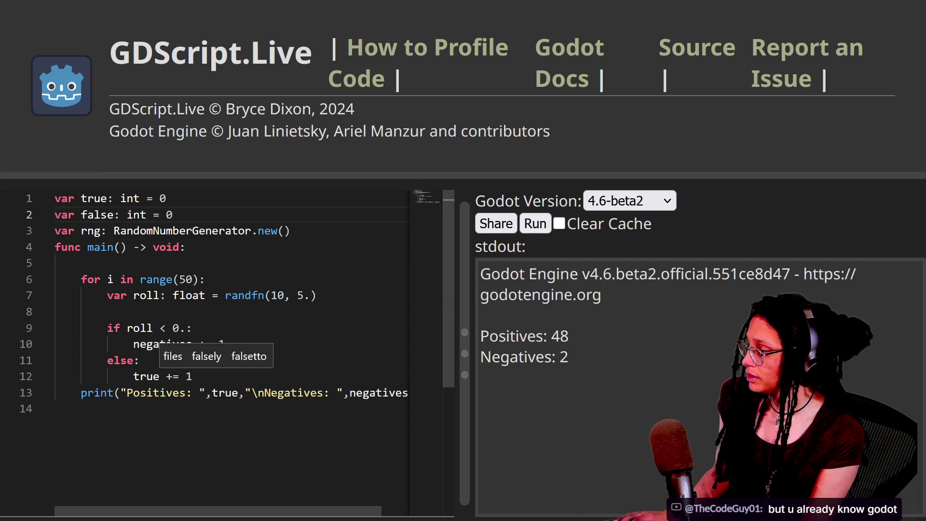
click(140, 344)
double_click(140, 344)
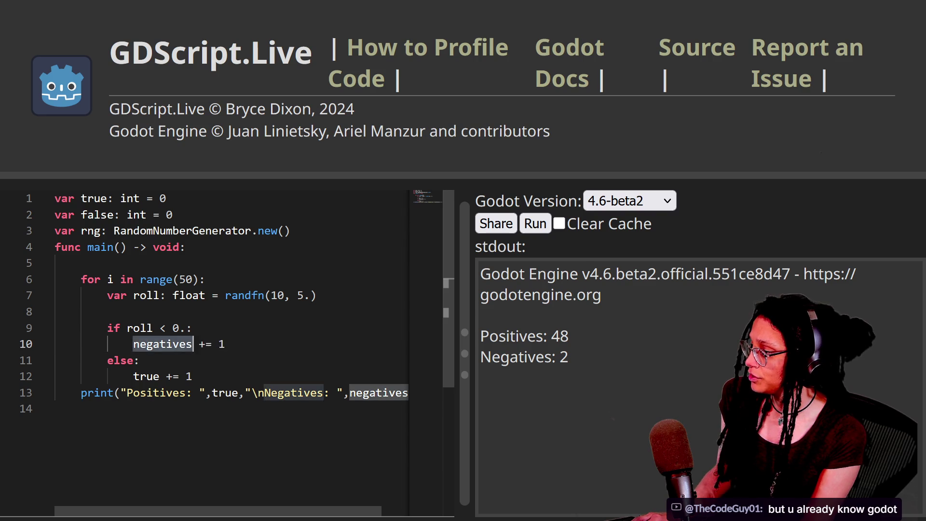
text(fa)
key(ctrl+z)
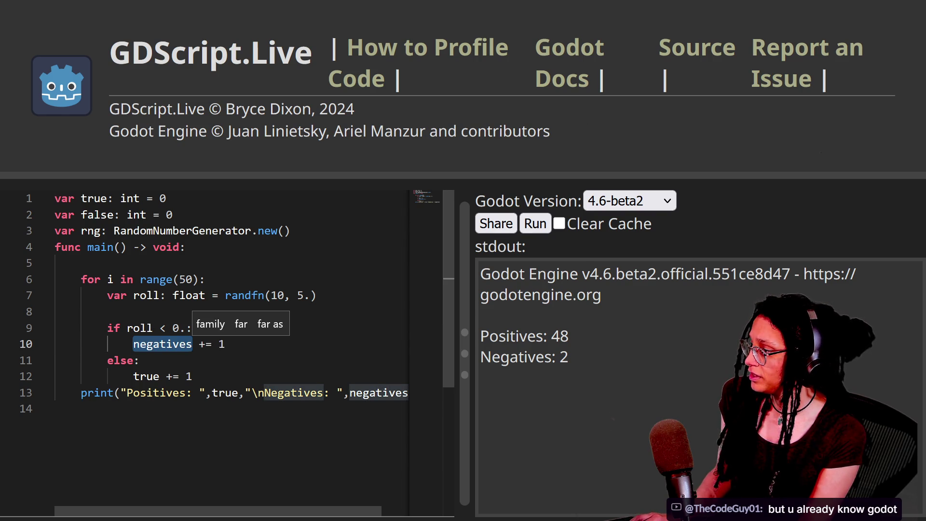
Pluralise the declarations to trues and falses and rename line 10's negatives to falses.
click(114, 198)
text(s)
click(120, 215)
text(s)
double_click(162, 344)
text(falses)
Change true to trues in the line 13 print and the line 12 increment.
double_click(224, 393)
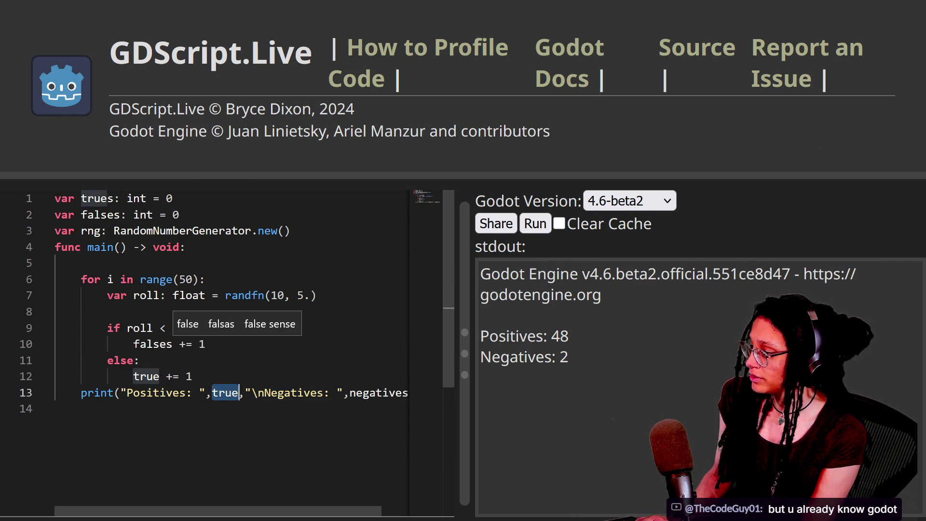
text(trues)
double_click(143, 376)
text(trues)
click(56, 408)
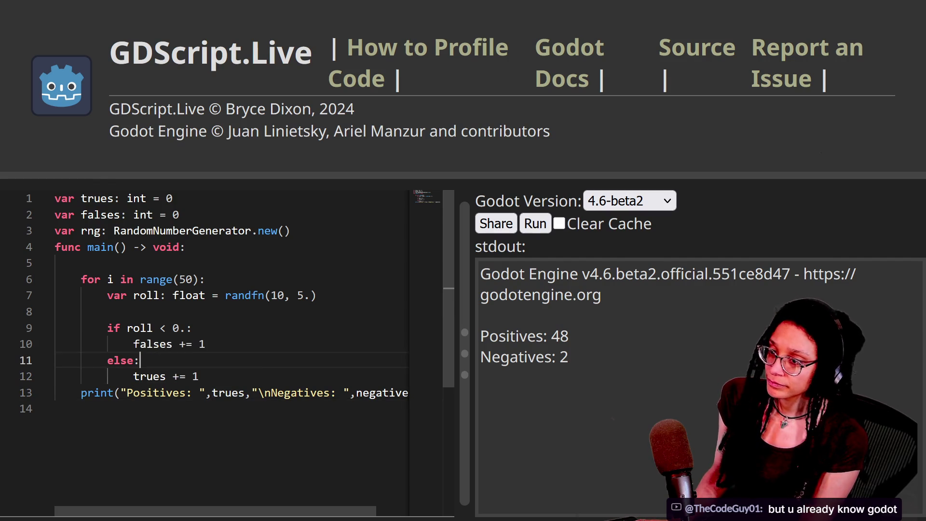
click(55, 408)
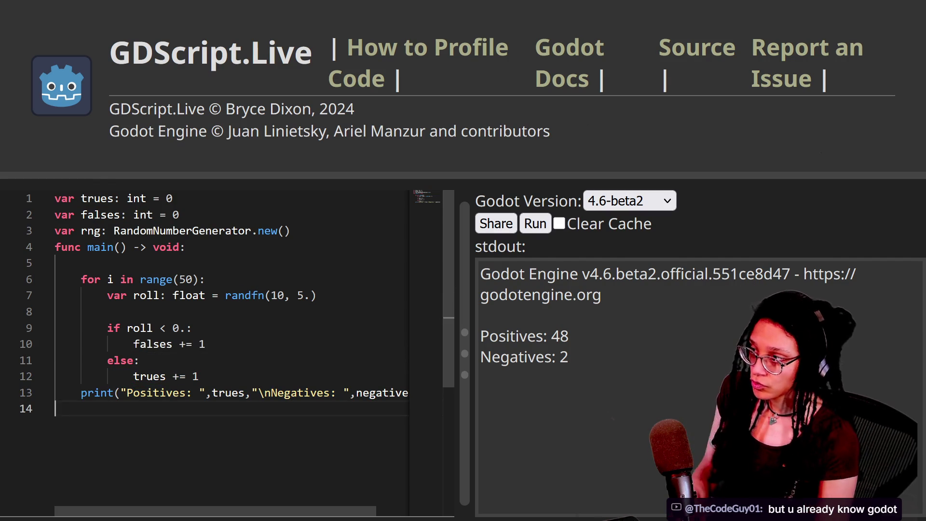
Switch the browser to fullscreen with F11 so the script fills the screen.
mouse_move(310, 1)
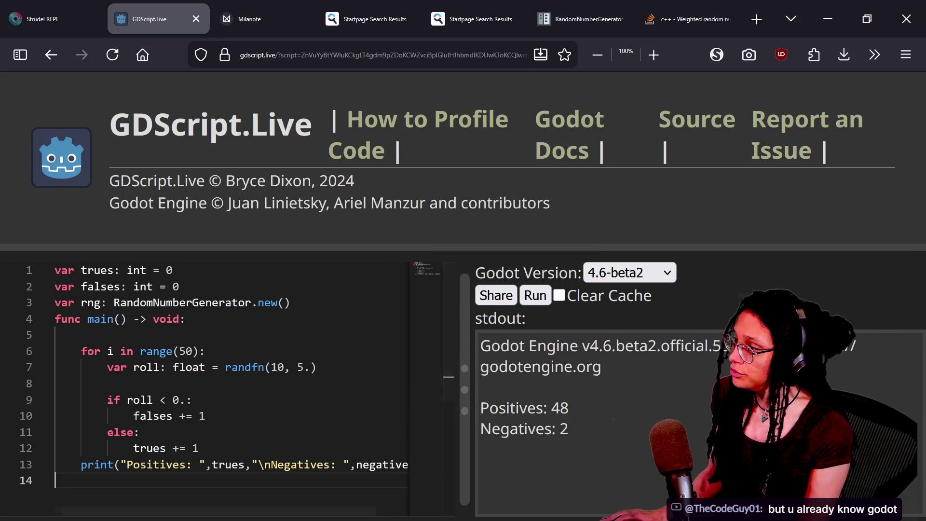
double_click(258, 54)
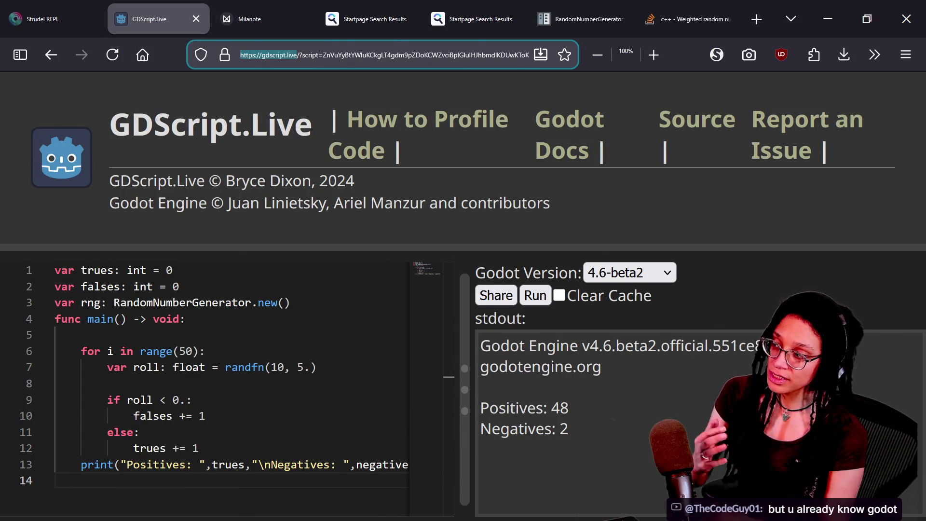
key(F11)
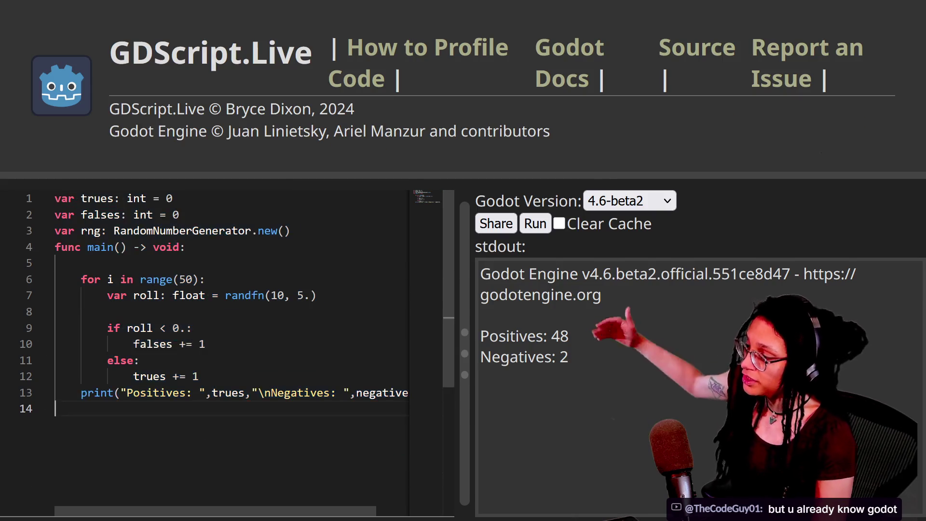
Review the main function body, the randfn(10, 5.) roll on line 7 and the print line.
drag(56, 409, 55, 247)
click(246, 296)
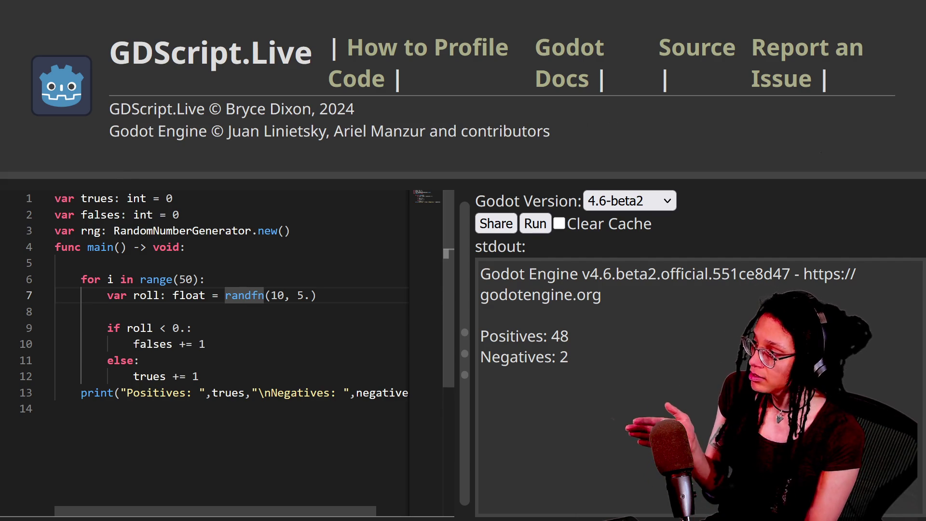
click(194, 392)
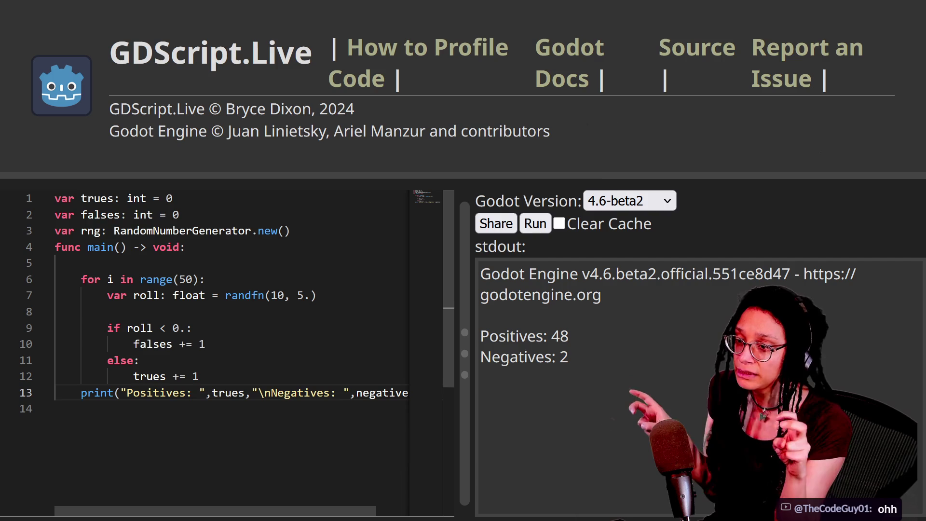
click(55, 409)
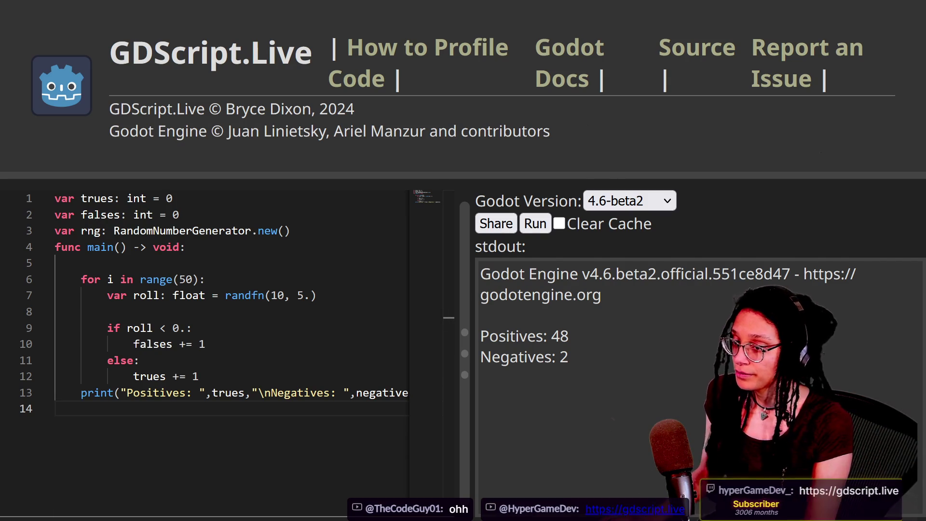
click(199, 295)
click(193, 295)
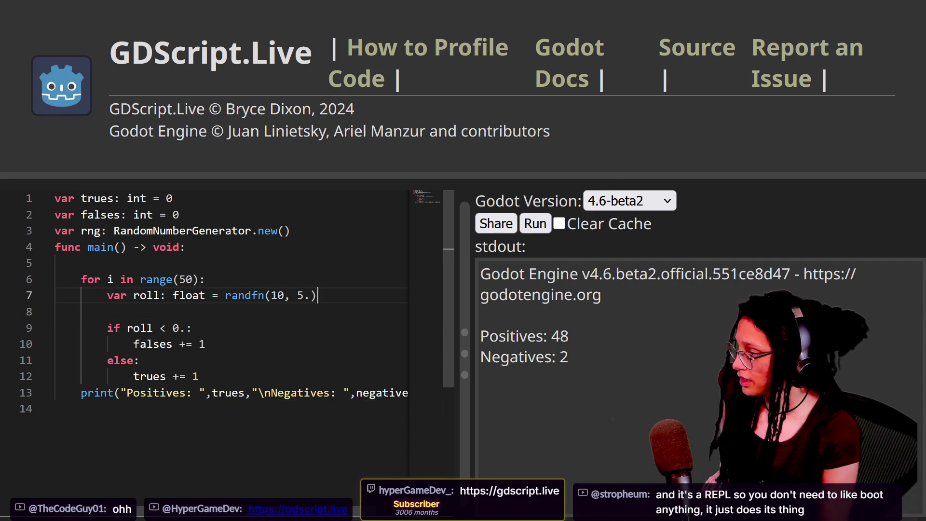
Check the loop range, trues counter and roll uses, then open a line above roll.
click(140, 279)
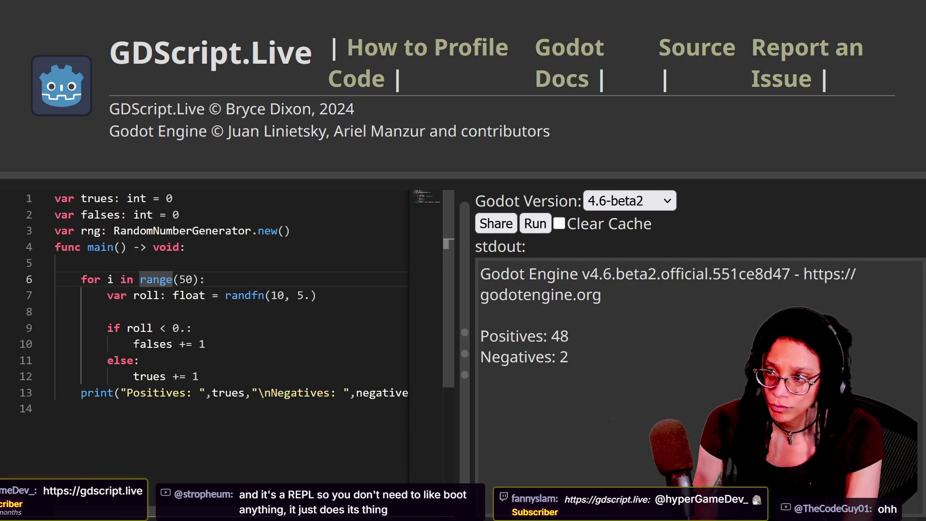
click(245, 393)
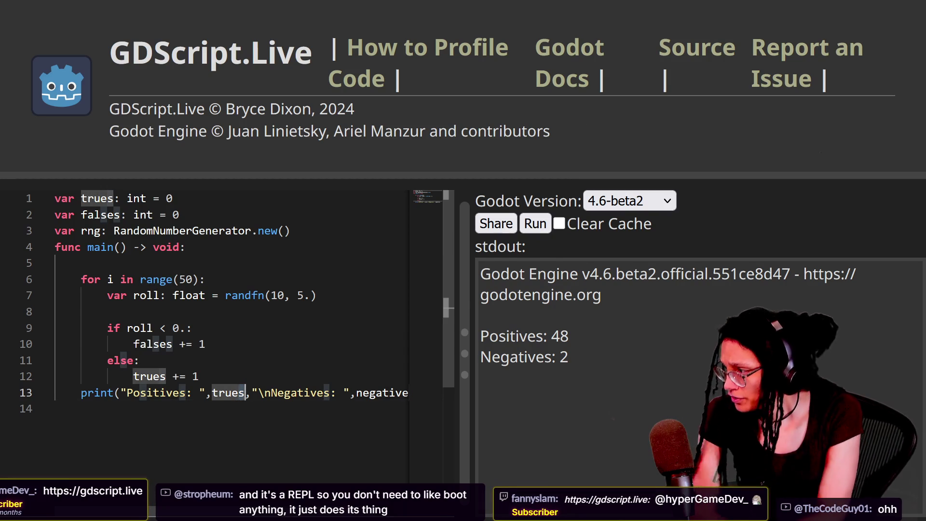
click(161, 296)
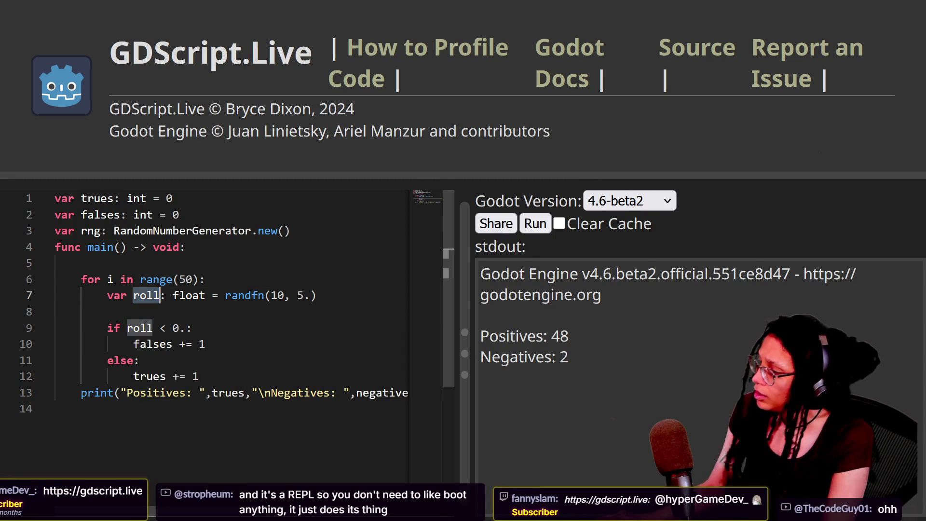
click(188, 295)
drag(225, 296, 318, 295)
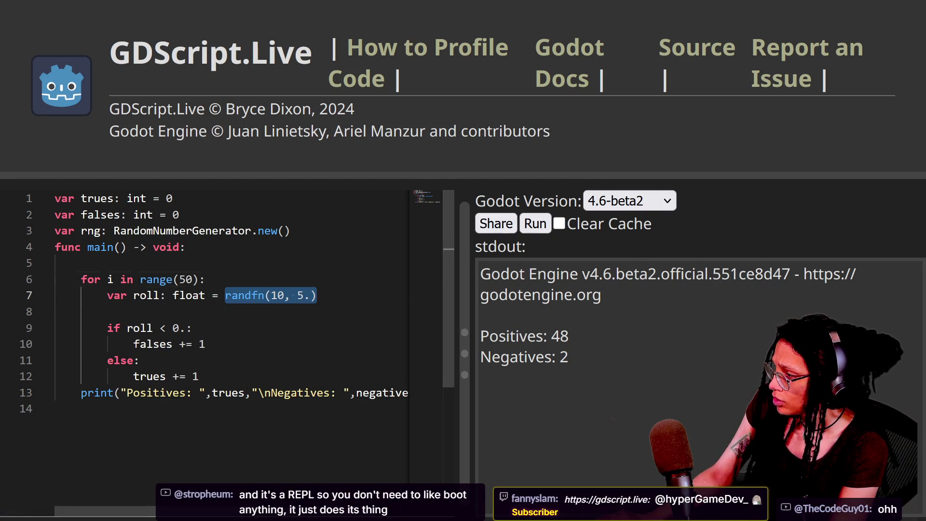
key(Up)
key(Return)
Declare var possibilities: Array[String] = ["trues","falses"] above the roll line.
text(va)
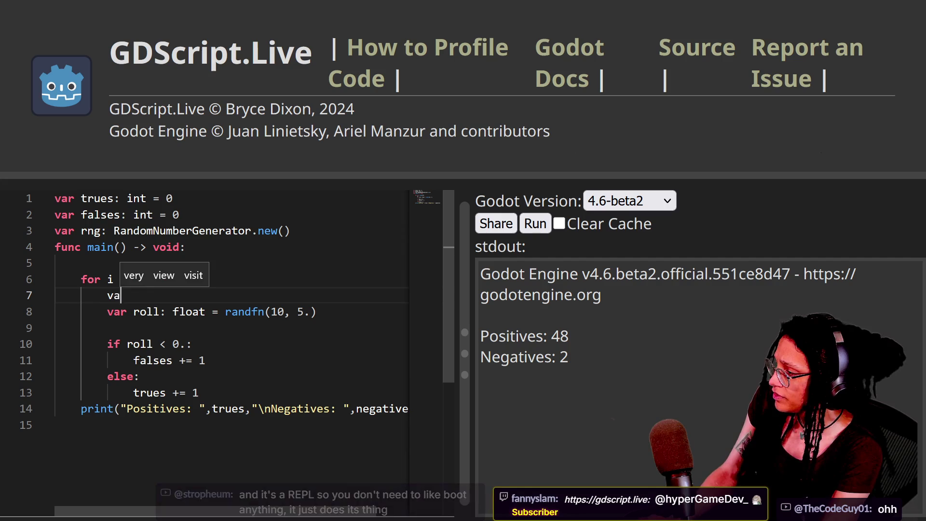
text(r a)
text(possibilities)
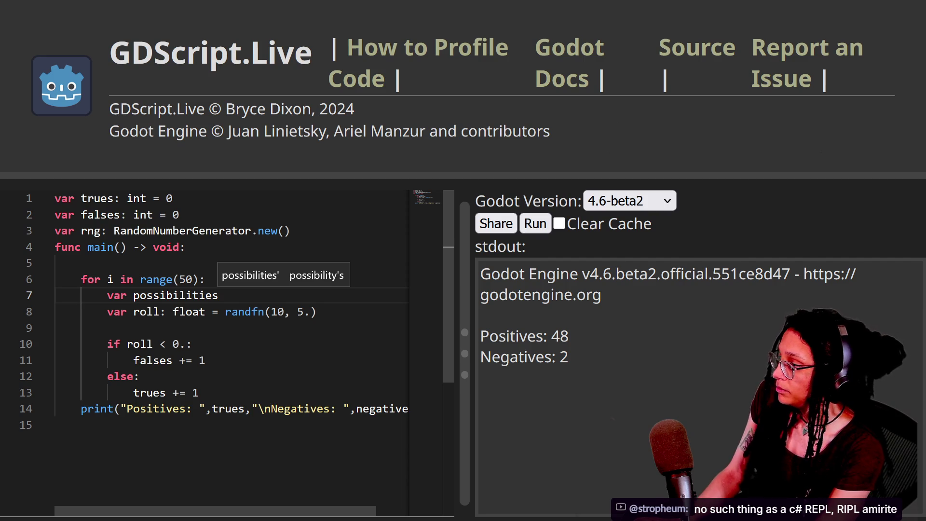
text(: arra)
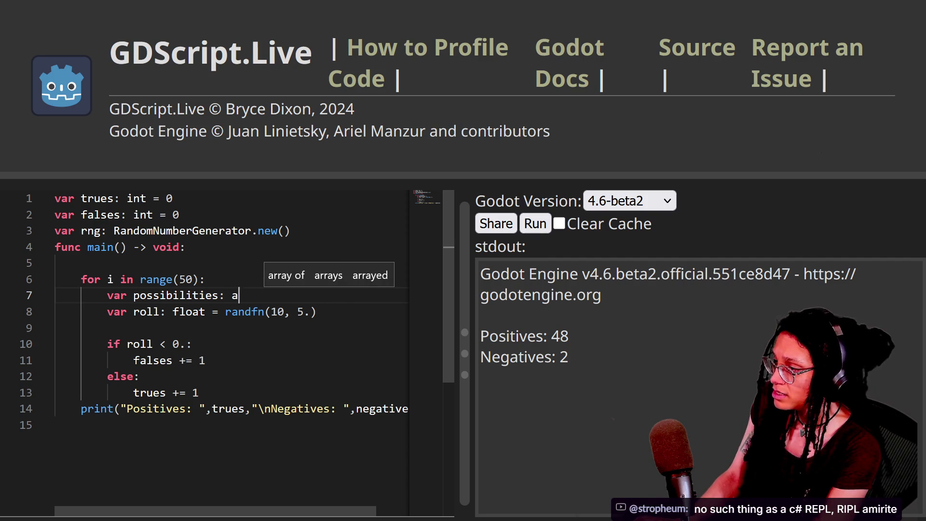
key(BackSpace)
text(Array[)
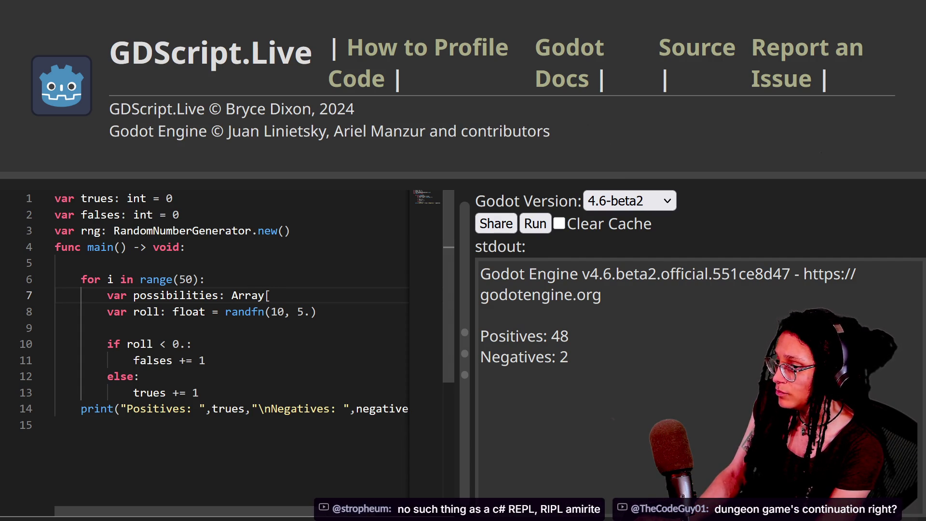
text(S)
text(trintg)
text(g]])
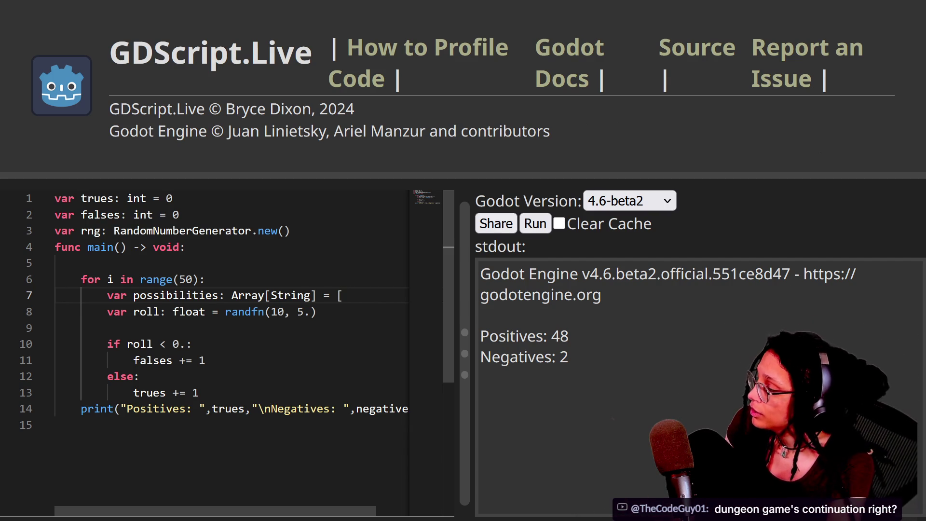
text(f)
key(BackSpace)
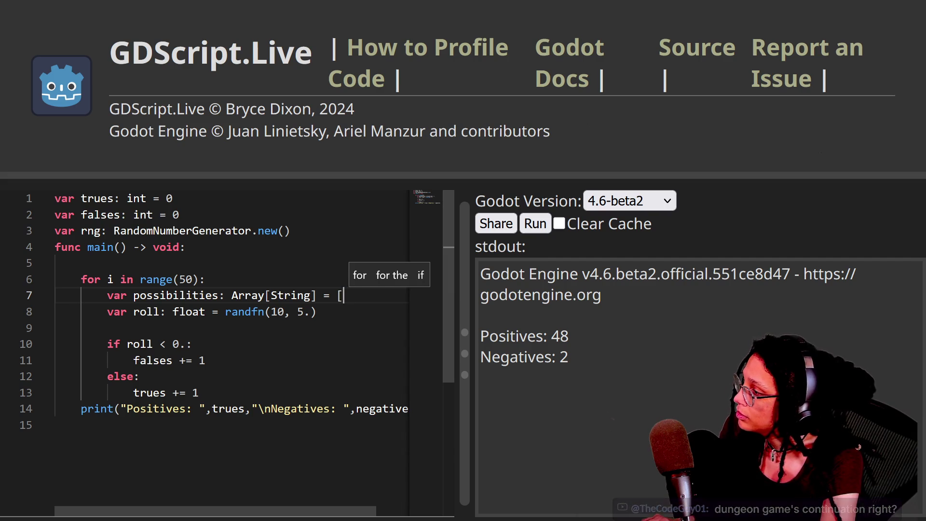
text("trues","falses")
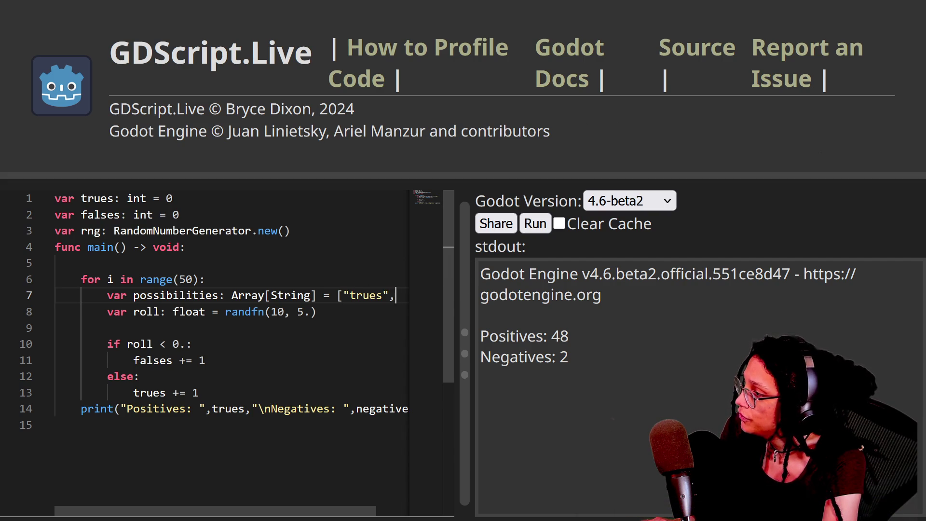
text(])
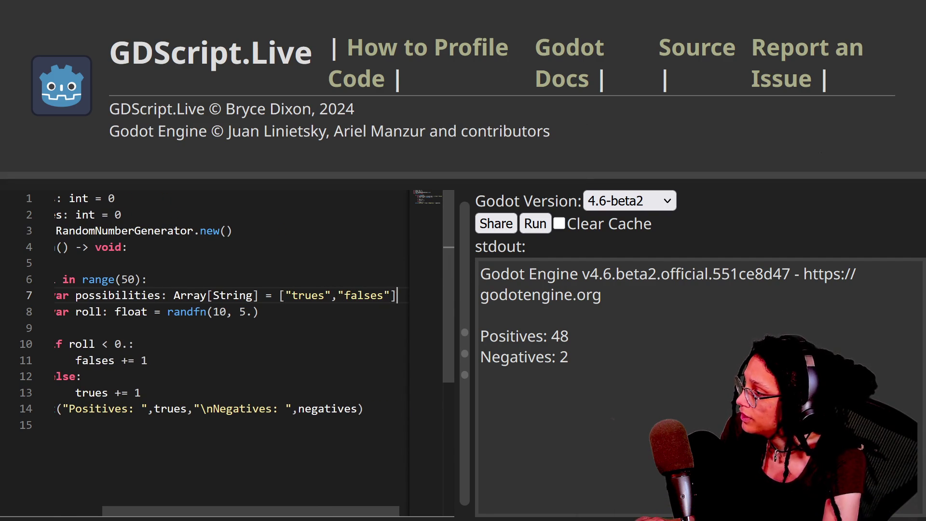
Split the possibilities list so its items and closing bracket sit on separate lines.
drag(245, 517, 188, 516)
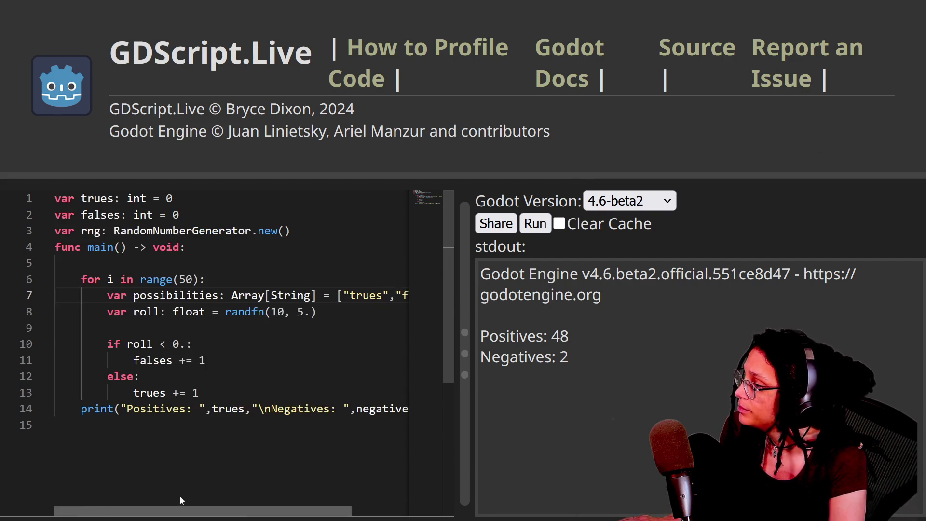
click(344, 295)
key(Return)
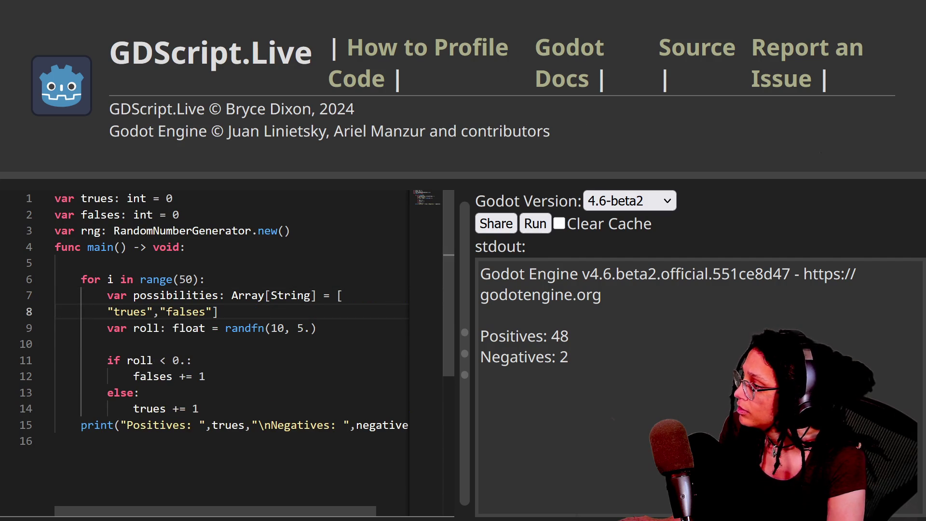
click(218, 311)
key(Return)
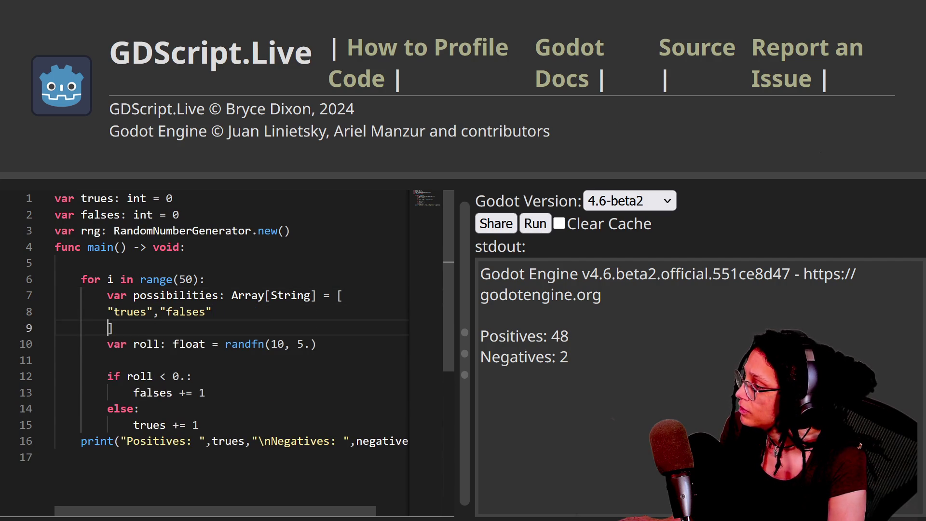
click(113, 328)
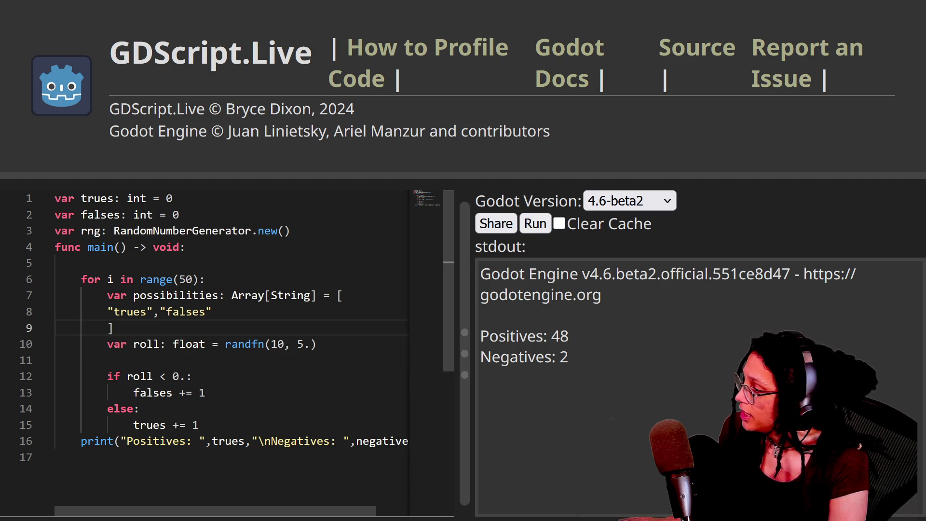
Select the float type on the roll declaration.
mouse_move(304, 344)
mouse_down()
mouse_move(177, 344)
mouse_move(305, 344)
mouse_up()
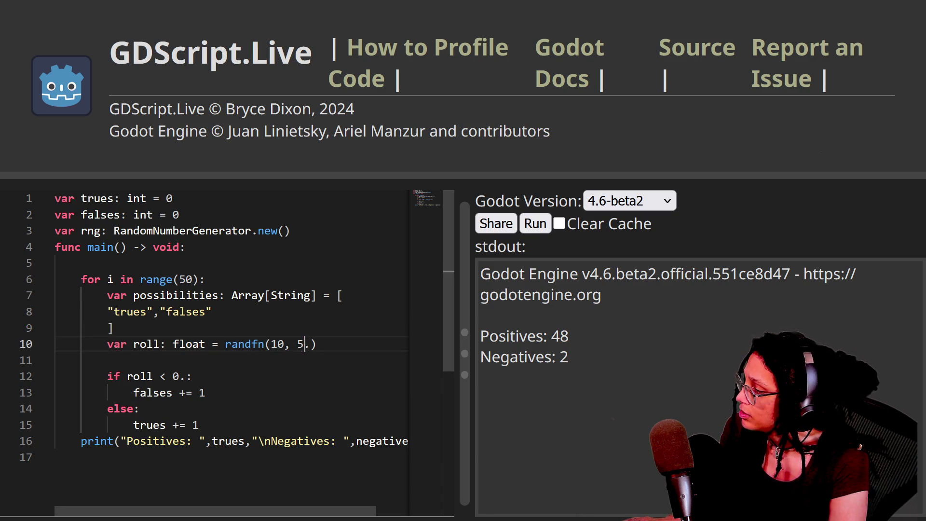
double_click(175, 344)
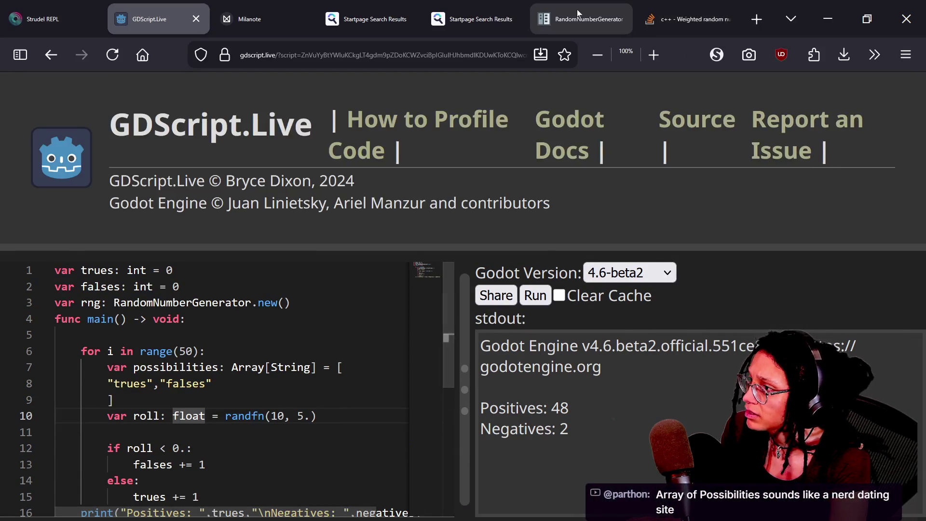
click(577, 13)
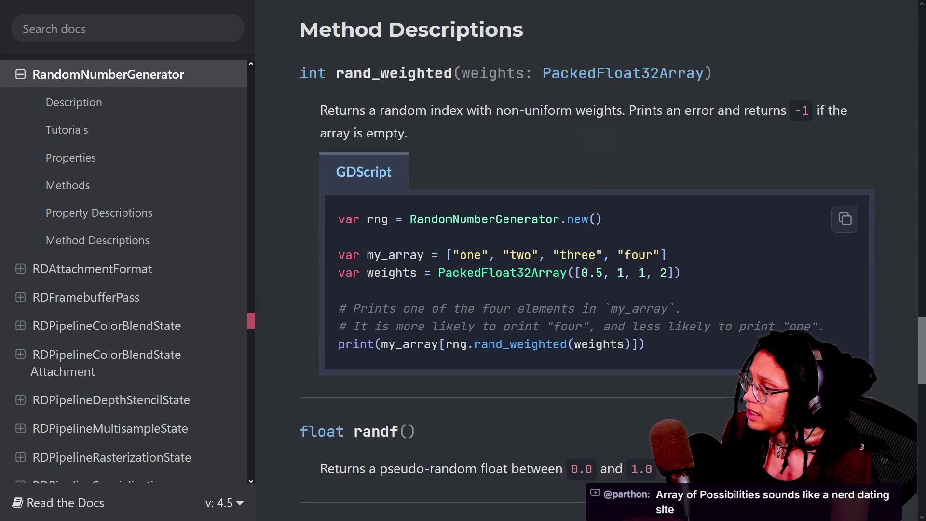
Read the rand_weighted docs entry, highlighting PackedFloat32Array in its example, then return to the script.
mouse_move(515, 210)
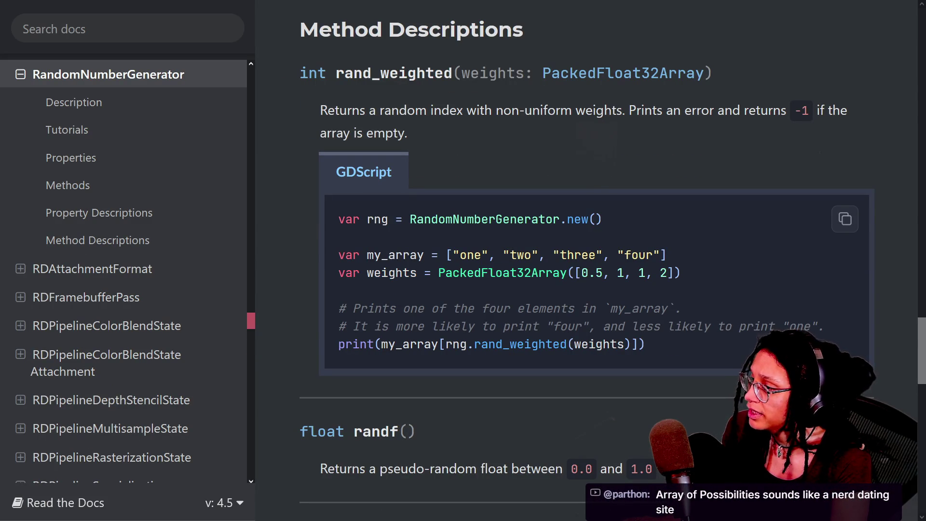
mouse_move(438, 272)
mouse_down()
mouse_move(557, 255)
mouse_move(567, 273)
mouse_up()
mouse_move(399, 4)
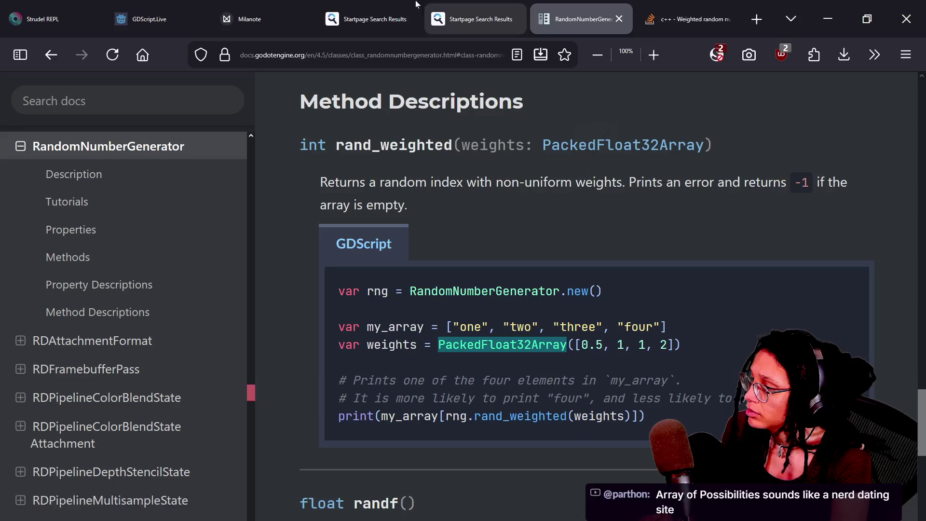
click(193, 20)
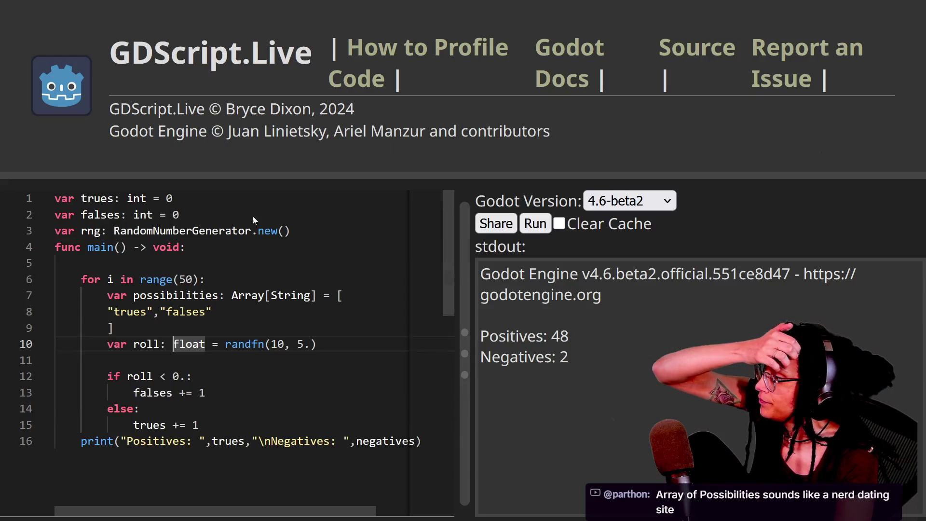
Change roll's type from float to PackedFloat32Array.
text(Packed)
key(Delete)
key(Delete)
key(Delete)
key(Delete)
text(Float2)
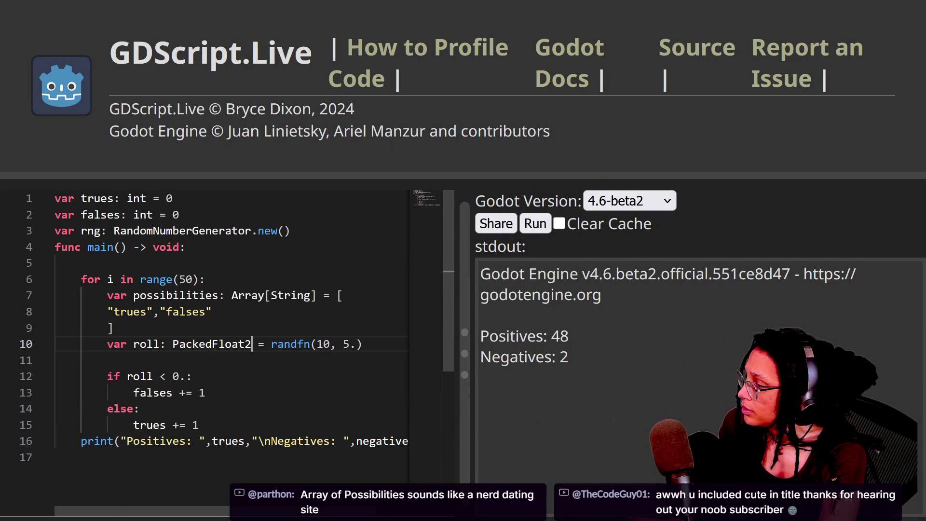
key(BackSpace)
text(32Array)
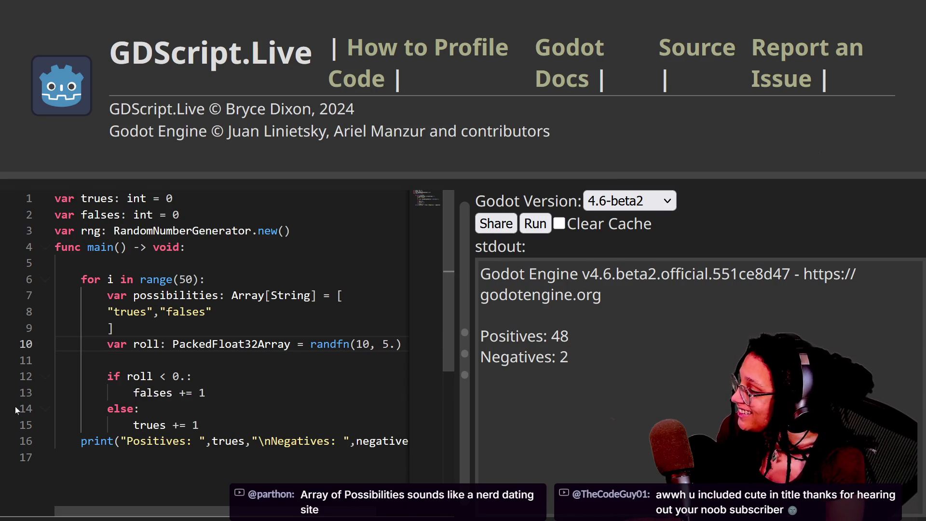
Replace the randfn(10, 5.) call on the roll line with PackedFloat2Array.
key(Right)
key(Right)
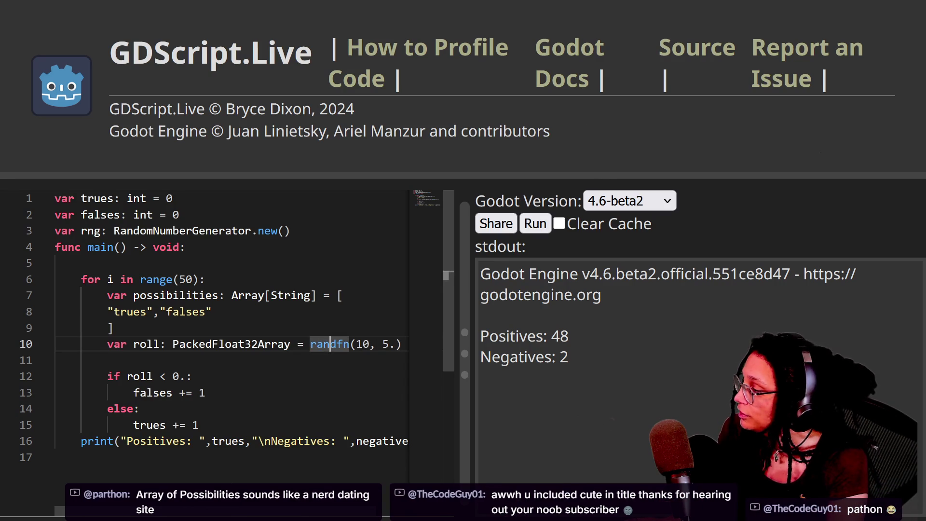
click(271, 344)
key(Right)
key(Right)
key(Right)
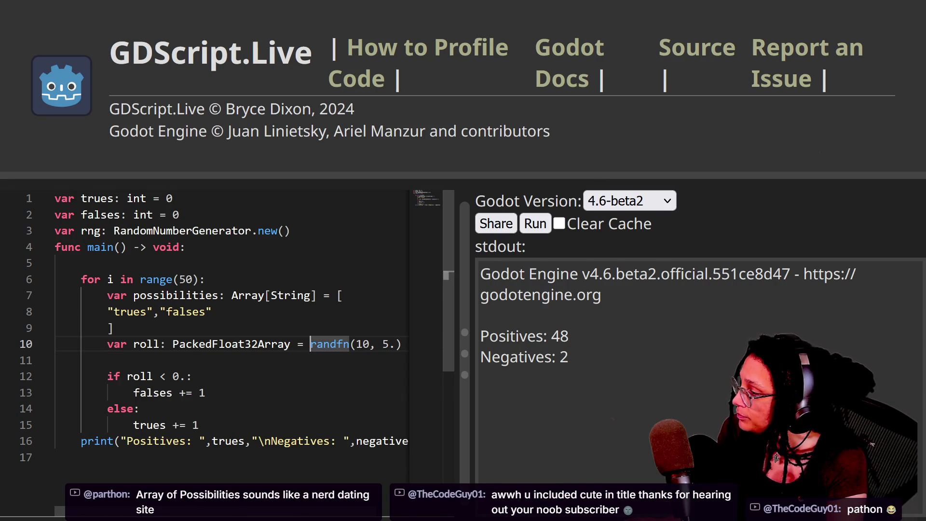
key(ctrl+Left)
key(ctrl+Left)
key(ctrl+Left)
key(Down)
key(Down)
key(Down)
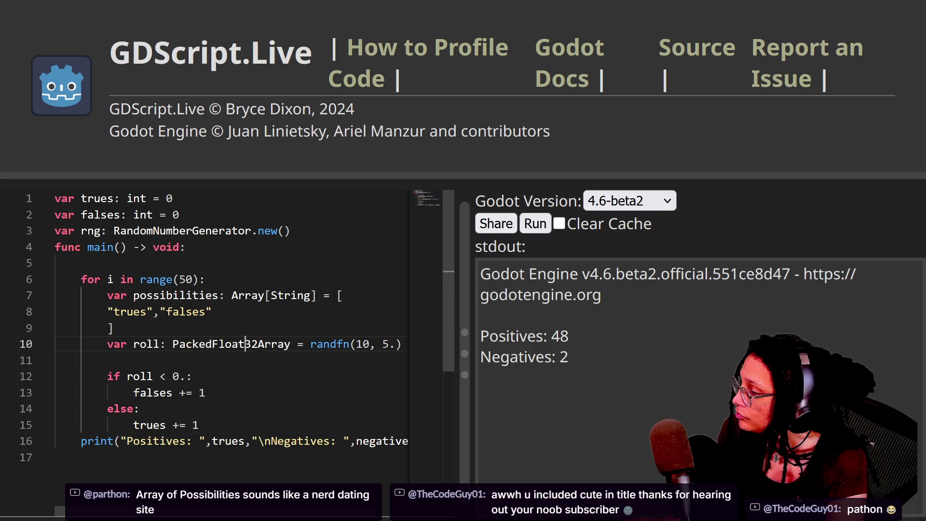
key(Up)
key(Up)
key(Up)
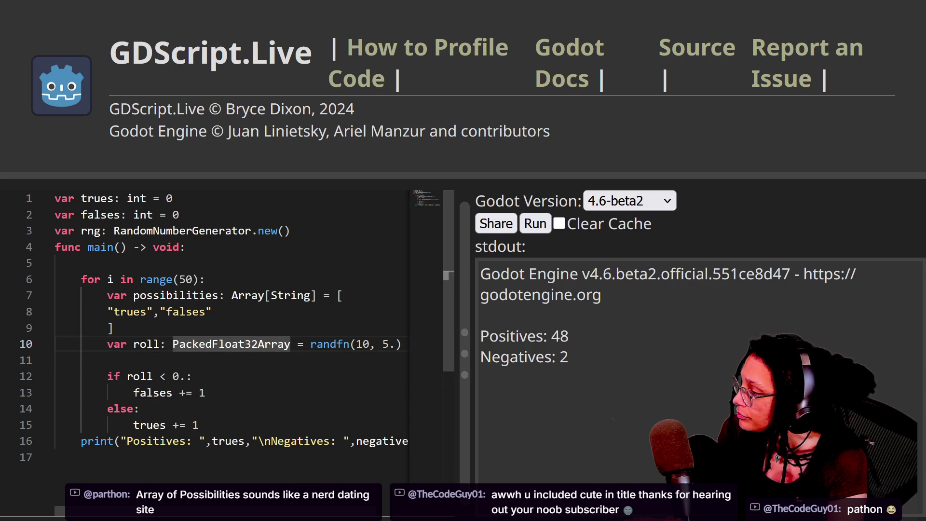
click(363, 344)
key(End)
key(shift+Left)
key(shift+Left)
key(shift+Left)
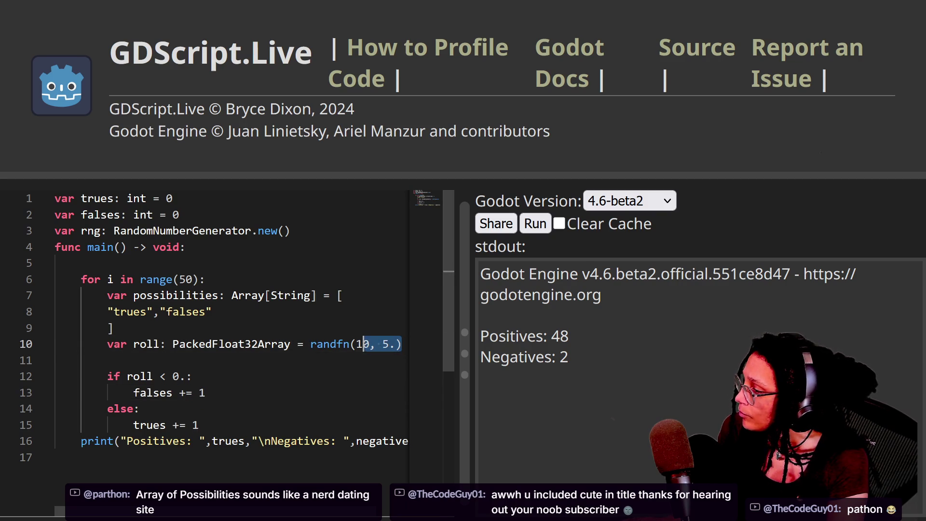
text(PackedFloat2)
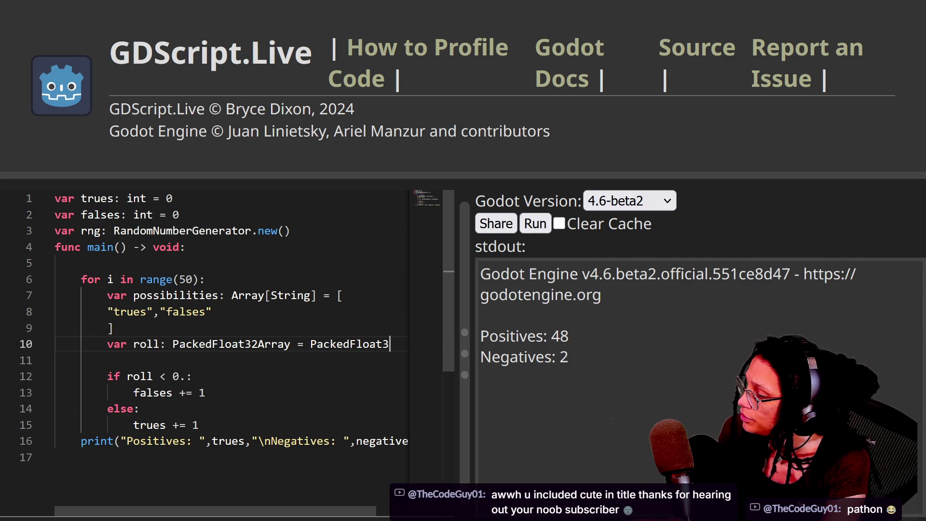
text(Array)
click(689, 18)
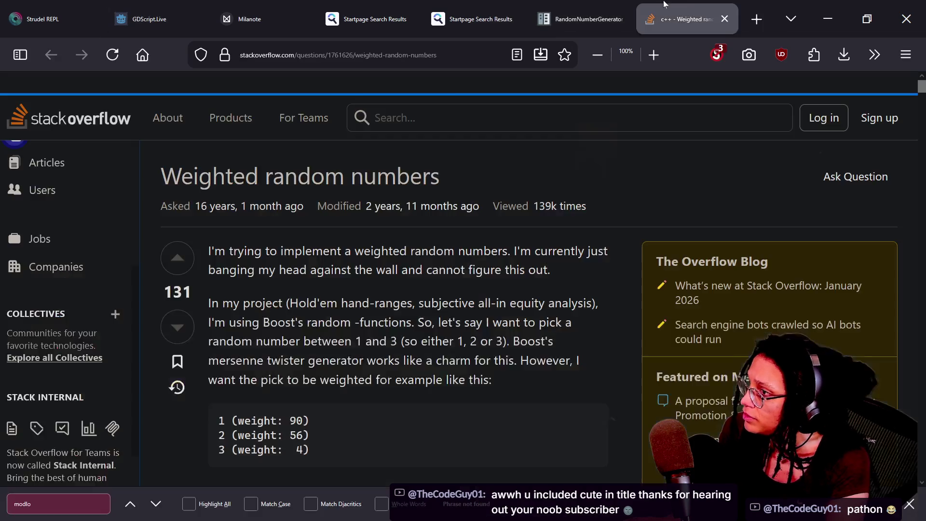
Detach the RandomNumberGenerator docs into a centred window scrolled to the rand_weighted example.
click(557, 18)
drag(557, 18, 476, 62)
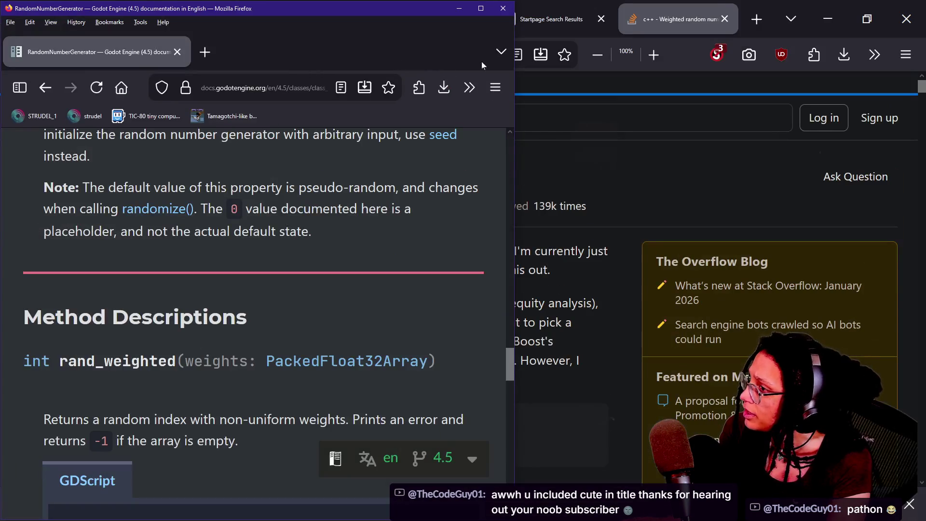
drag(189, 4, 475, 53)
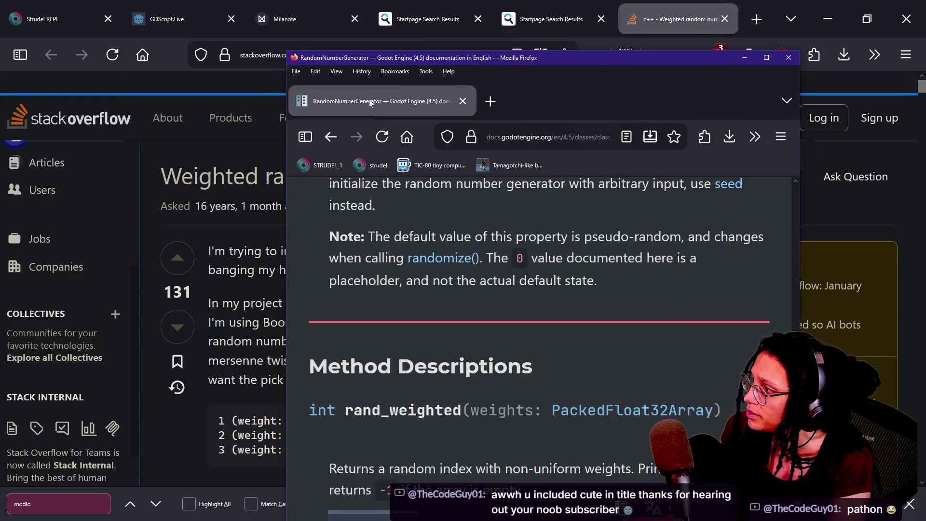
scroll(430, 199, down, 5)
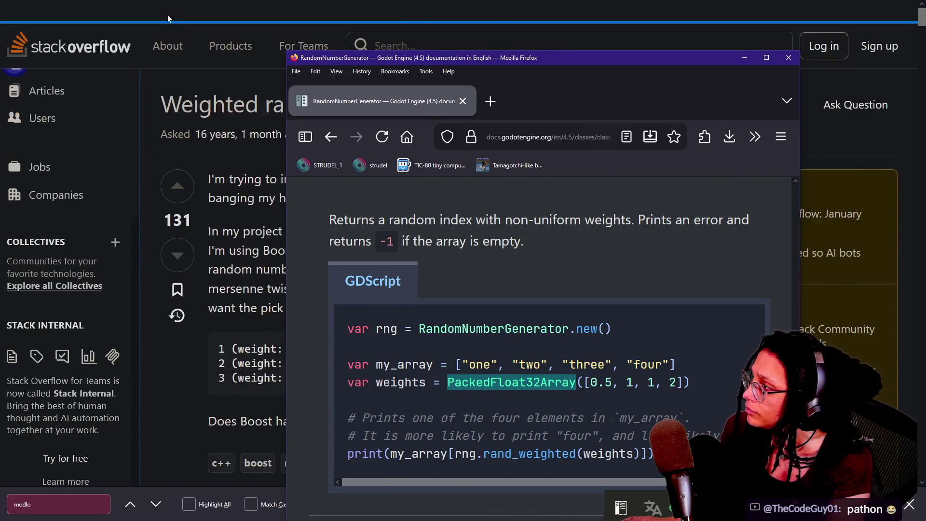
click(173, 6)
key(Down)
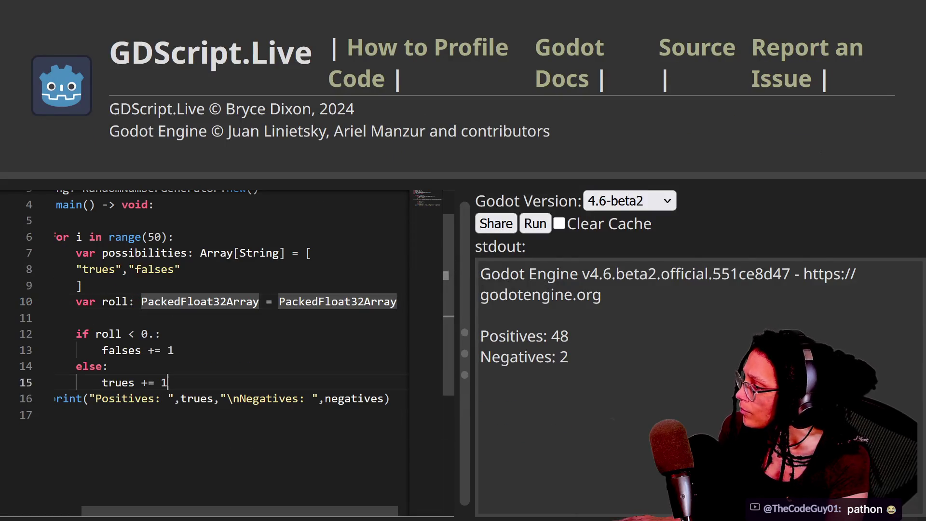
Extend the roll line into a bracketed array holding weights 1,1 with its own closing bracket.
key(Up)
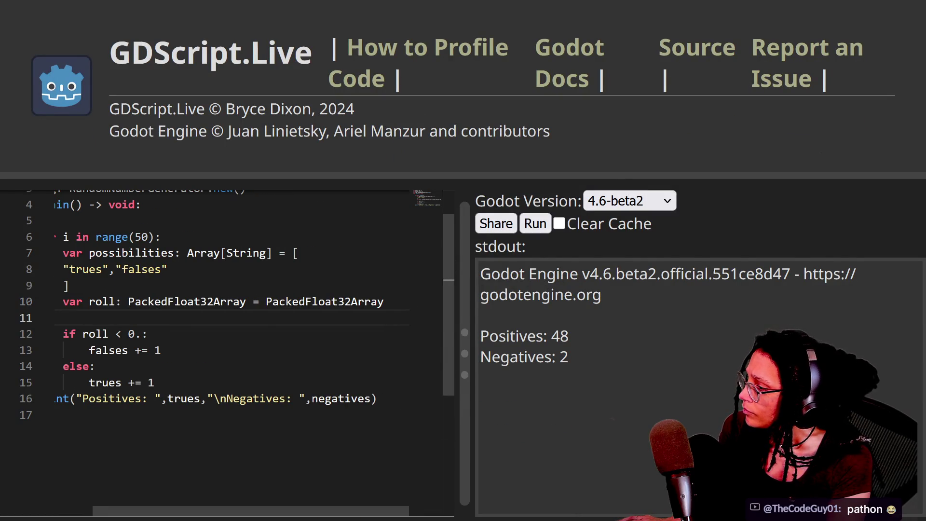
text(= [)
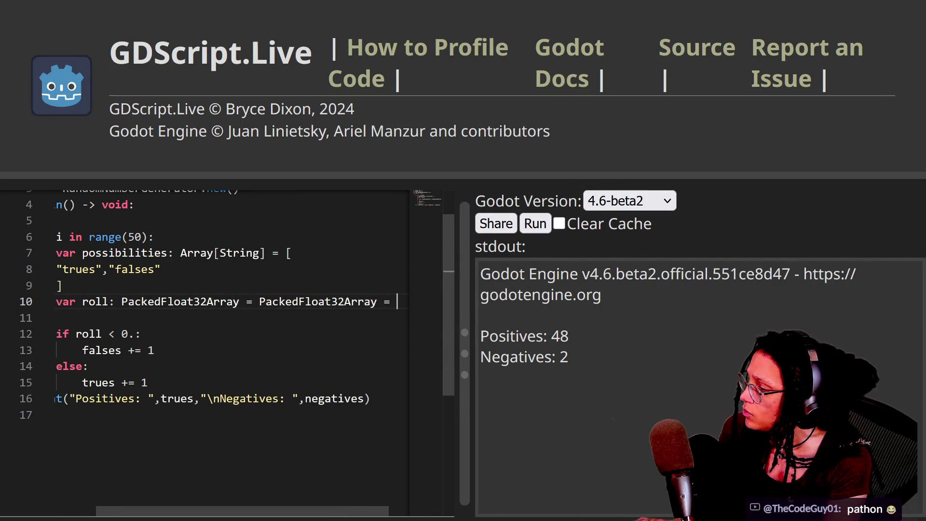
key(Return)
text(1,1)
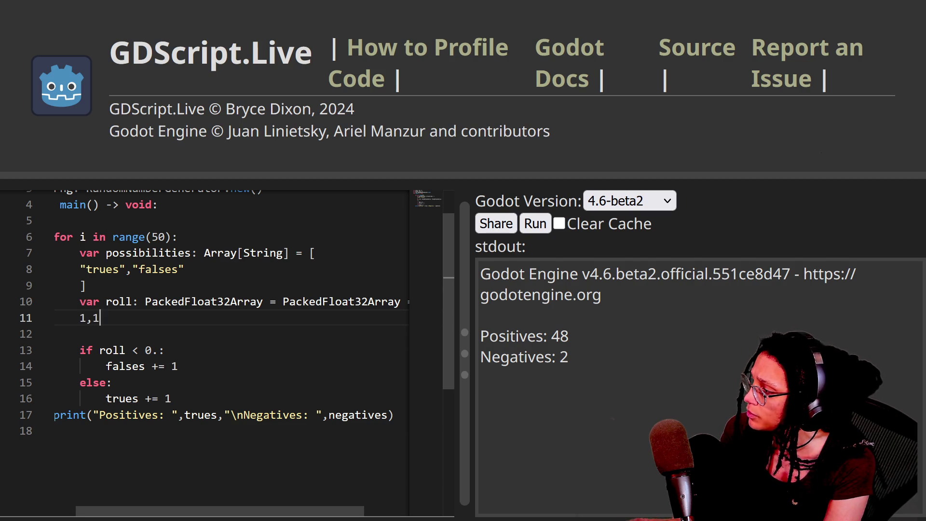
key(Return)
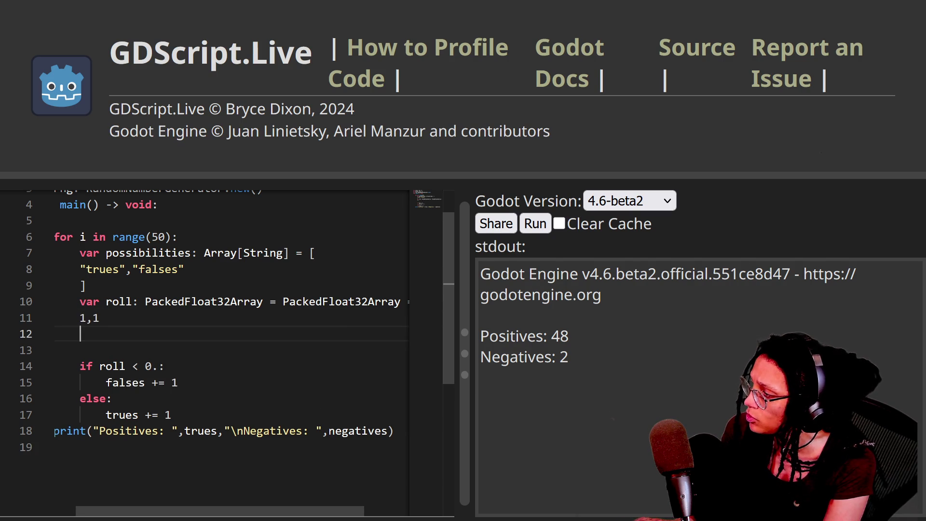
text(])
click(86, 285)
click(85, 334)
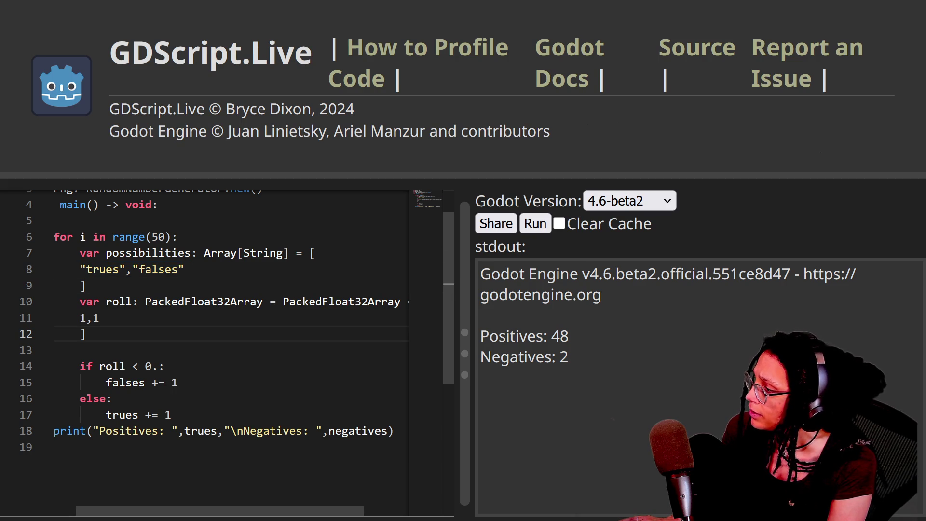
key(alt+Tab)
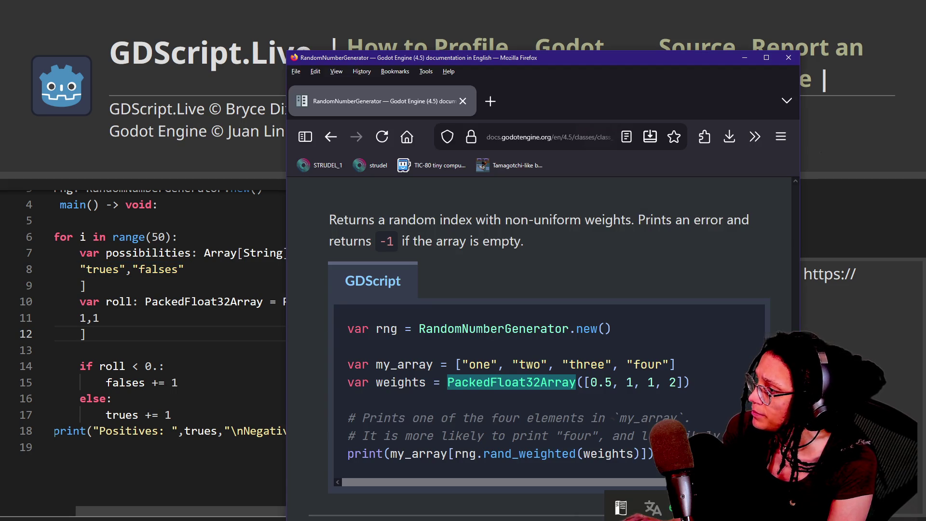
mouse_move(560, 72)
mouse_down()
mouse_move(514, 49)
mouse_move(496, 22)
mouse_up()
drag(326, 403, 518, 402)
click(548, 420)
double_click(400, 403)
click(401, 403)
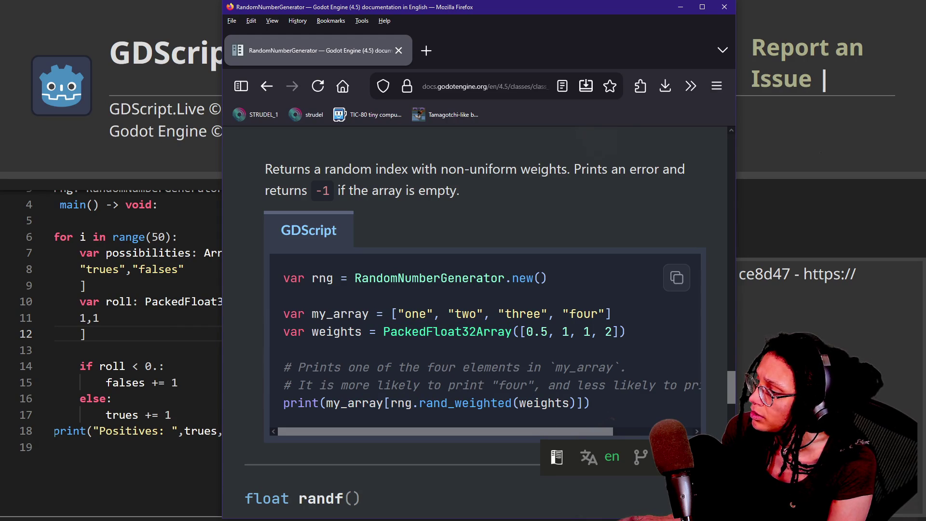
drag(313, 332, 649, 346)
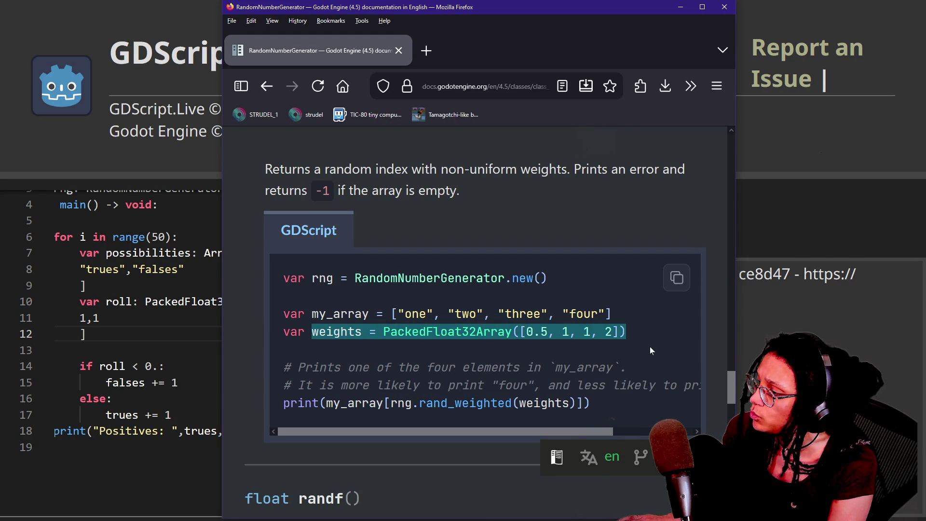
drag(326, 403, 548, 403)
click(549, 403)
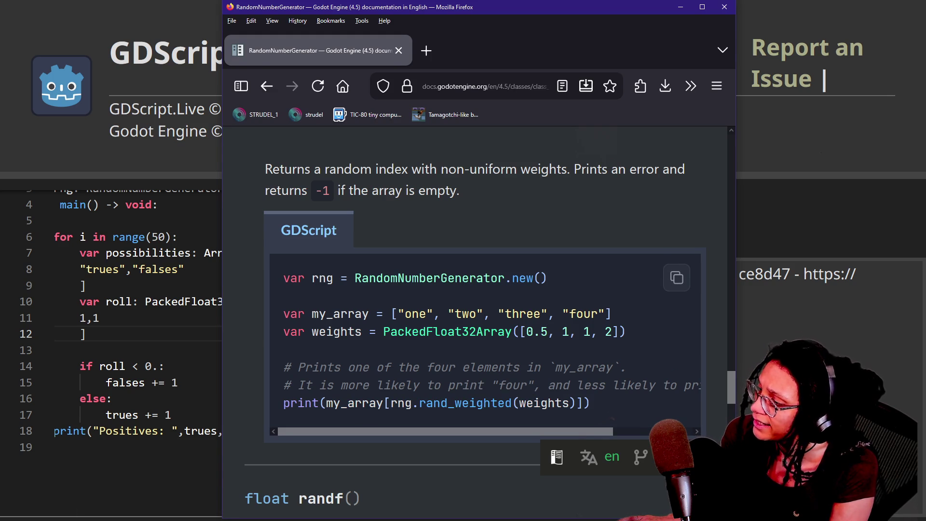
drag(389, 403, 515, 415)
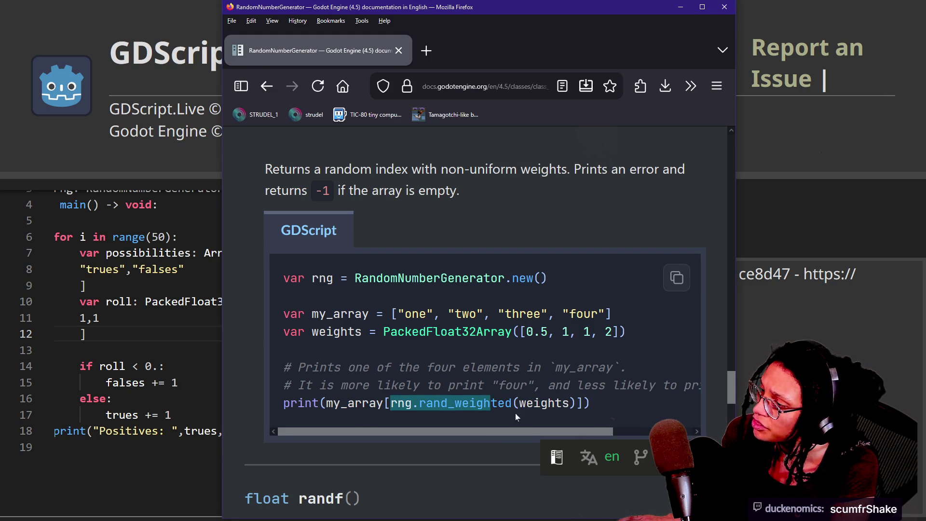
click(574, 411)
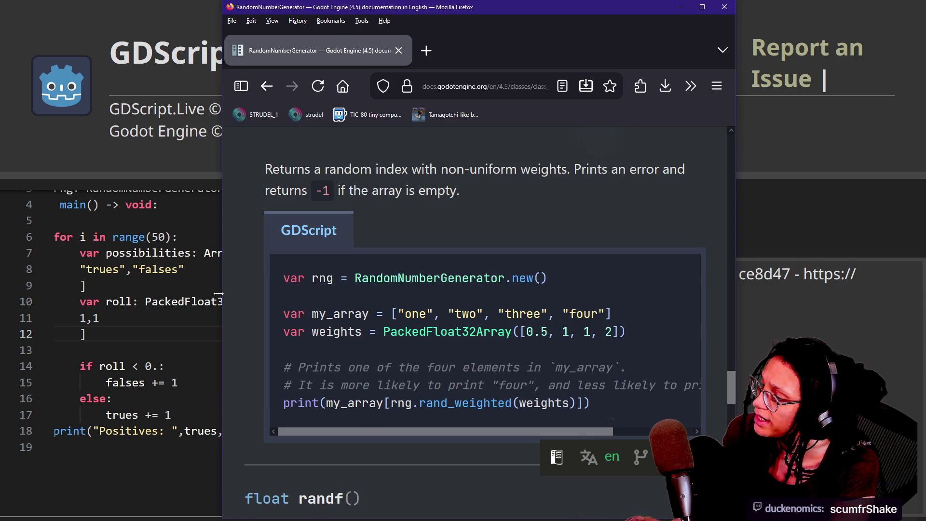
click(212, 285)
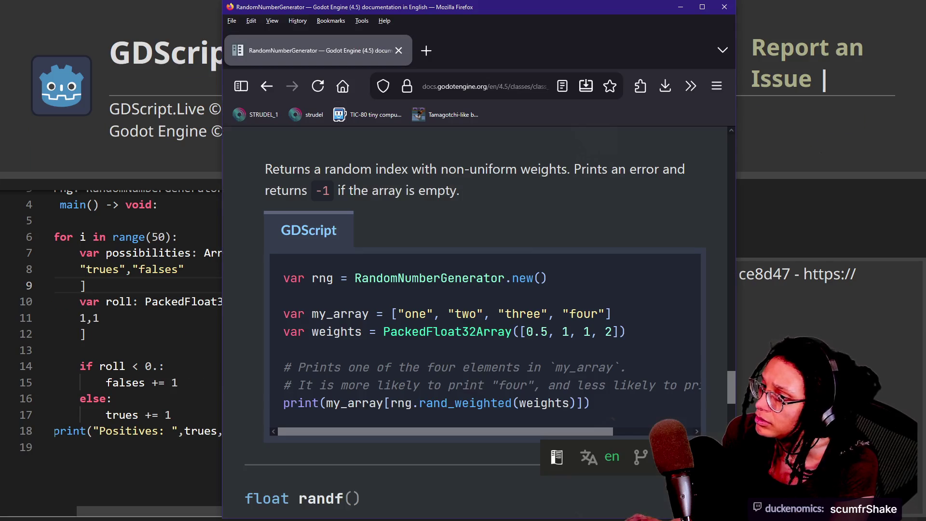
mouse_move(538, 265)
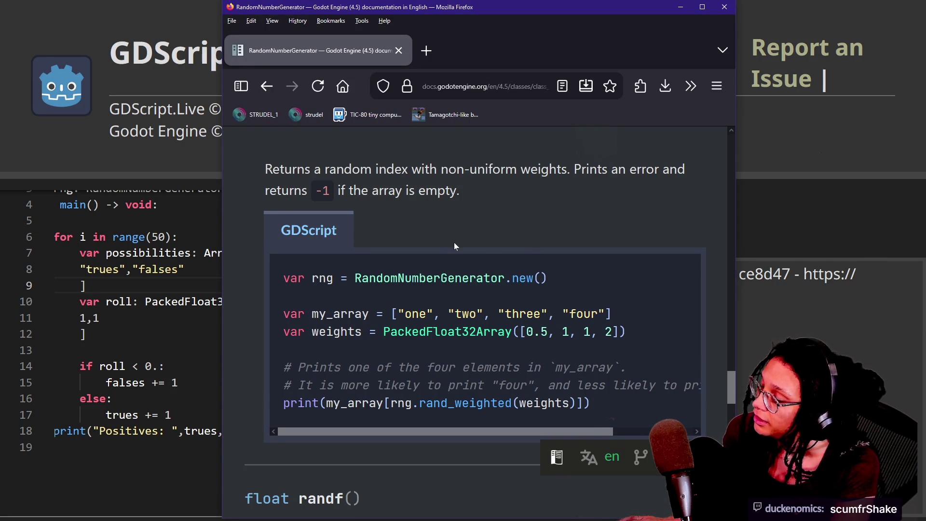
scroll(454, 242, up, 3)
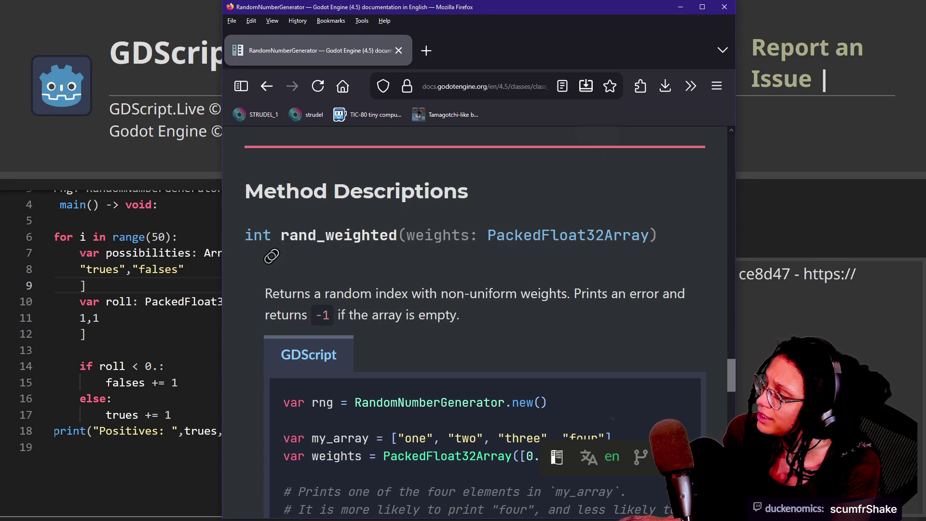
scroll(352, 332, down, 3)
key(shift+Right)
key(shift+Right)
key(shift+Right)
key(Right)
key(Right)
key(Right)
key(shift+Right)
key(Right)
key(Right)
key(Right)
key(shift+Right)
key(Right)
key(Right)
key(Right)
key(shift+Right)
key(Up)
key(Left)
key(Left)
key(Left)
key(shift+Right)
key(shift+Right)
key(shift+Right)
key(Right)
key(Right)
key(shift+Right)
key(shift+Right)
key(shift+Right)
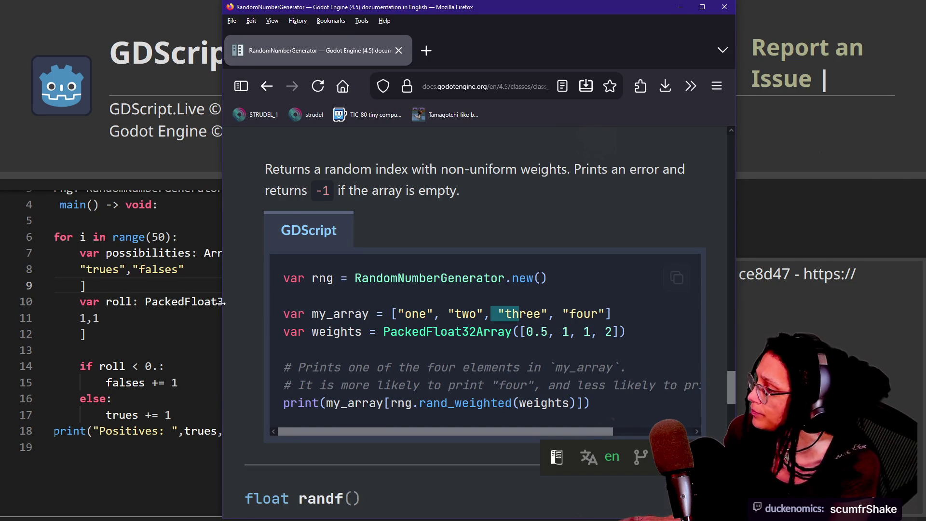
click(223, 302)
key(Down)
click(172, 415)
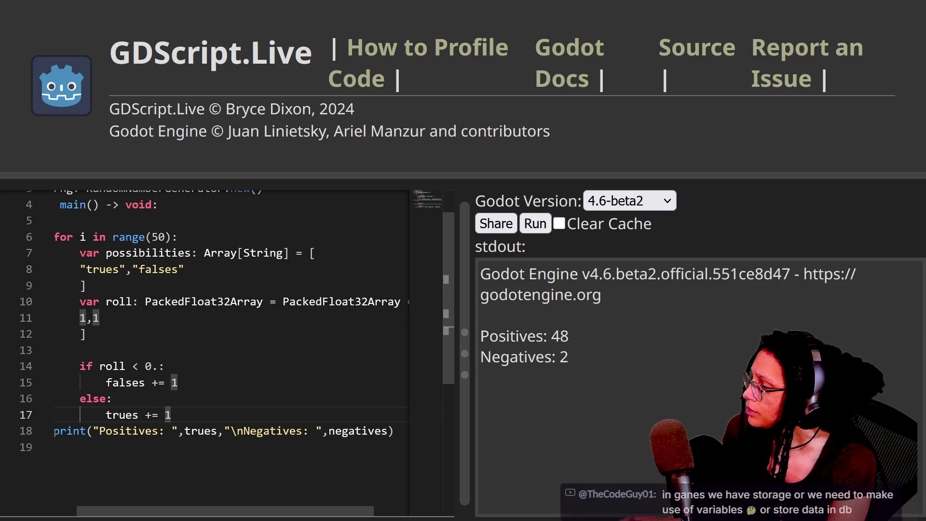
Rename the roll array to weights and add a blank line after it.
double_click(119, 302)
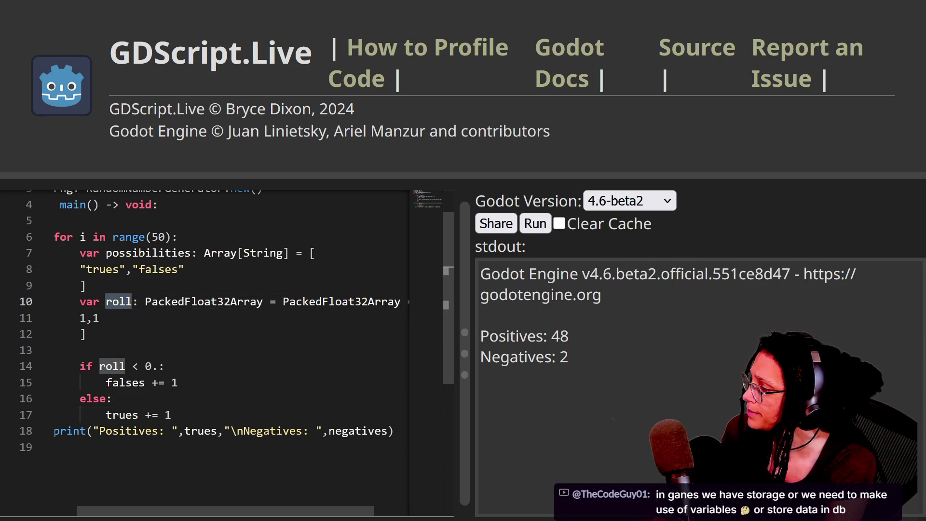
text(weights)
key(Down)
key(Down)
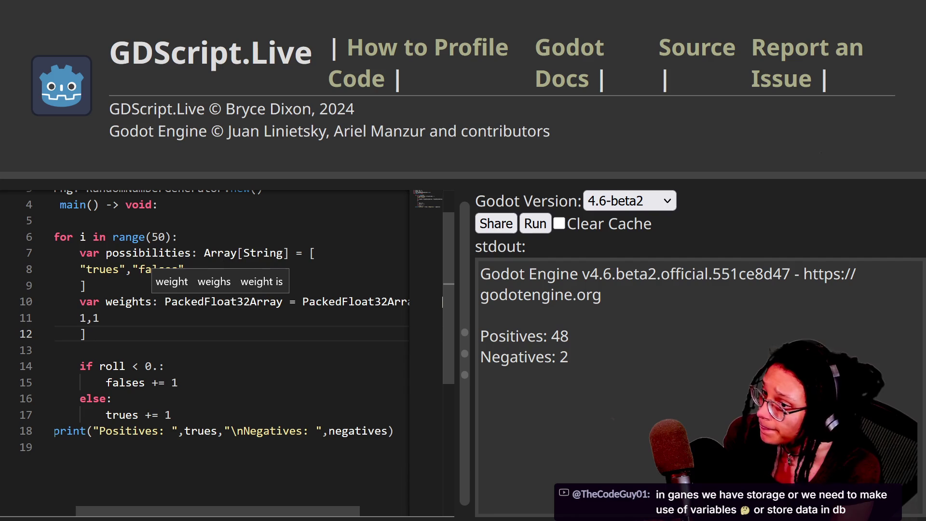
key(Down)
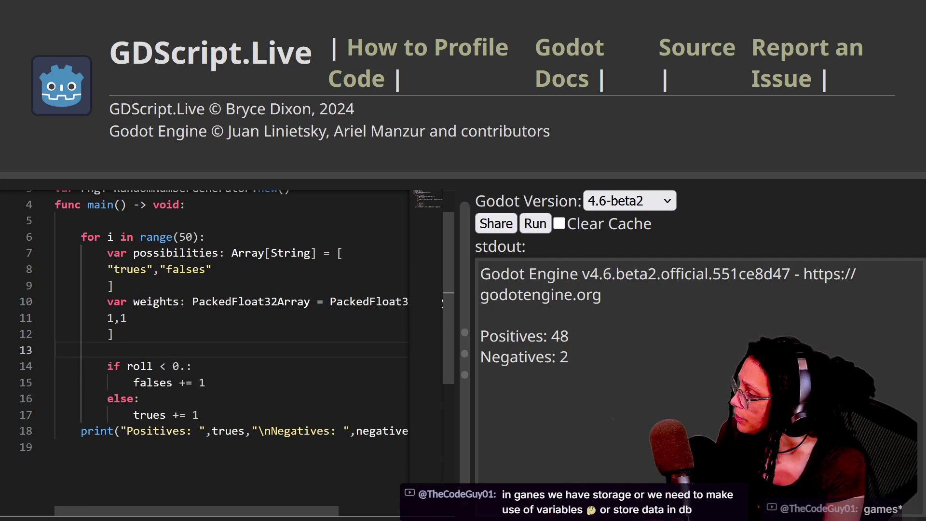
key(Return)
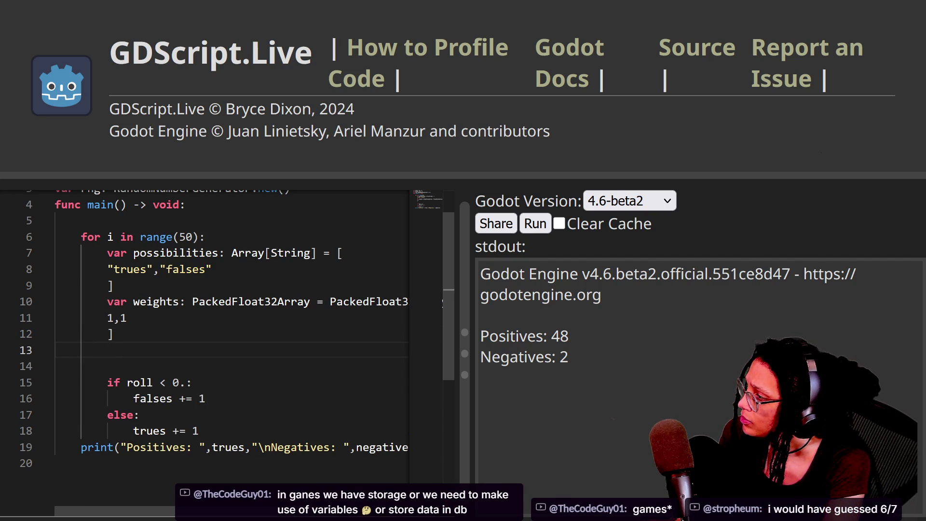
Start var result: String = possibilities[ with an indented continuation line.
text(var )
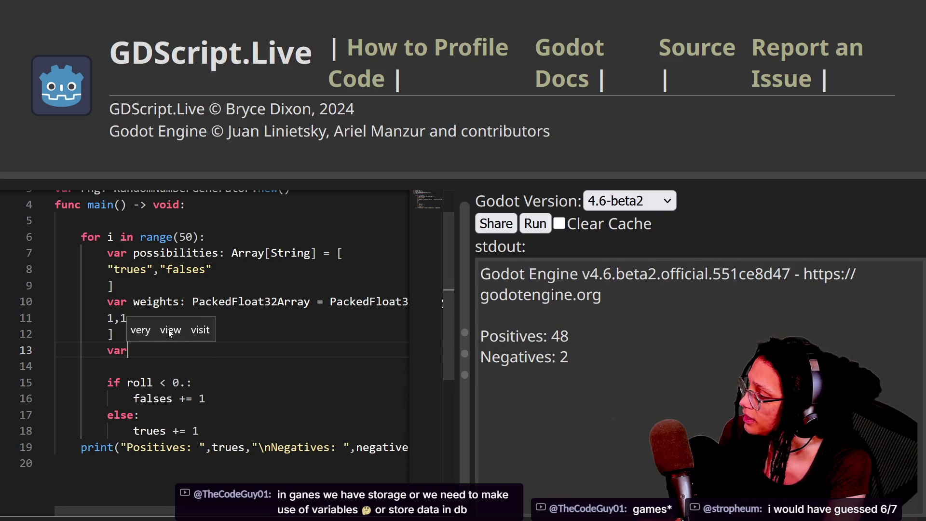
text(r)
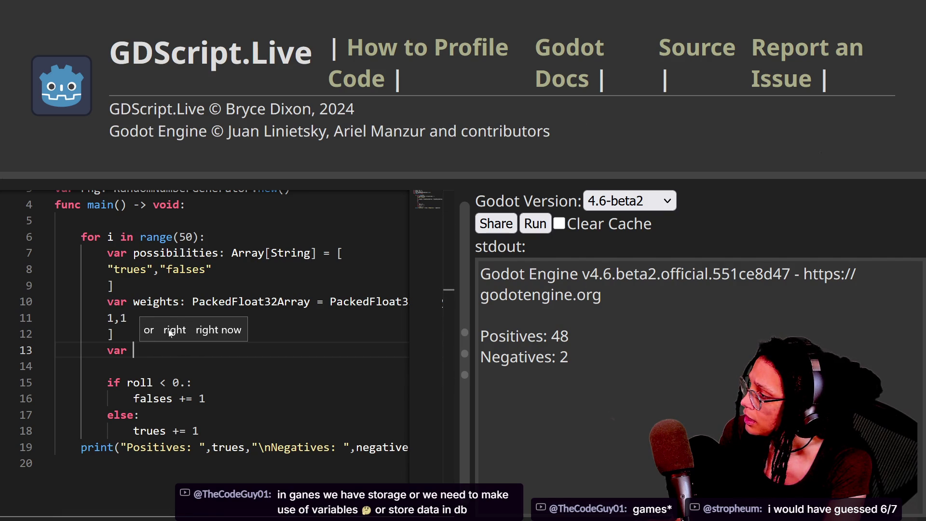
text(resu)
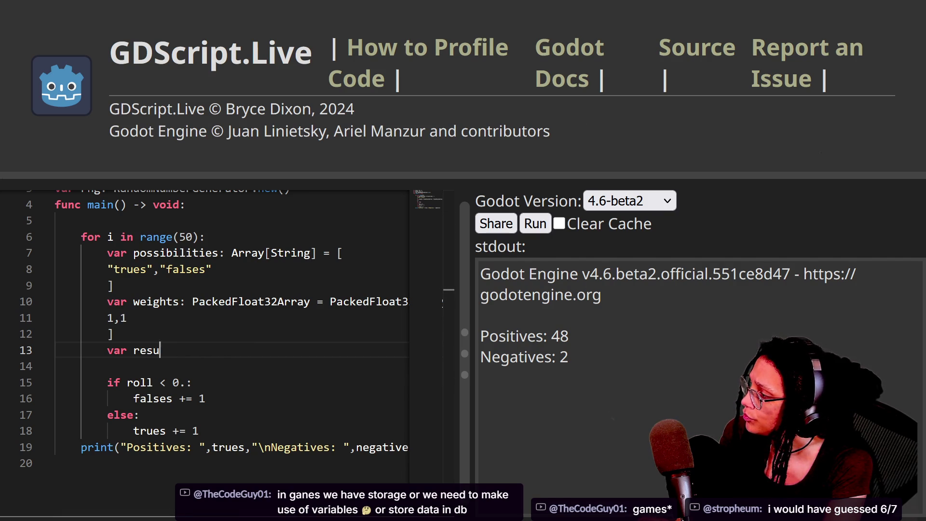
text(lt: String)
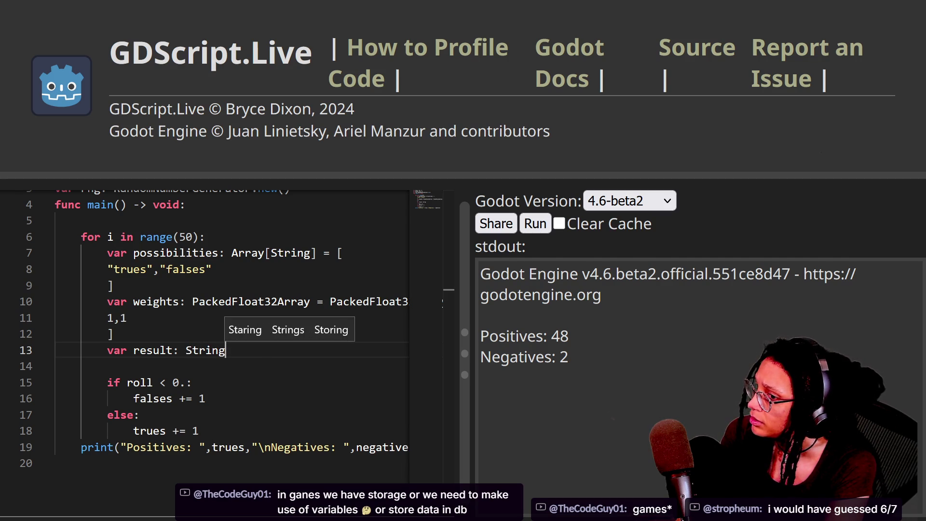
key(BackSpace)
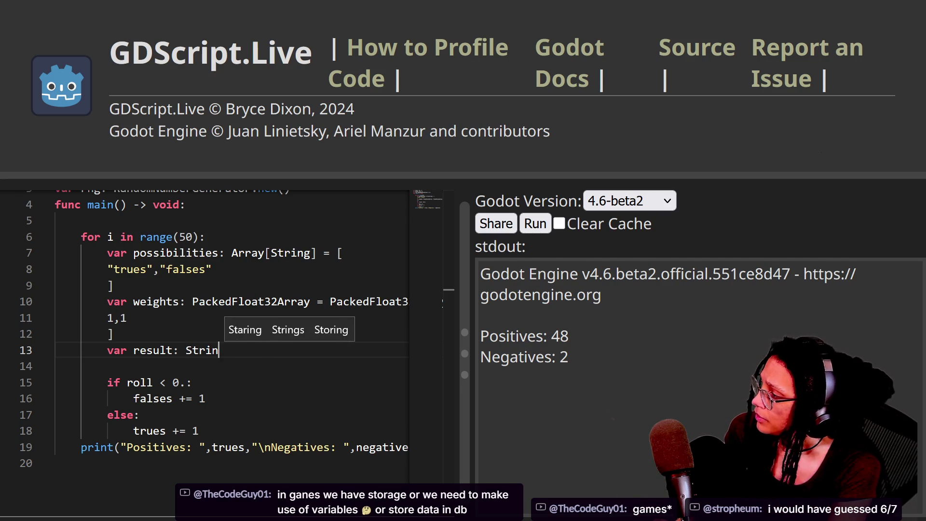
text(g )
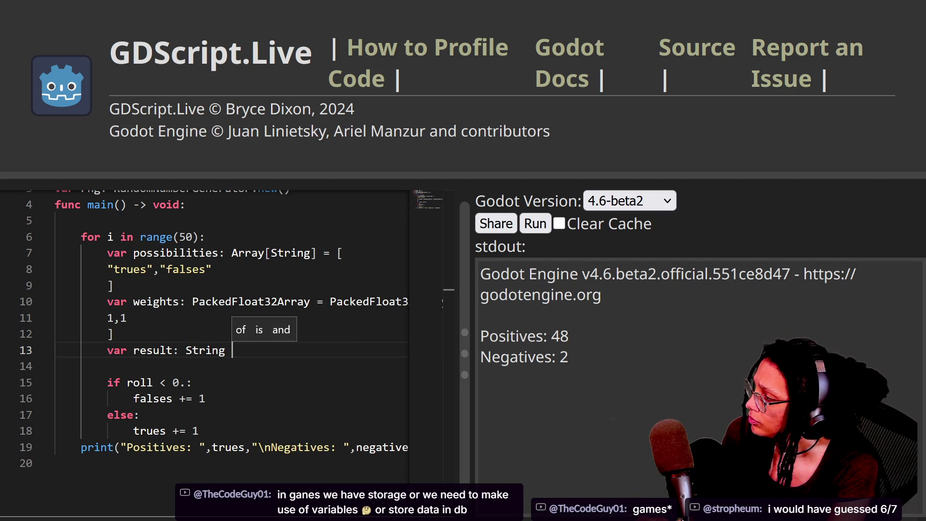
text(=)
mouse_move(682, 3)
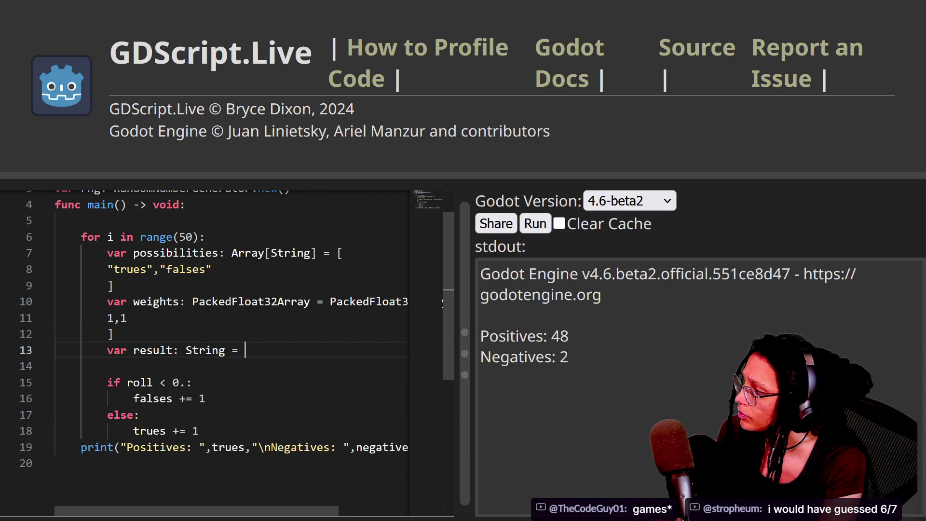
text(possibilities[)
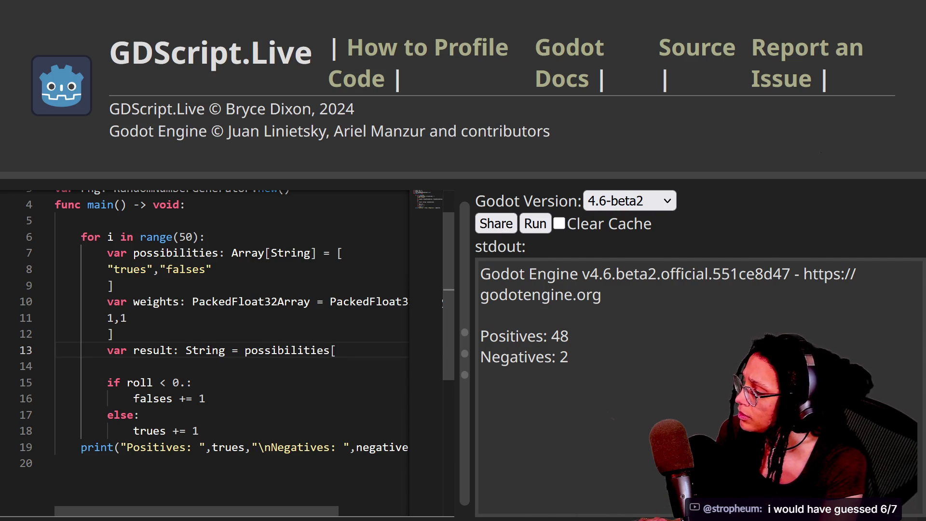
key(Return)
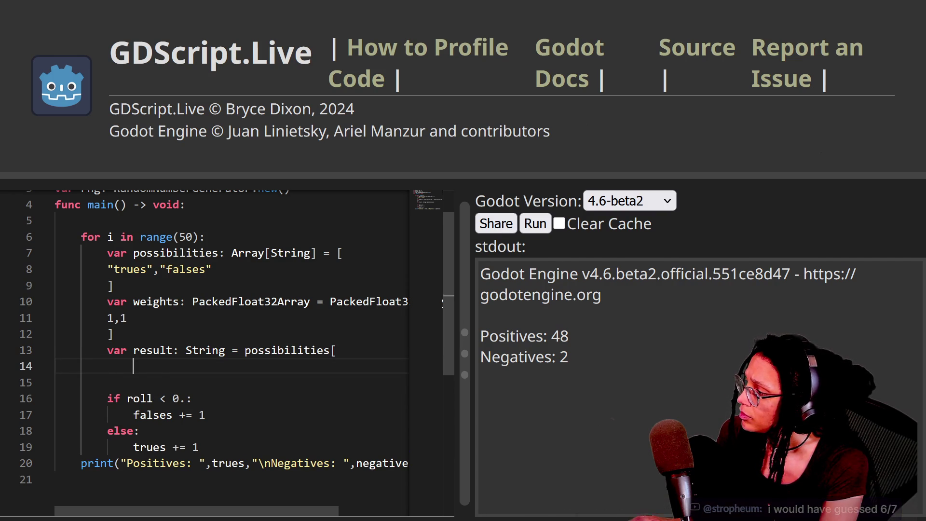
key(Tab)
key(Tab)
key(Tab)
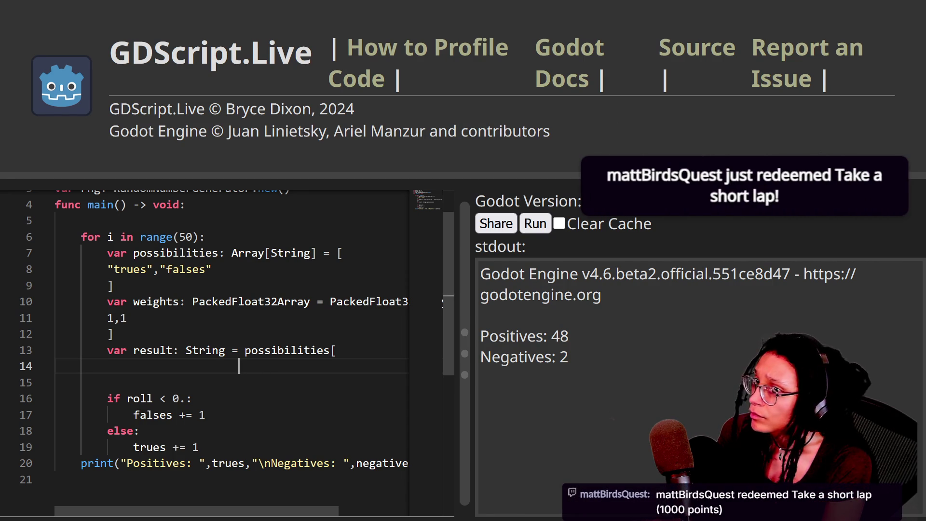
Type rand_weighted as the index and compare it with the docs example.
text(rand)
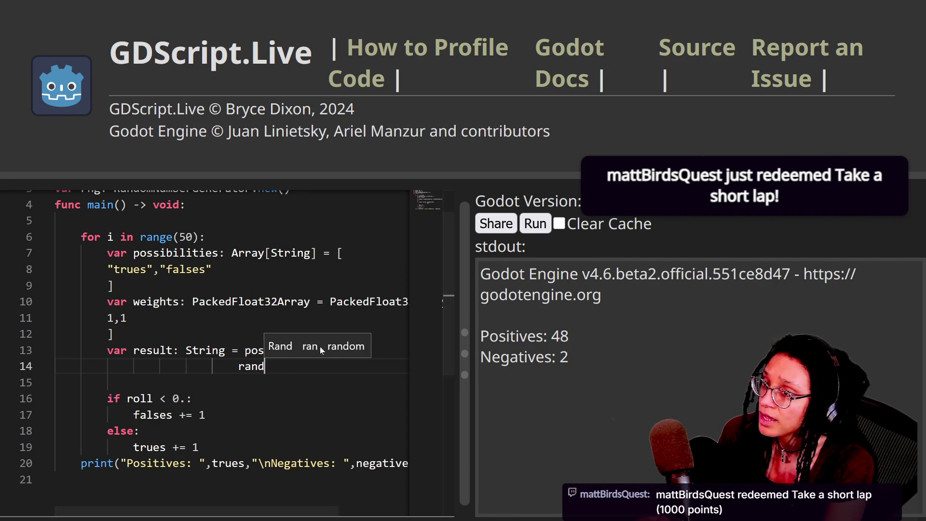
key(BackSpace)
key(BackSpace)
text(and)
key(BackSpace)
key(BackSpace)
text(nd_weig)
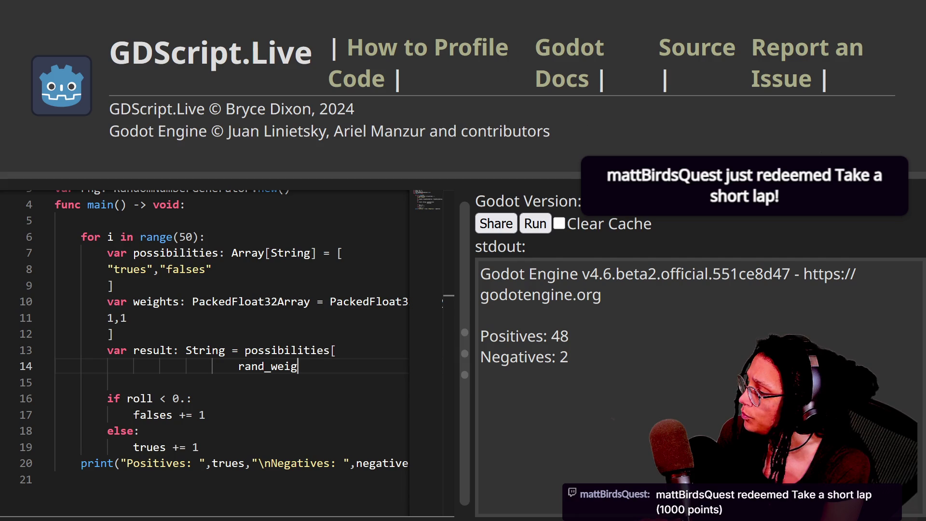
text(hted)
key(Escape)
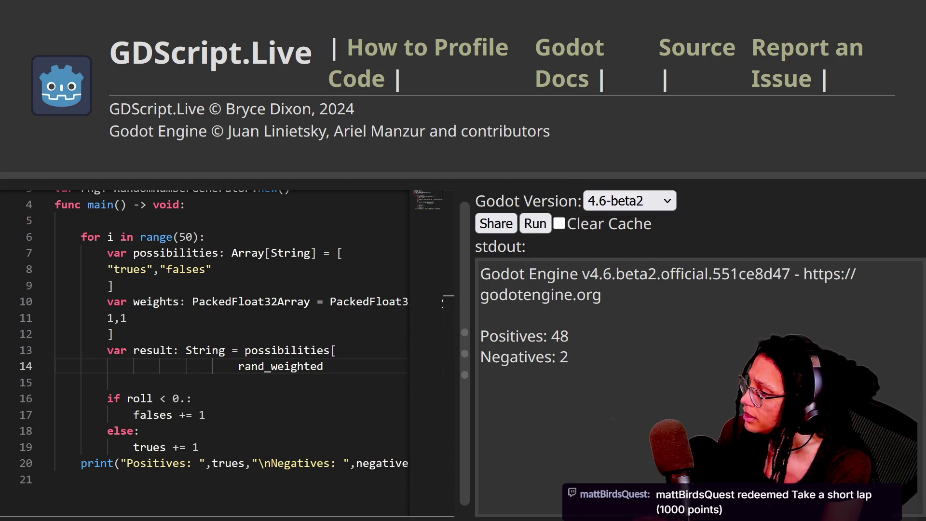
key(alt+Tab)
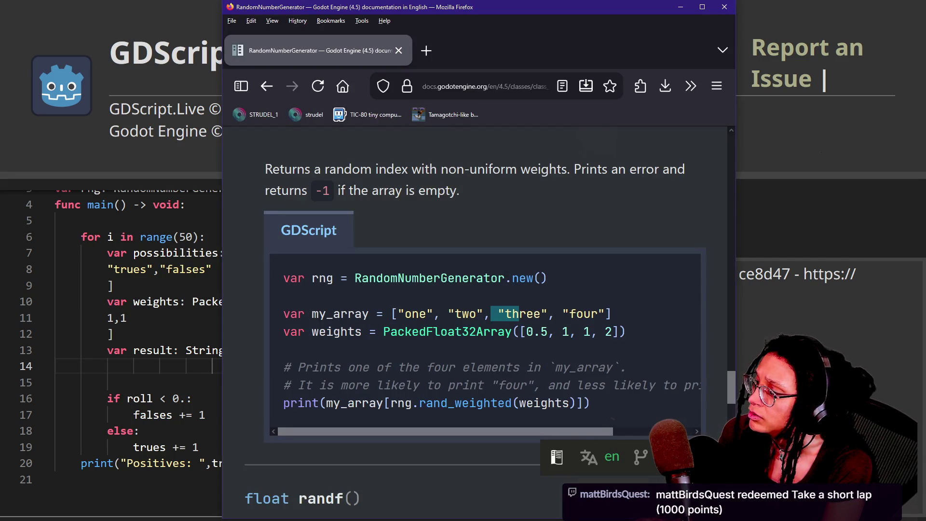
key(alt+Tab)
Make the index rng.rand_weighted(weights)], moving weights)] onto its own line.
key(BackSpace)
key(BackSpace)
key(BackSpace)
text(rng.)
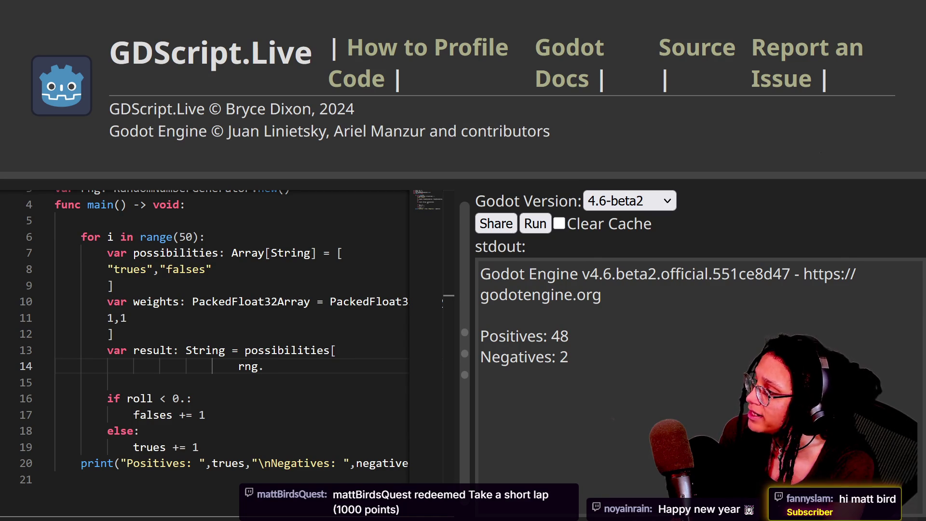
text(rand_weighted)
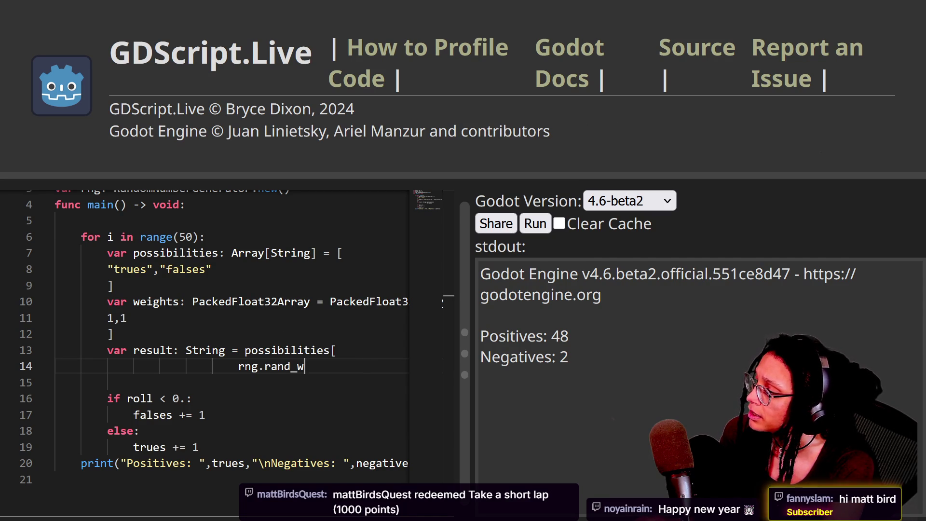
key(Escape)
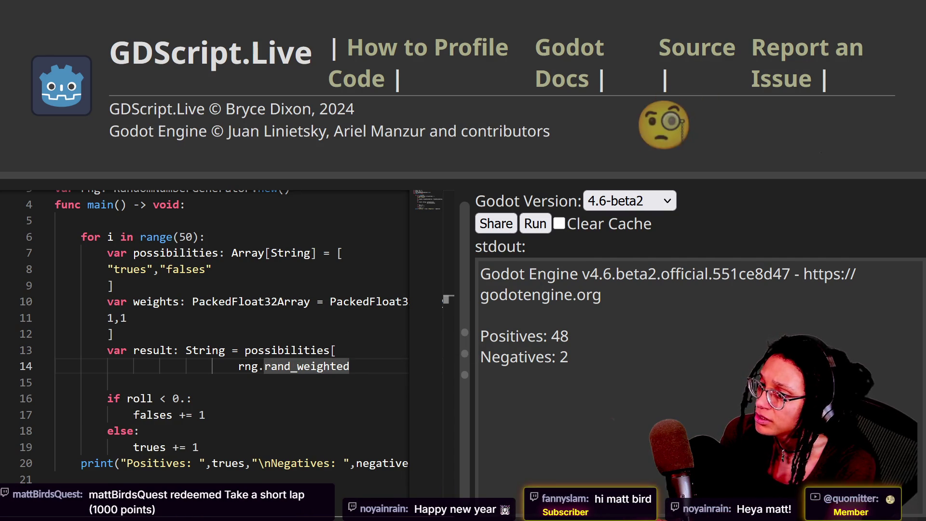
key(alt+Tab)
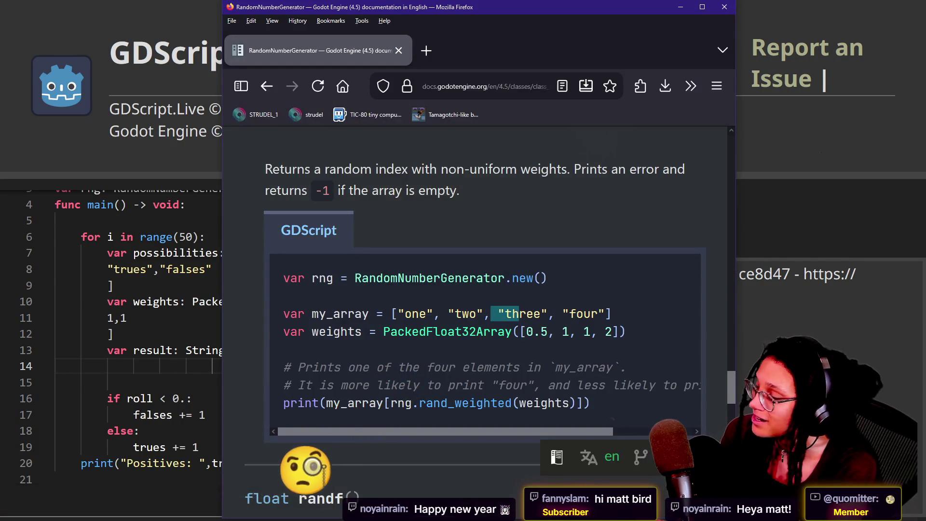
key(alt+Tab)
text((weigh)
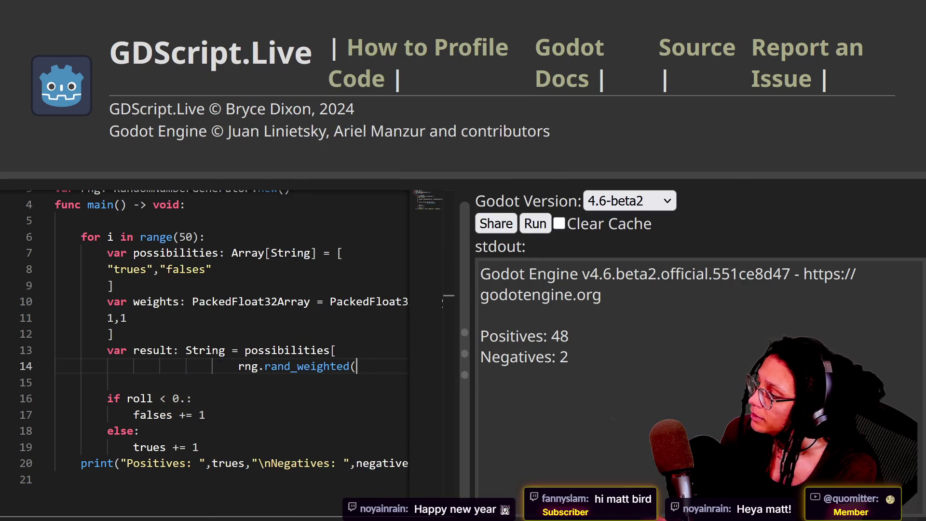
text(ts)])
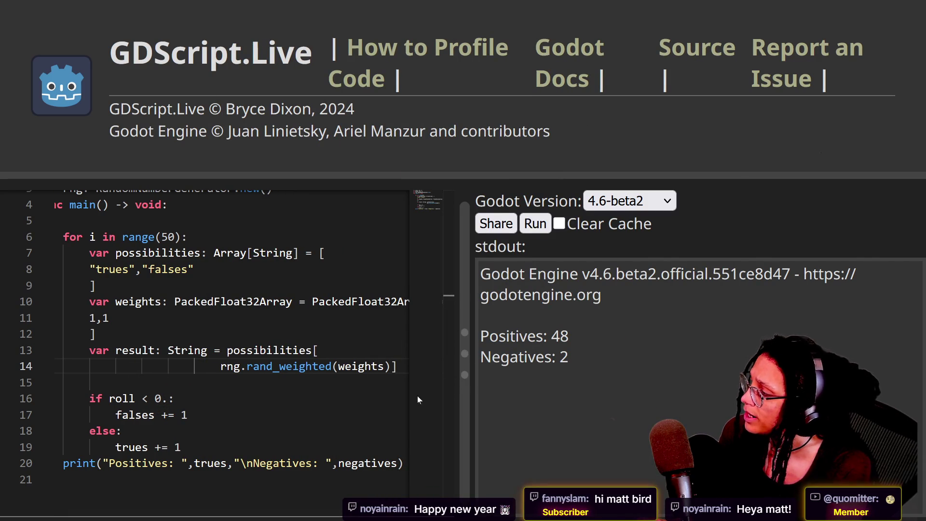
click(338, 366)
key(Return)
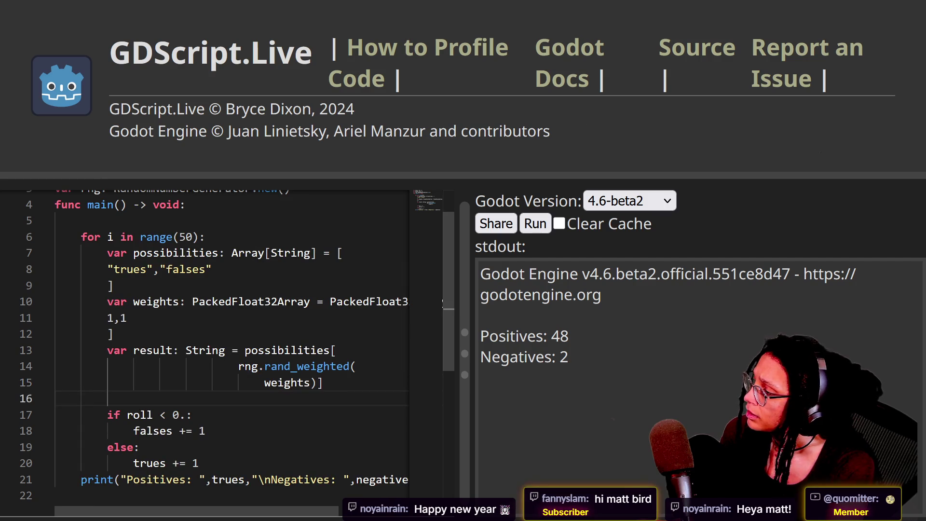
Fix the indentation and extra spaces on the rand_weighted continuation lines.
key(BackSpace)
key(Up)
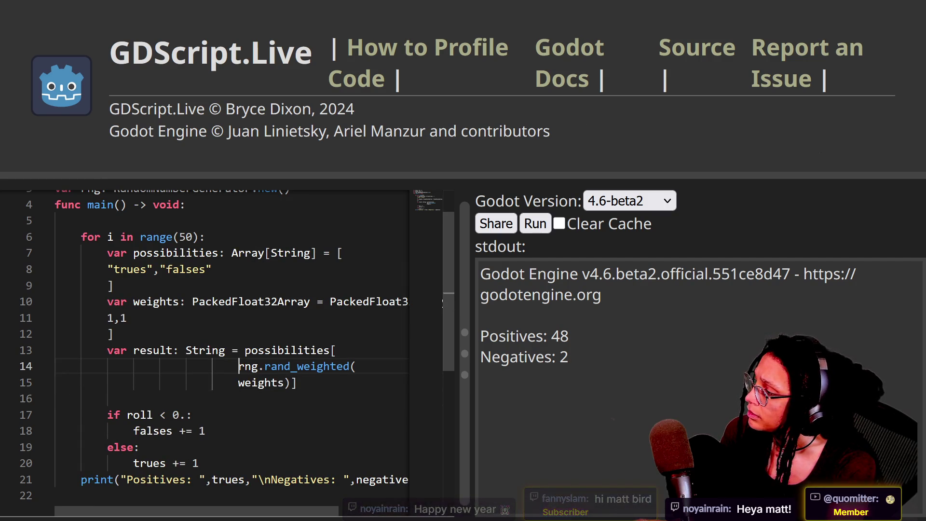
click(218, 383)
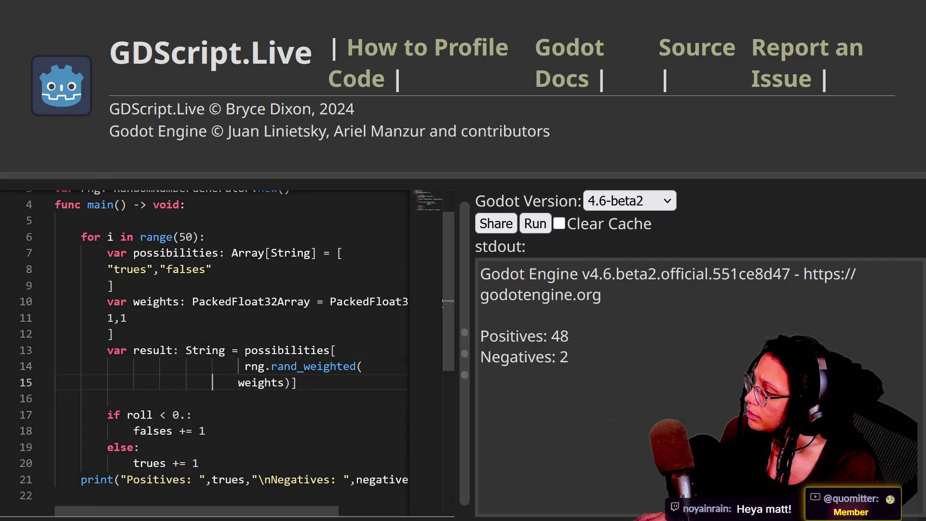
key(Up)
key(BackSpace)
click(56, 398)
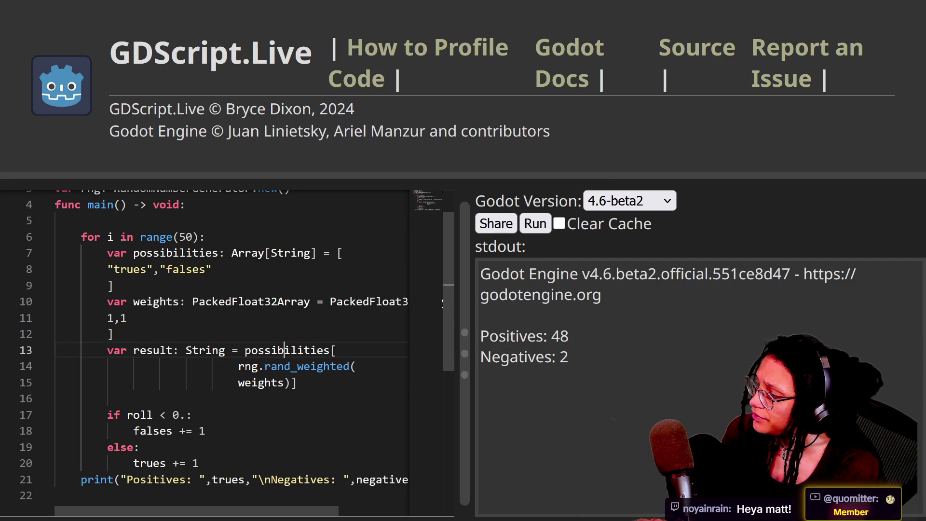
Compare the 1,1 weights against the "trues" and "falses" entries in possibilities.
click(299, 383)
drag(126, 317, 107, 317)
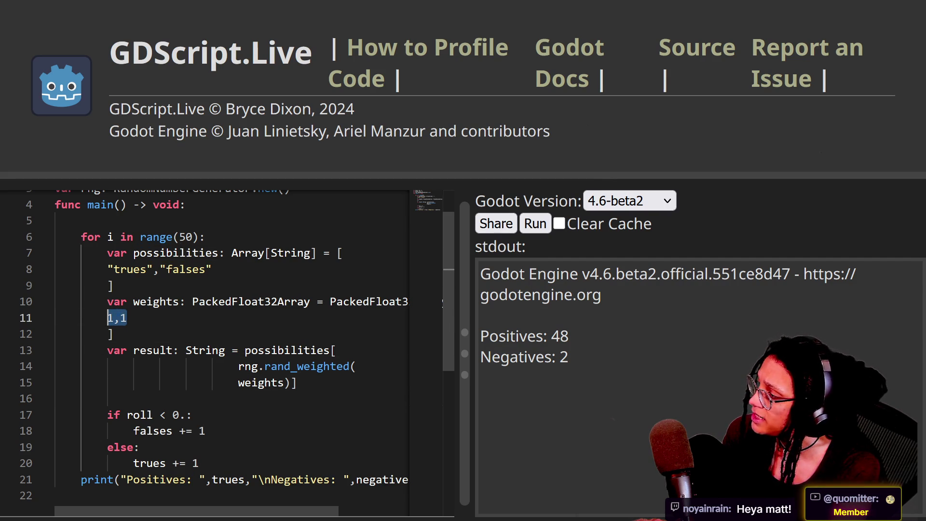
click(113, 269)
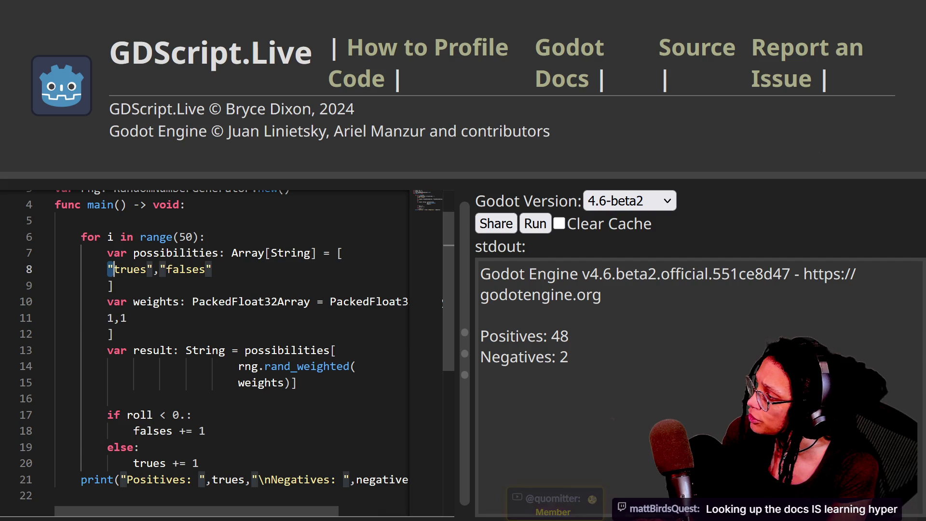
drag(107, 318, 127, 318)
drag(107, 270, 212, 269)
click(120, 318)
click(167, 269)
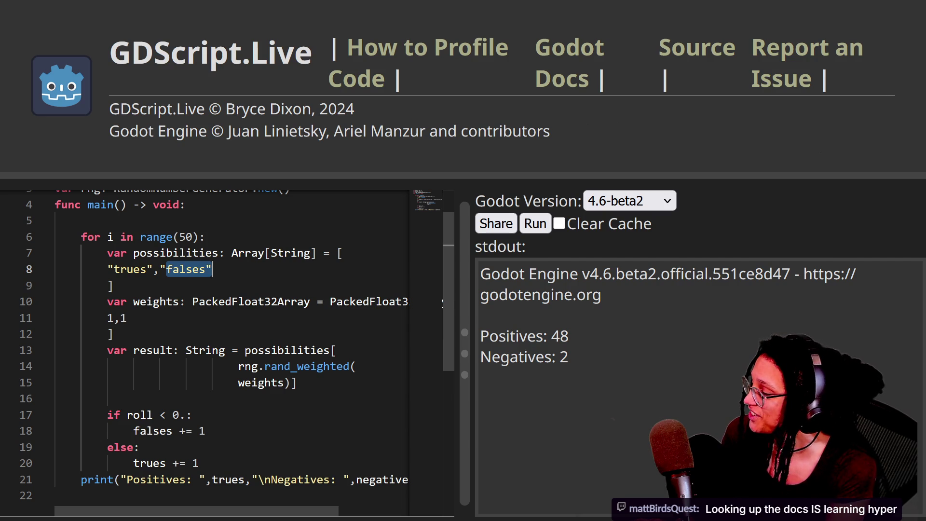
double_click(129, 269)
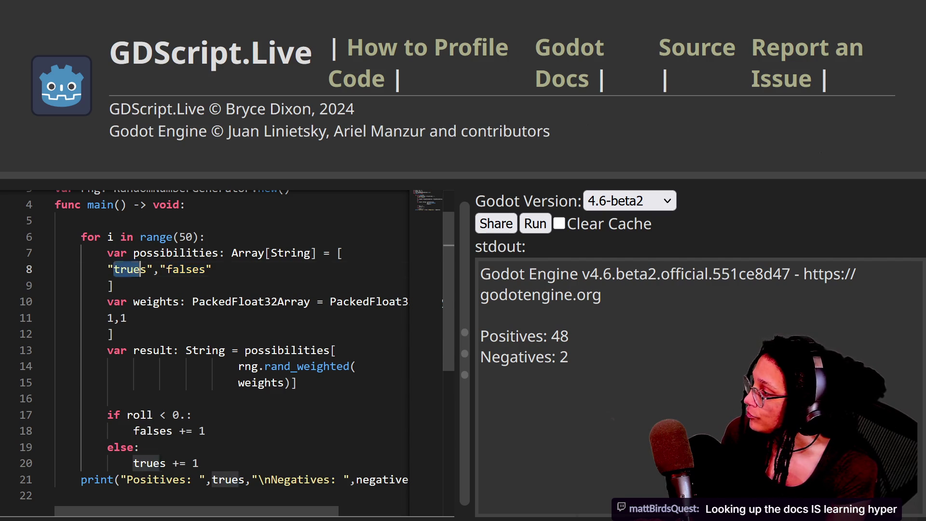
click(115, 285)
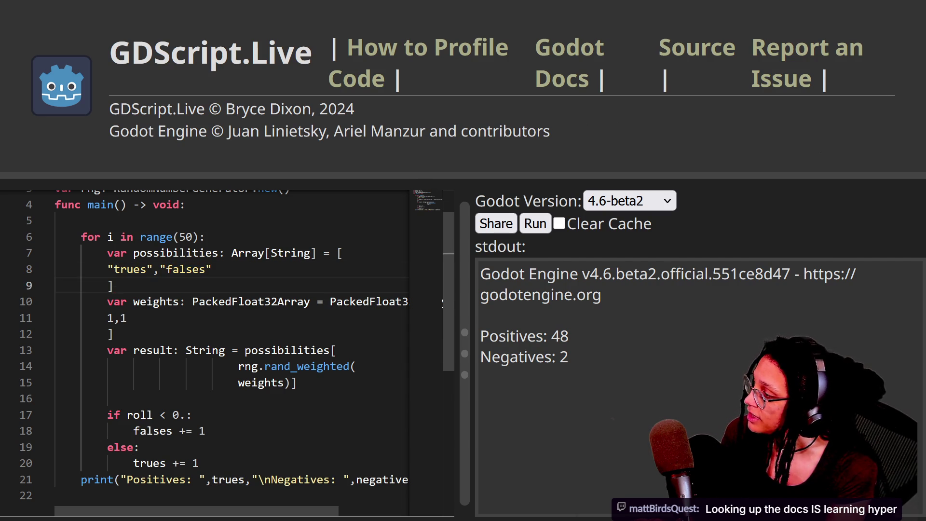
drag(107, 269, 193, 269)
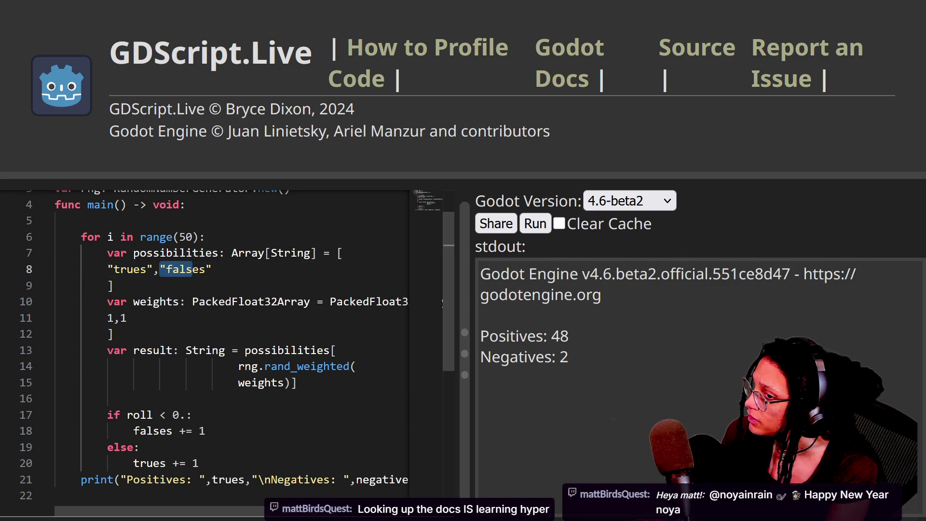
Review the weights argument and the roll < 0 threshold in the if check.
click(238, 382)
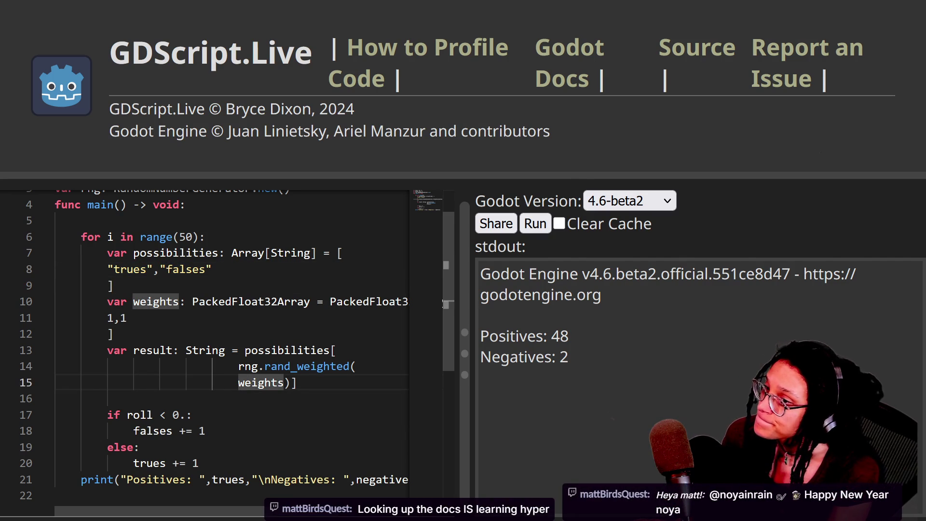
key(Up)
key(Up)
key(Up)
key(Up)
key(Down)
key(Down)
key(Down)
key(Up)
key(Up)
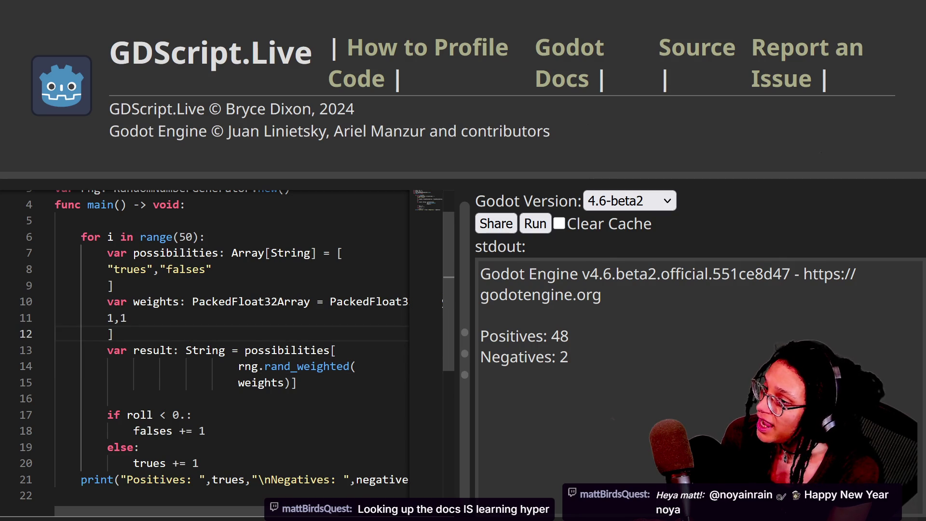
click(298, 383)
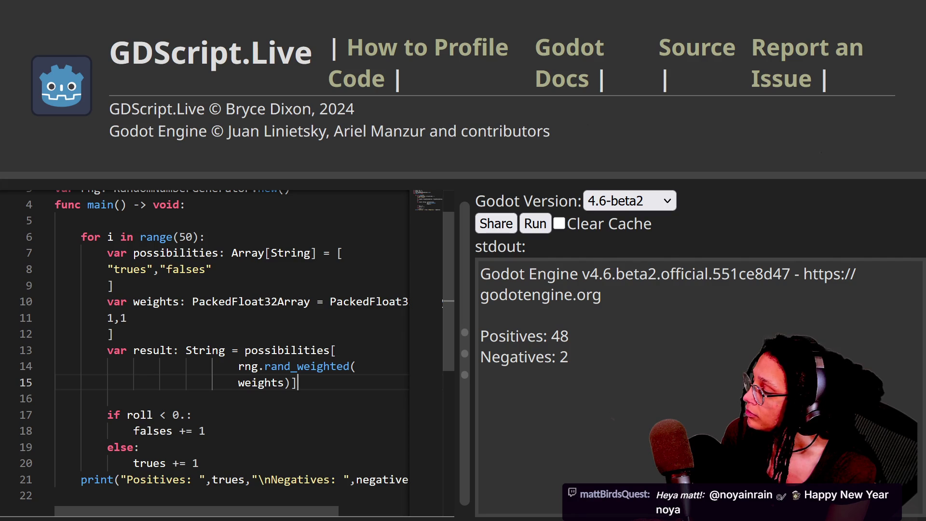
click(173, 415)
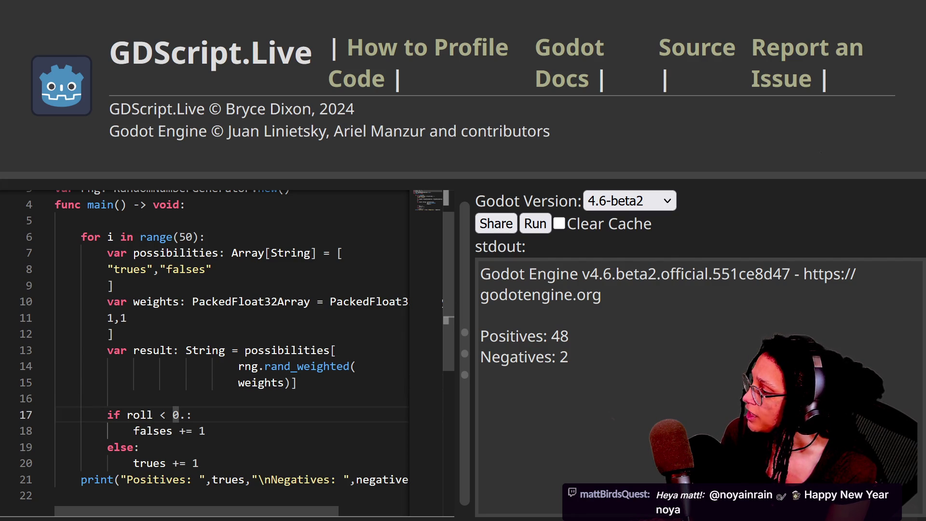
Replace the if/else tally block on line 17 with set(result.
click(107, 414)
key(shift+Down)
key(shift+Down)
key(shift+Down)
key(shift+End)
text(get)
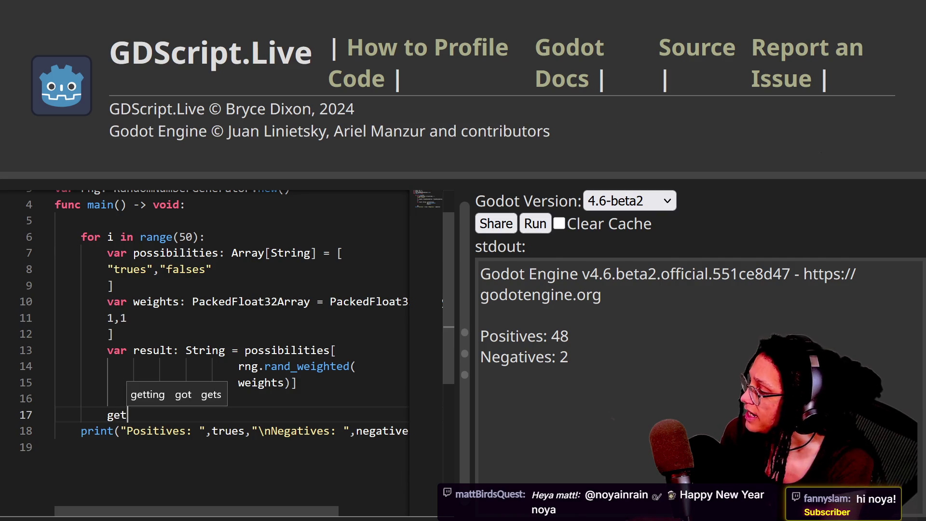
key(BackSpace)
key(BackSpace)
key(BackSpace)
text(t(result)
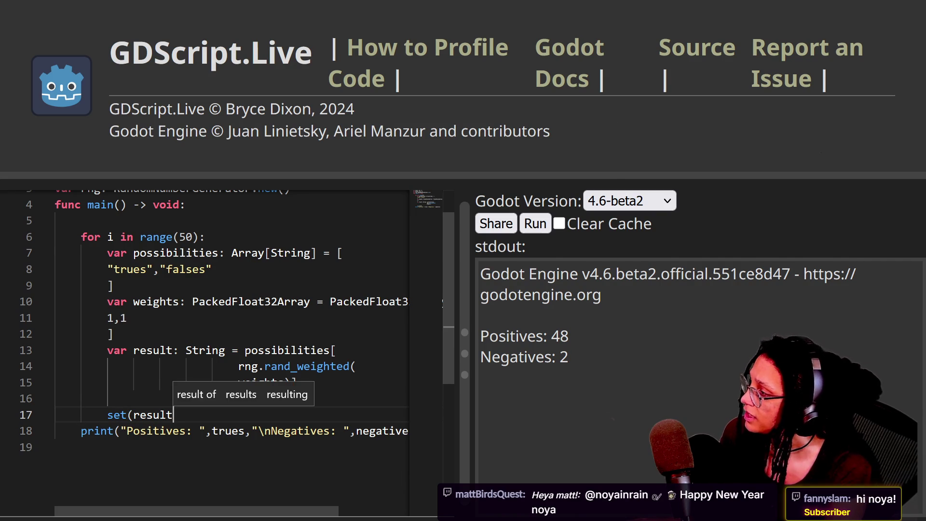
click(107, 415)
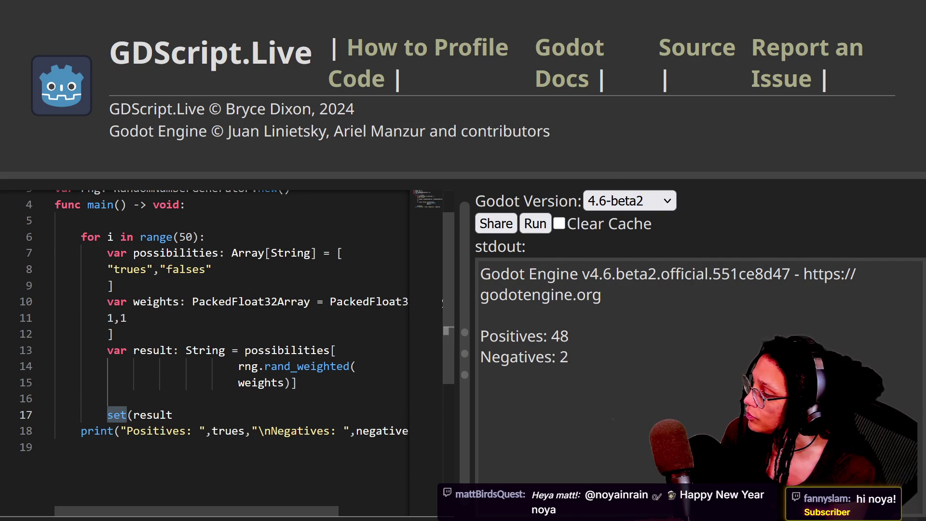
click(169, 415)
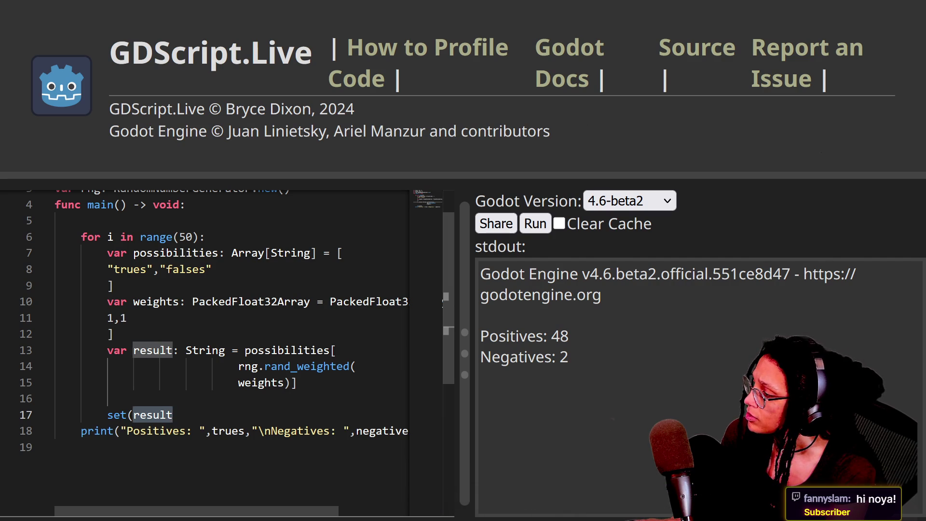
Check the falses string and the trues/falses counter names, then add a comma after set(result.
scroll(207, 337, up, 1)
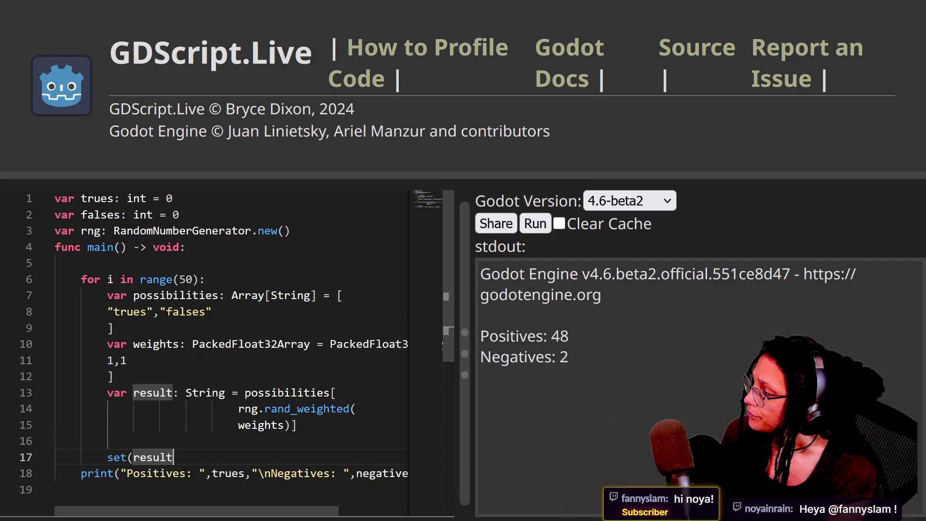
click(167, 312)
drag(166, 312, 212, 311)
drag(81, 199, 120, 198)
double_click(101, 214)
click(172, 457)
text(,)
scroll(232, 338, down, 1)
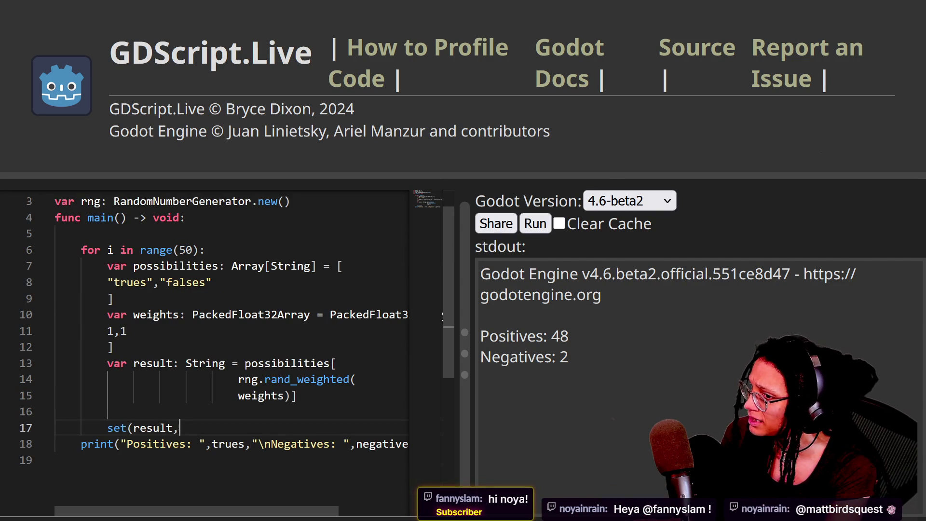
key(BackSpace)
text(get)
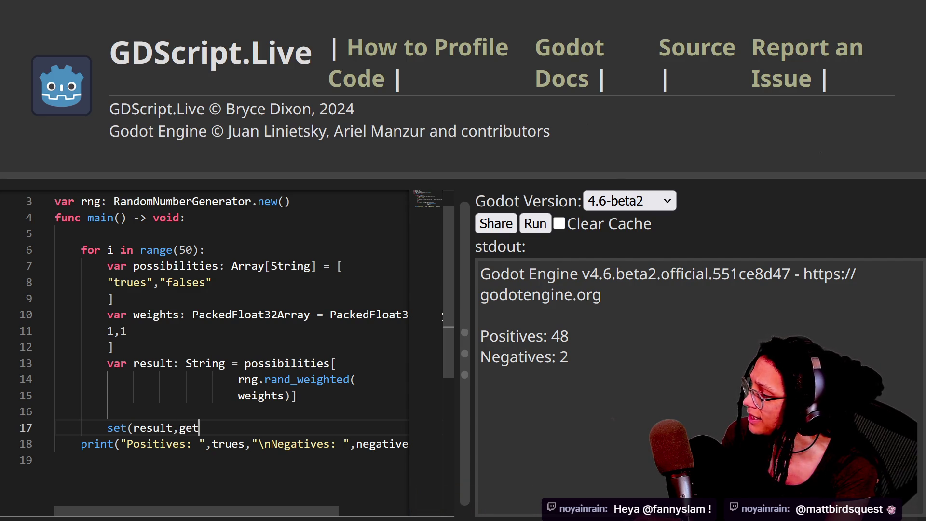
text((resul)
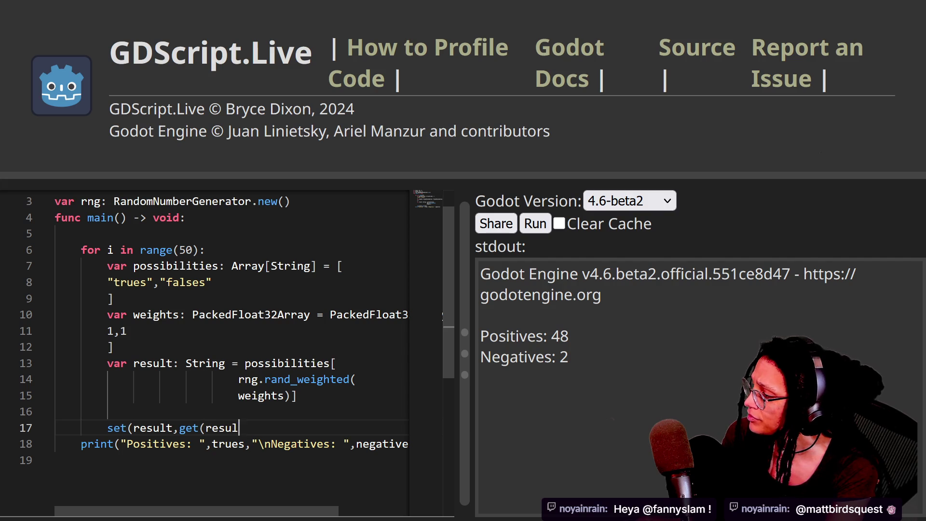
key(BackSpace)
key(BackSpace)
key(BackSpace)
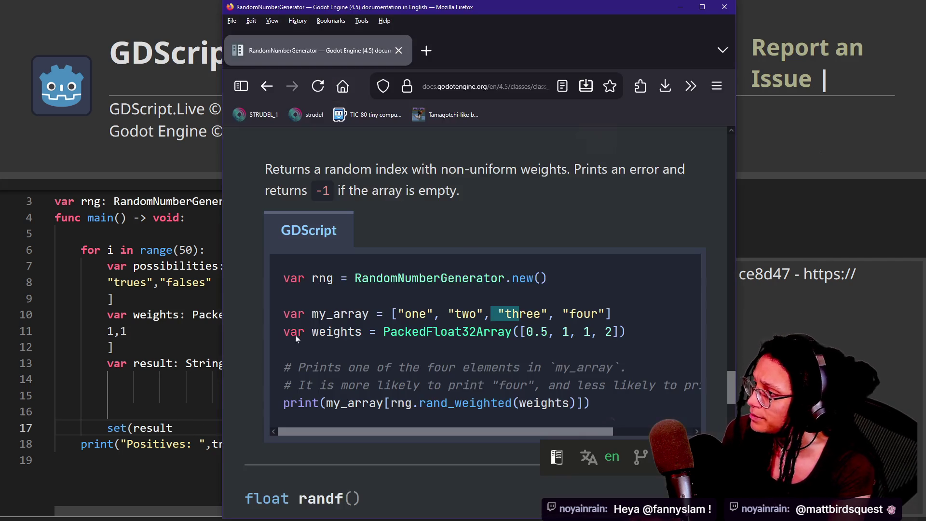
Search 'gdscript docs set' in a new Firefox tab beside the RandomNumberGenerator docs.
key(alt+Tab)
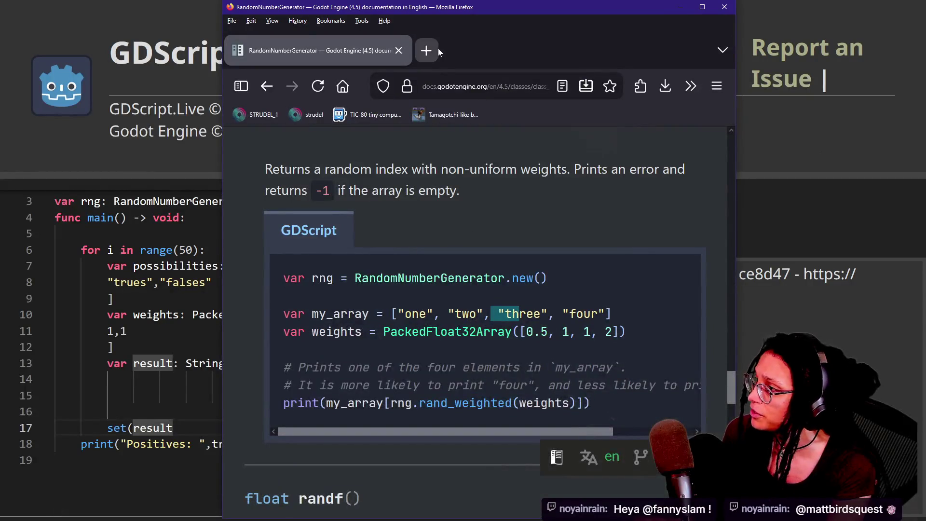
double_click(439, 49)
text(gdscript docs set)
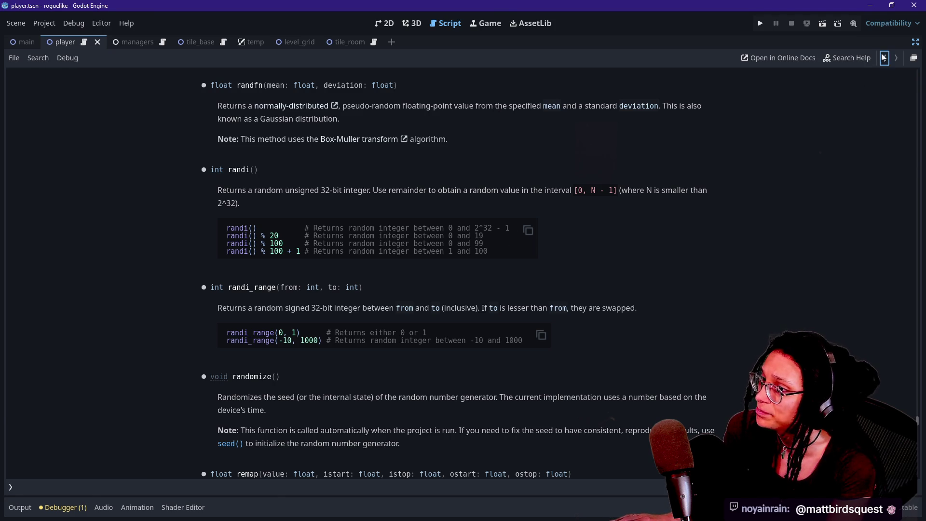
Add a set( line in the Godot player script's _roll function to read its signature, then return to GDScript.Live.
click(885, 58)
click(460, 322)
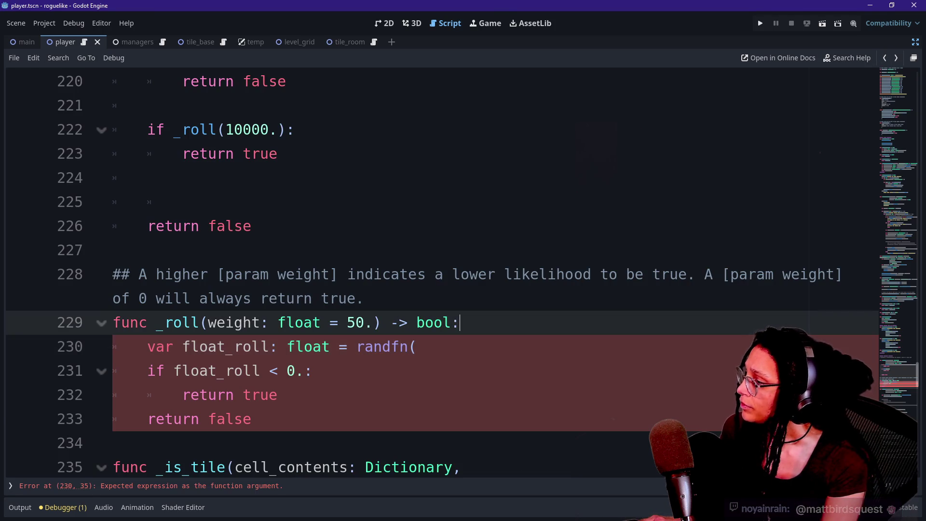
key(Return)
text(set()
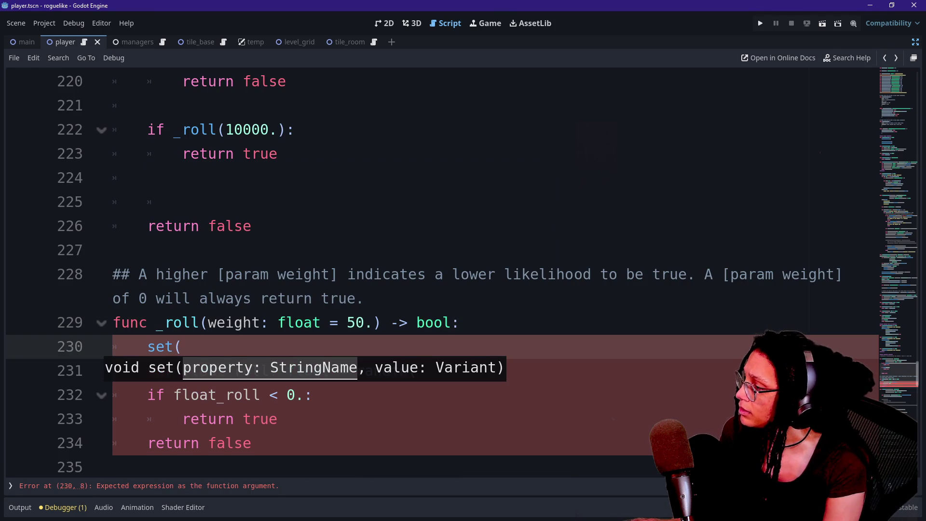
key(alt+Tab)
key(alt+Tab)
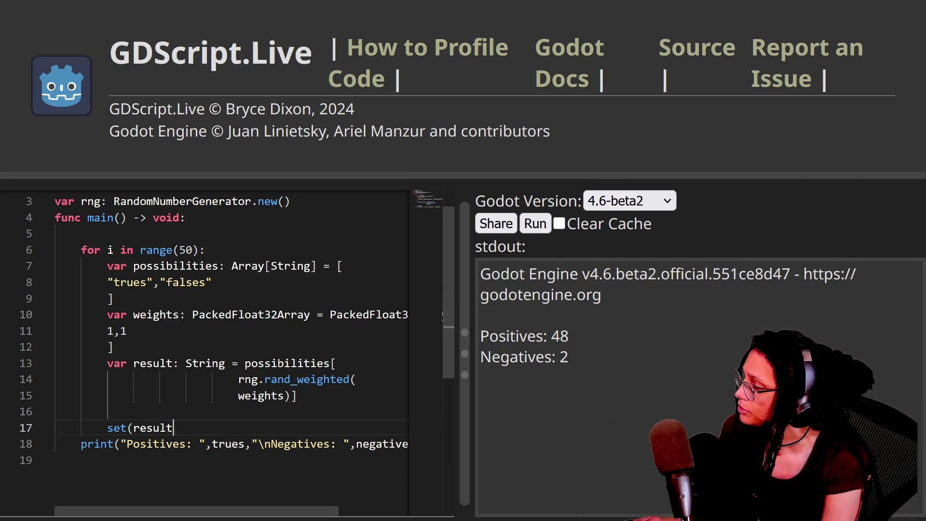
Complete line 17 as set(result,get(result)+=1) and relabel the print counts as Trues and nFalses.
key(BackSpace)
text(get()
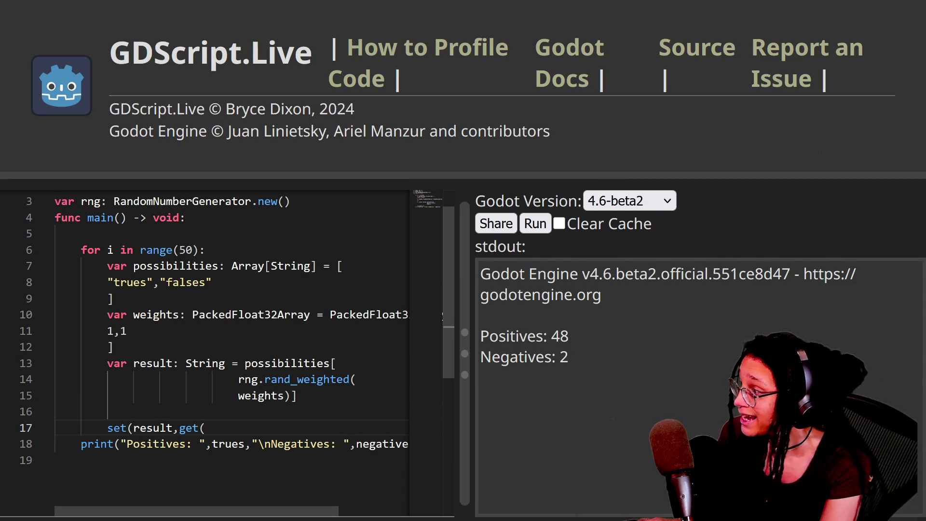
text(result)+=1)
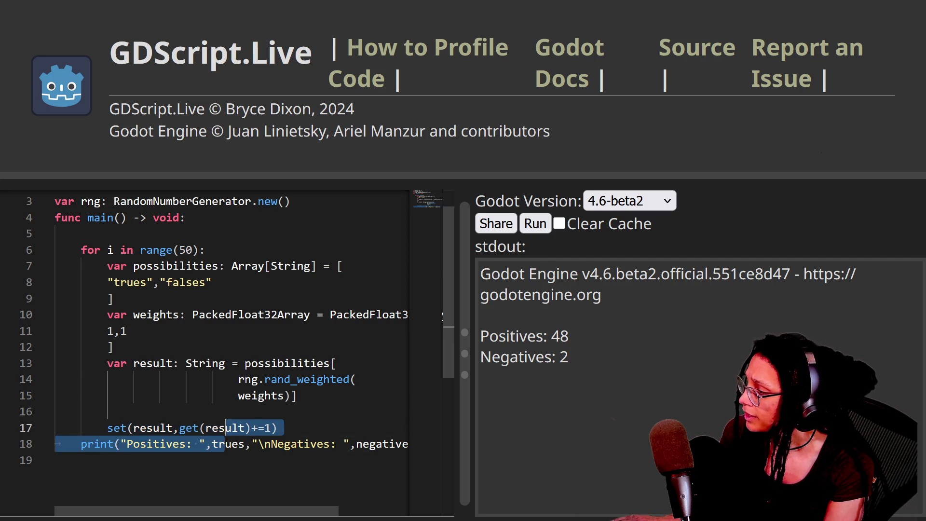
double_click(159, 444)
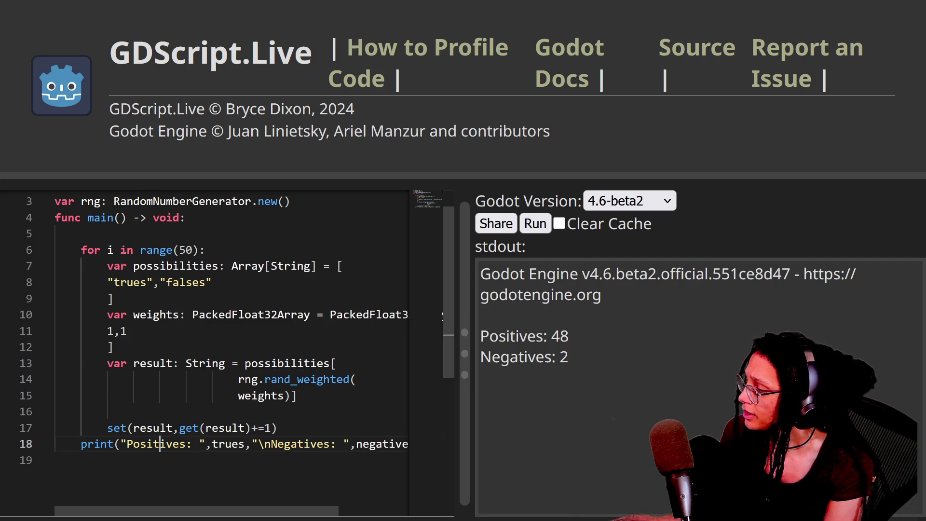
text(Trues)
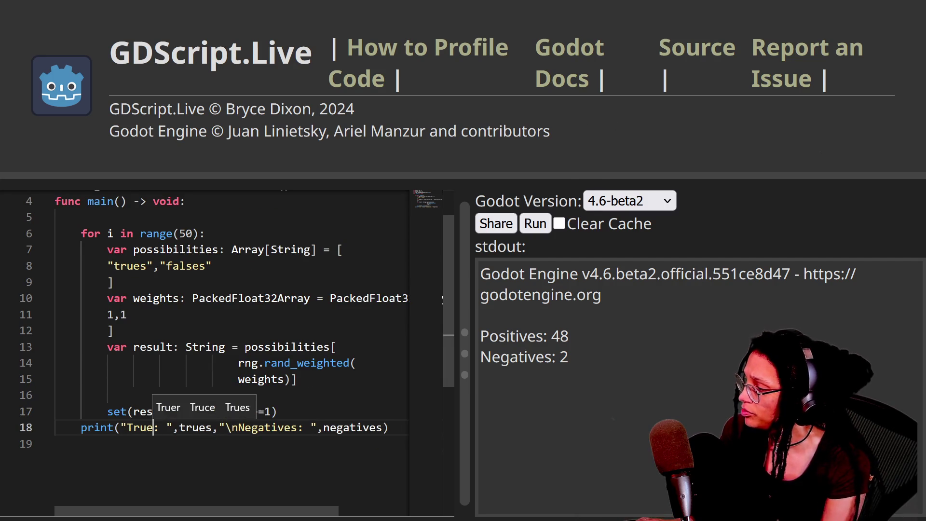
double_click(271, 427)
text(nFalses)
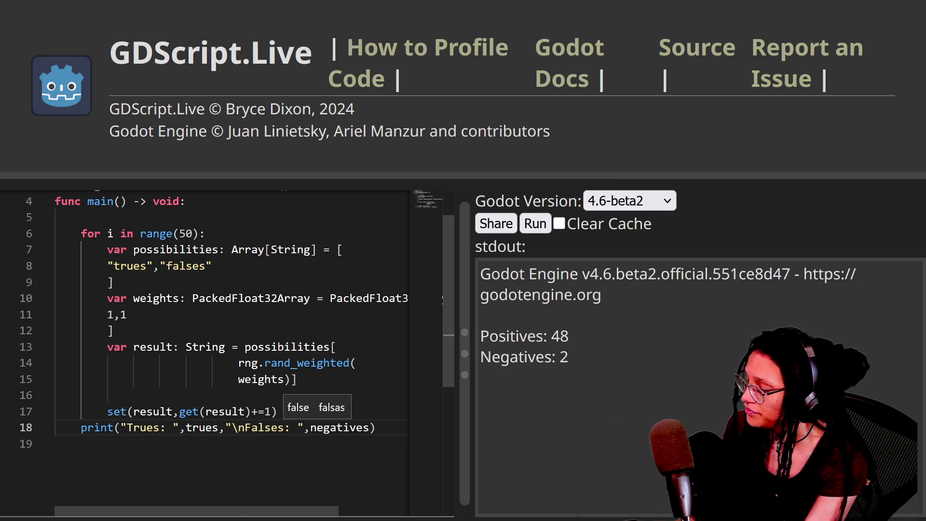
Check the PackedFloat32Array weights declaration and rerun the script.
click(276, 298)
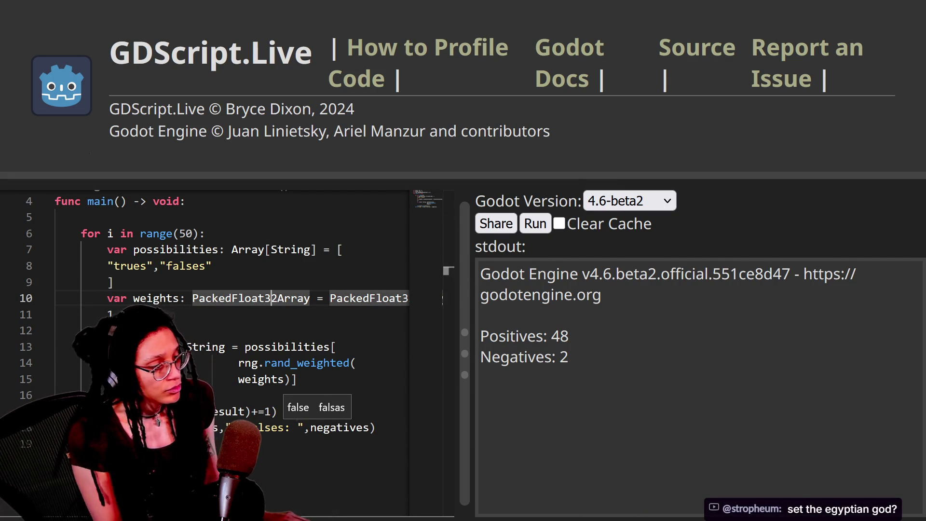
click(534, 224)
click(533, 225)
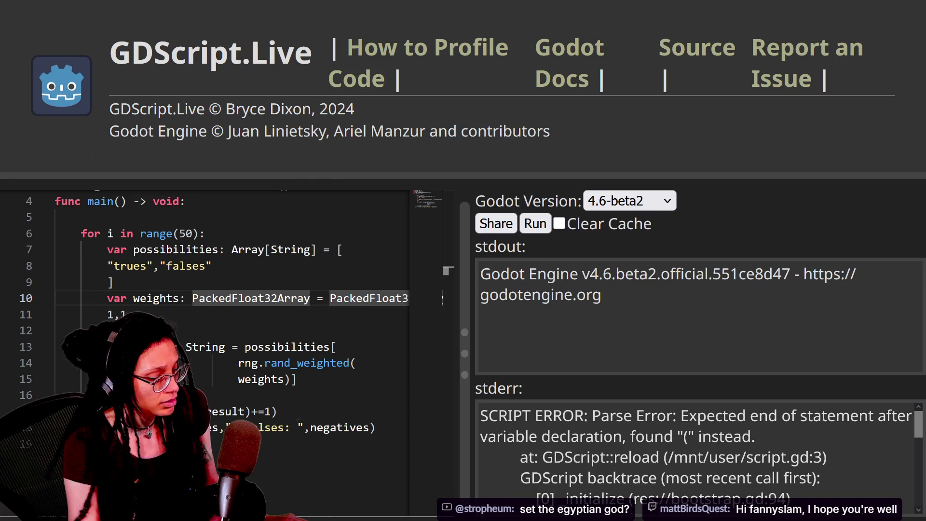
Declare rng on line 3 with an explicit RandomNumberGenerator type and rerun the script.
scroll(232, 338, up, 2)
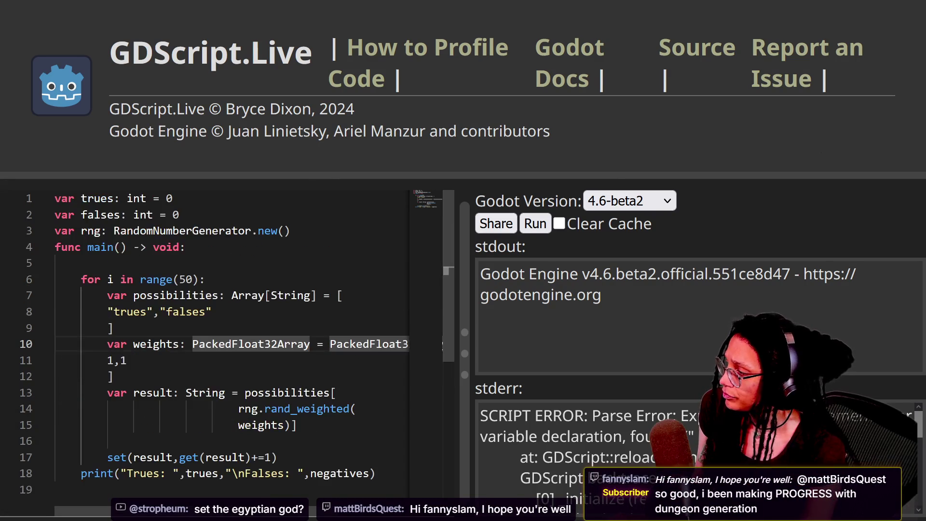
click(127, 231)
click(114, 230)
text(Random)
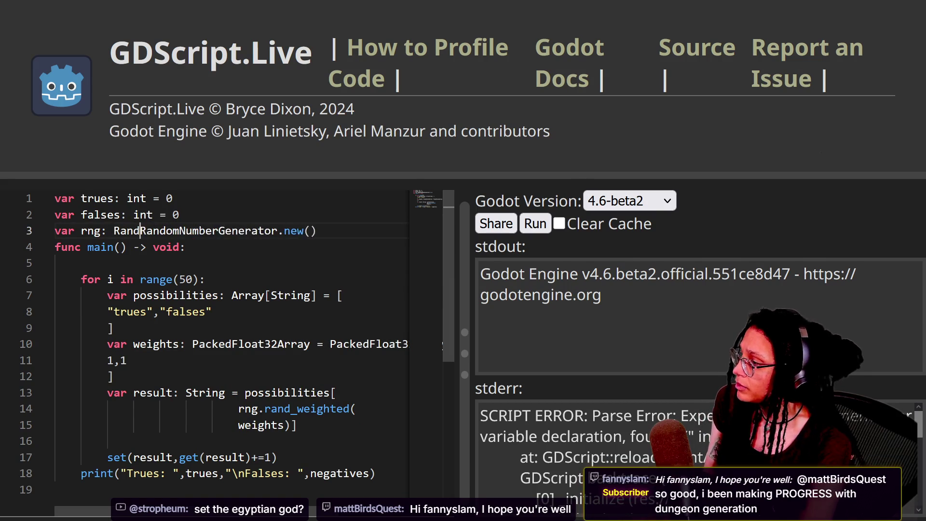
text(NumberGenerator )
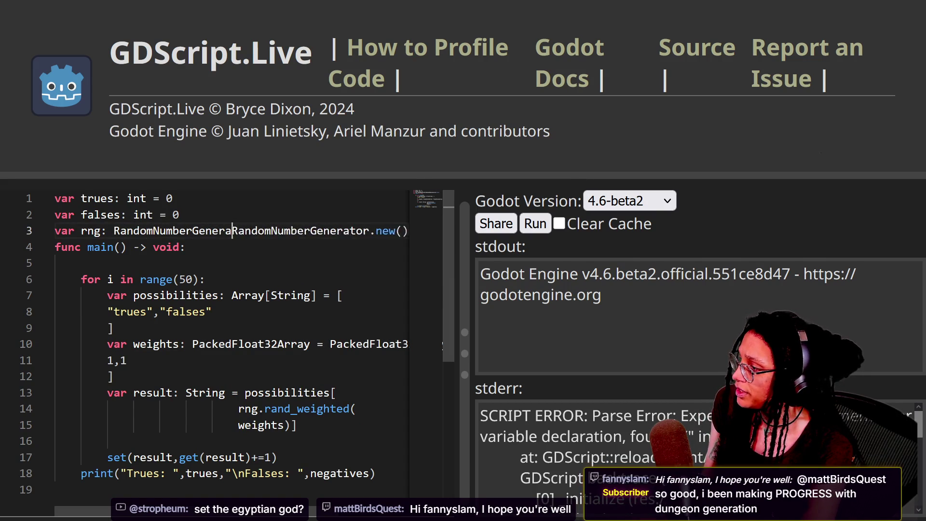
text(=)
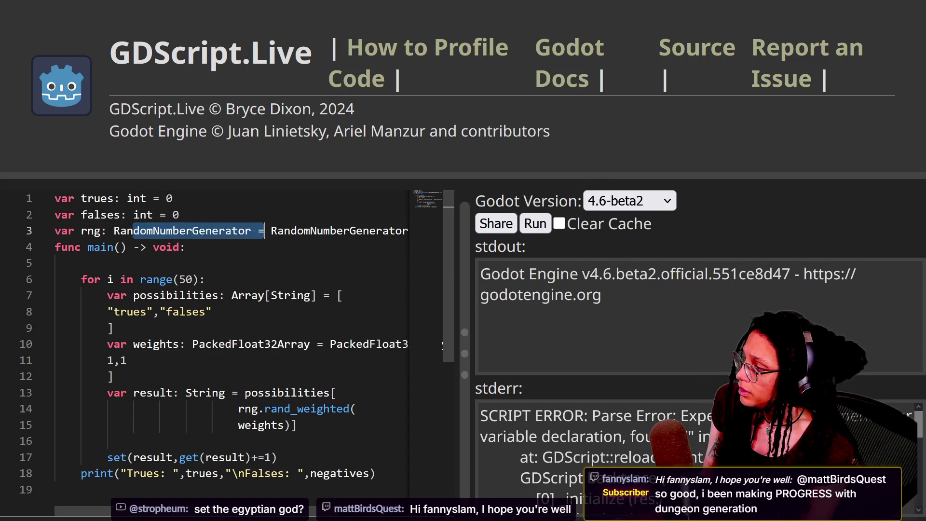
click(529, 225)
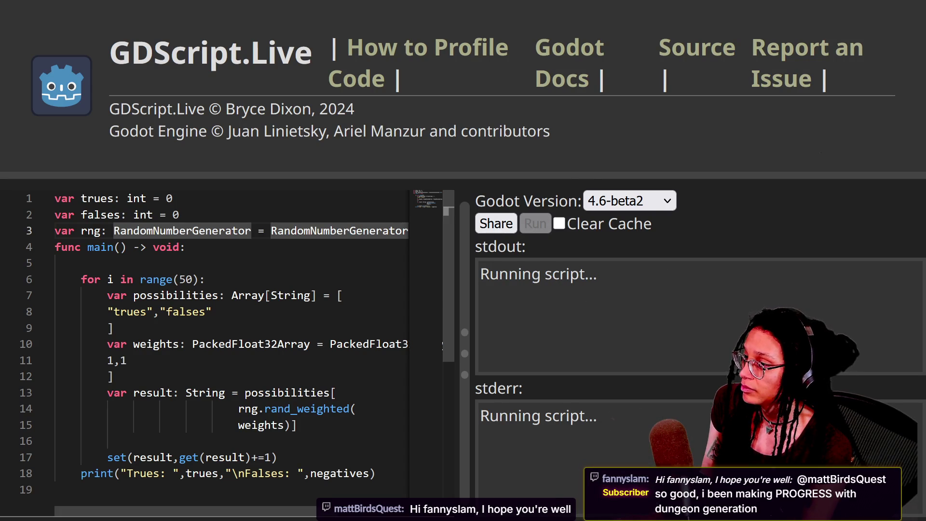
Inspect the possibilities and weights 1,1 declarations and their closing brackets, ending before the weights bracket.
scroll(232, 338, down, 1)
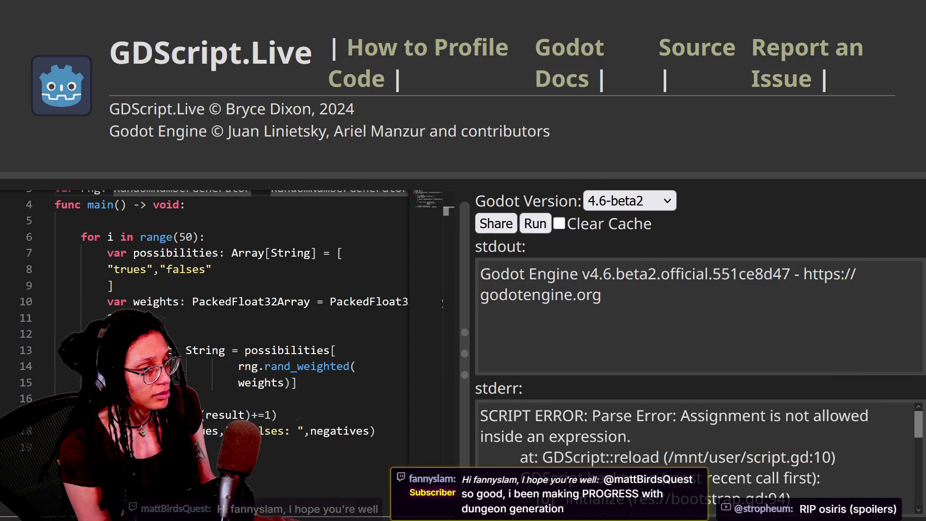
scroll(695, 453, down, 2)
scroll(695, 454, up, 2)
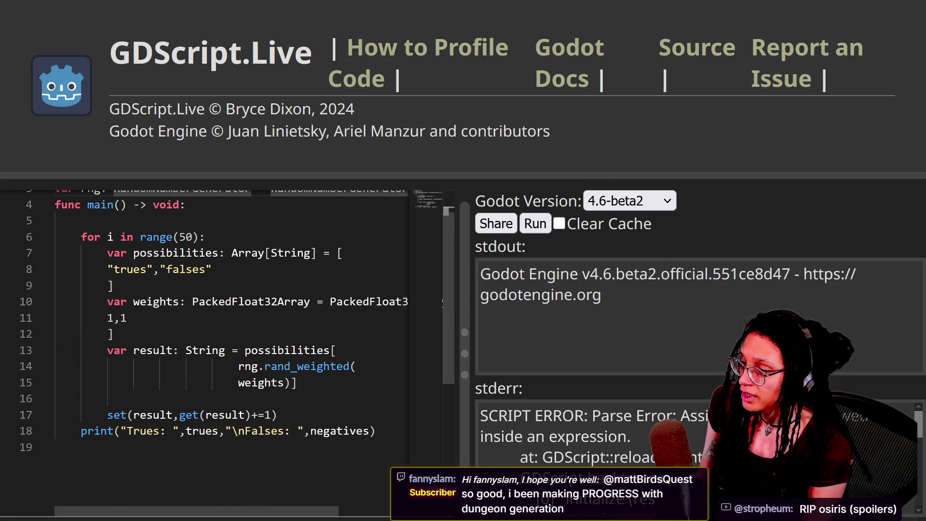
scroll(232, 313, up, 2)
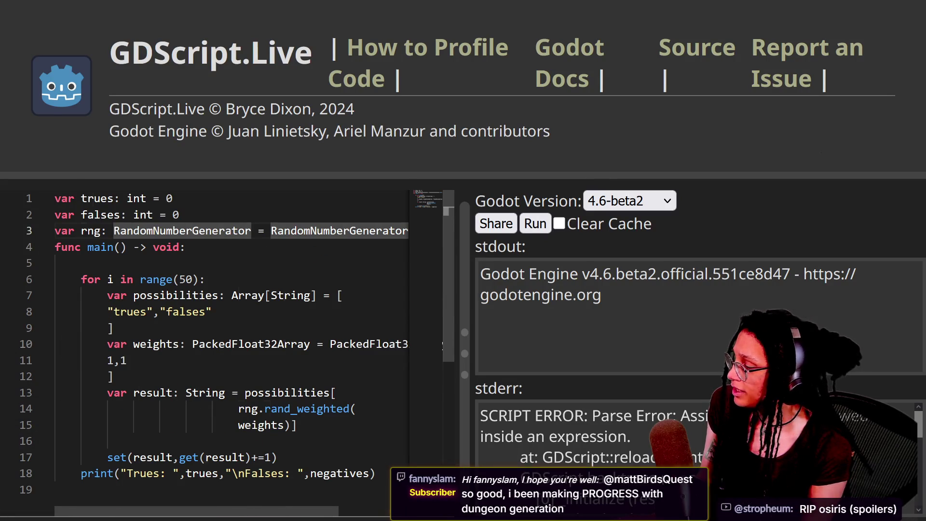
click(127, 360)
drag(128, 360, 165, 344)
drag(133, 295, 336, 393)
click(291, 392)
click(128, 360)
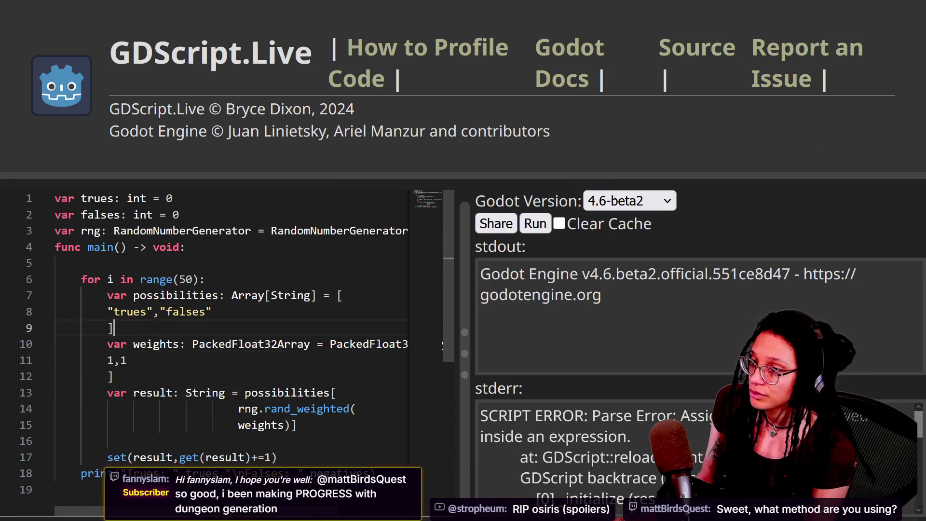
click(113, 328)
click(128, 360)
click(113, 376)
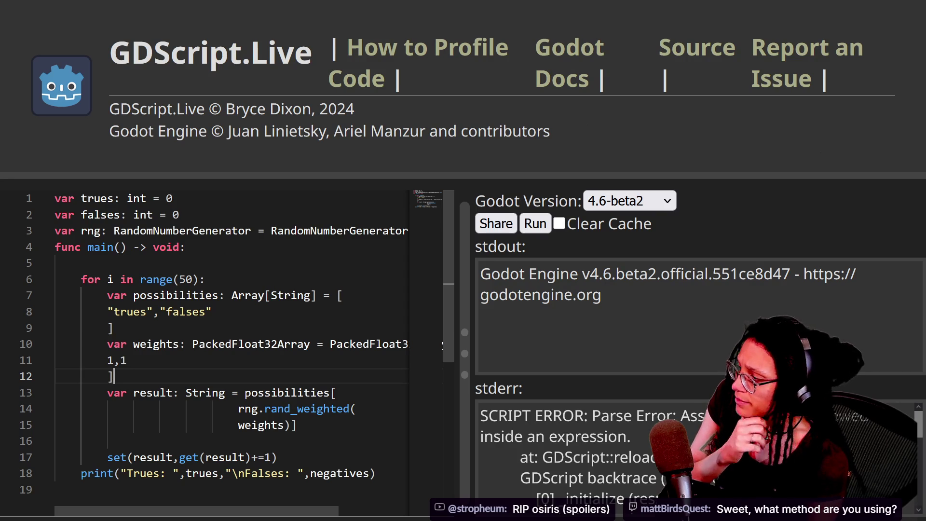
drag(279, 511, 349, 496)
click(371, 344)
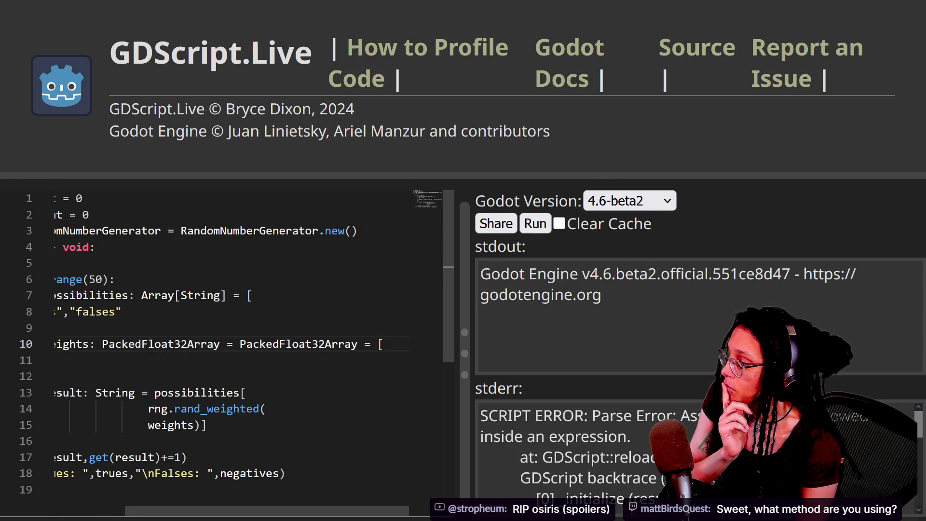
Remove the duplicate ' = ' before the weights bracket, join ']' onto the 1,1 line, and view the rand_weighted docs.
key(Home)
key(End)
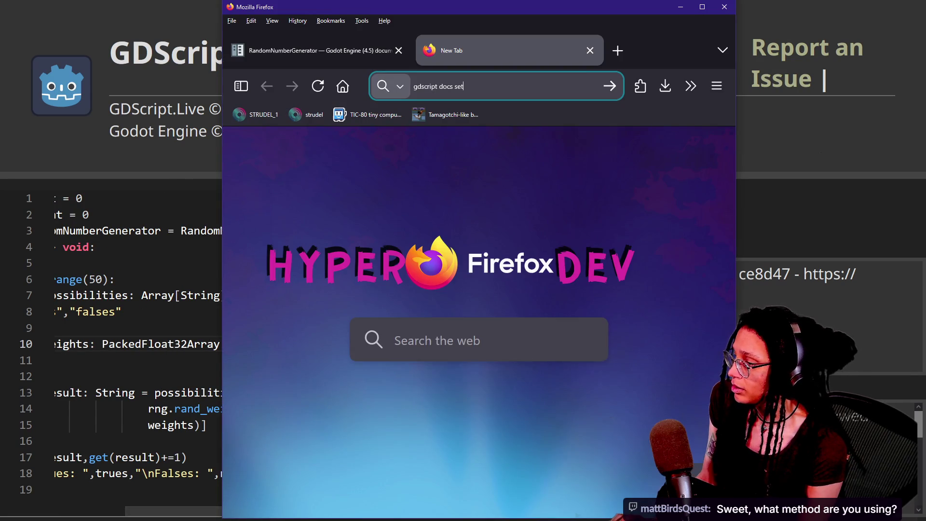
key(BackSpace)
key(BackSpace)
key(Delete)
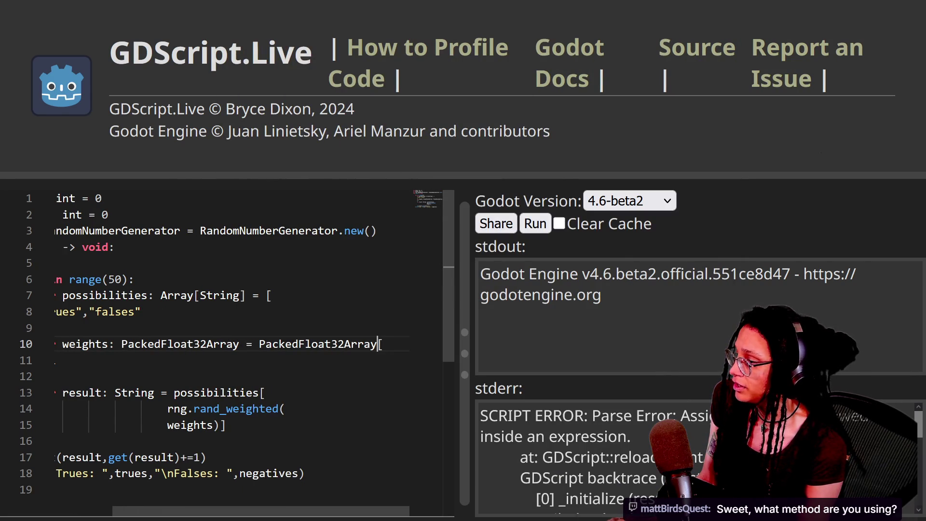
key(Home)
key(Down)
key(End)
key(Delete)
key(Delete)
key(Delete)
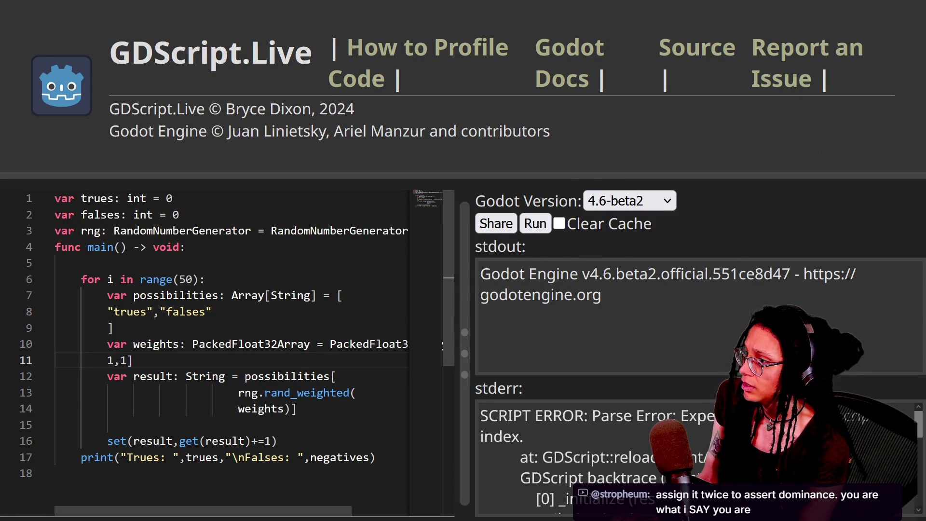
key(alt+Tab)
click(332, 54)
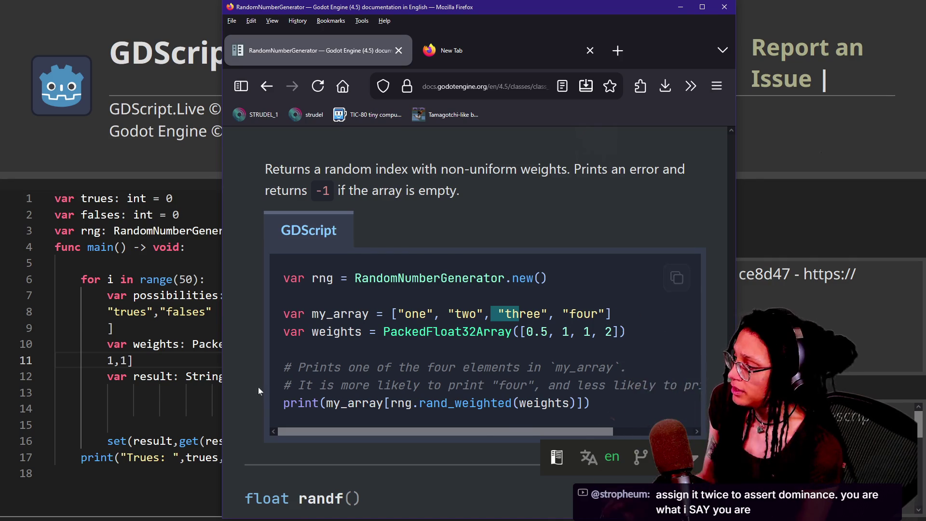
Rewrite weights as PackedFloat32Array([ 1,1 ]) with the closing ]) on its own line, and rerun.
click(116, 344)
scroll(231, 352, right, 3)
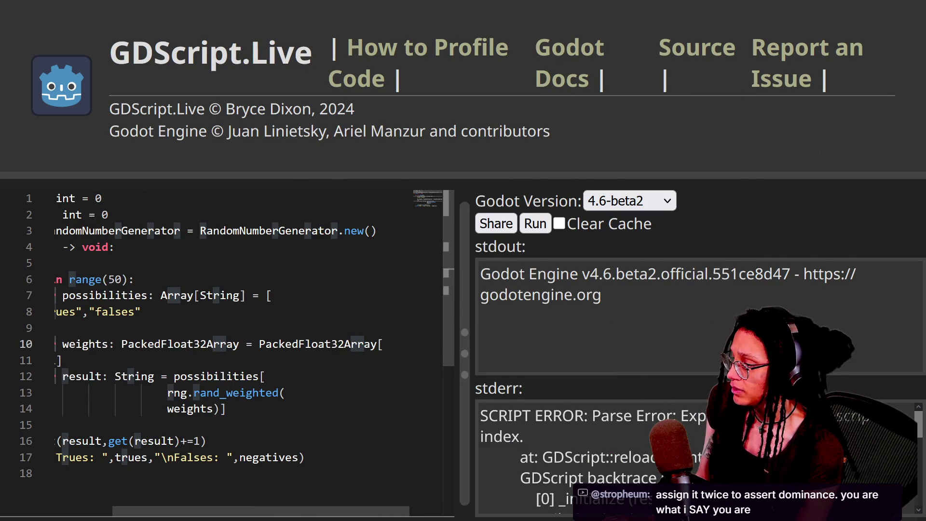
text(()
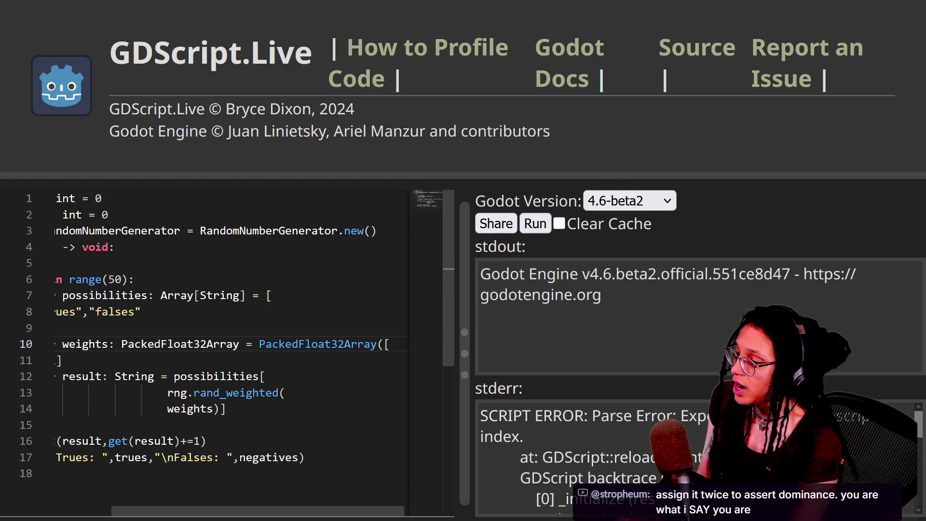
scroll(232, 337, left, 3)
click(133, 361)
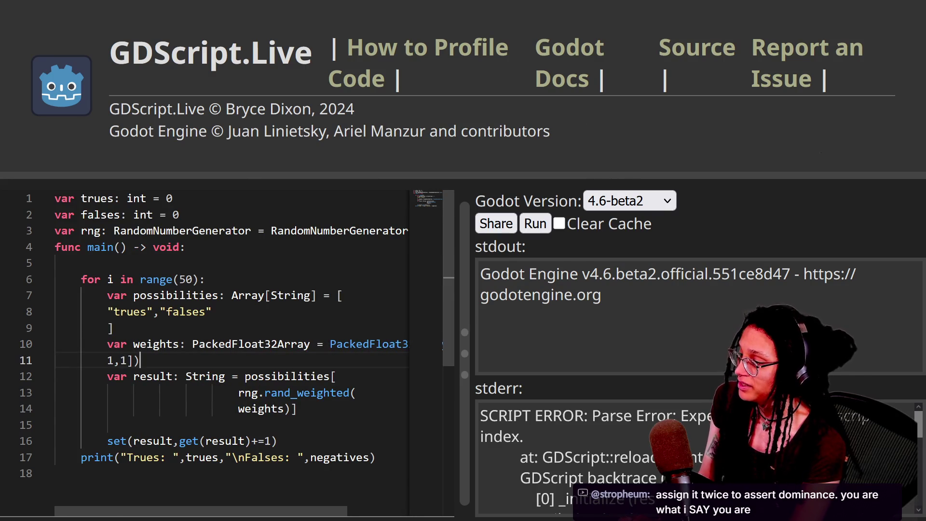
key(Left)
key(Left)
key(Return)
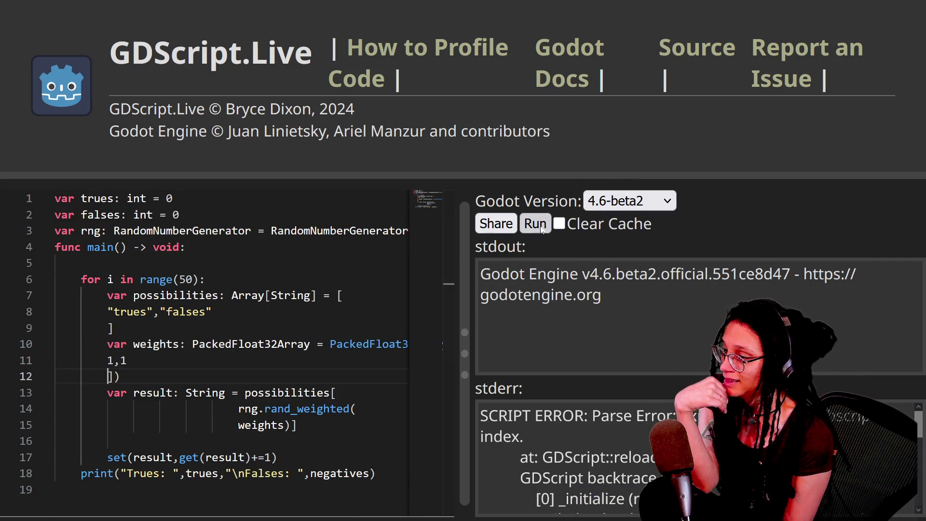
click(535, 224)
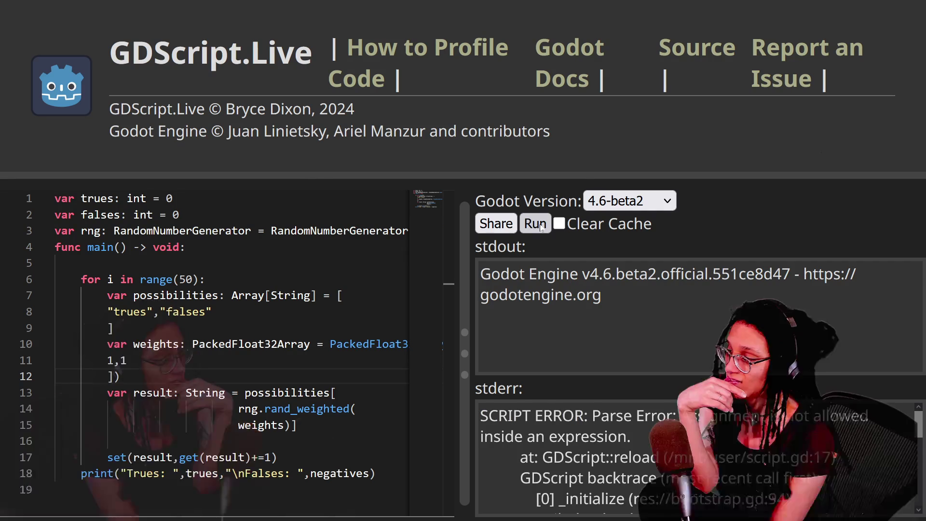
scroll(227, 347, down, 1)
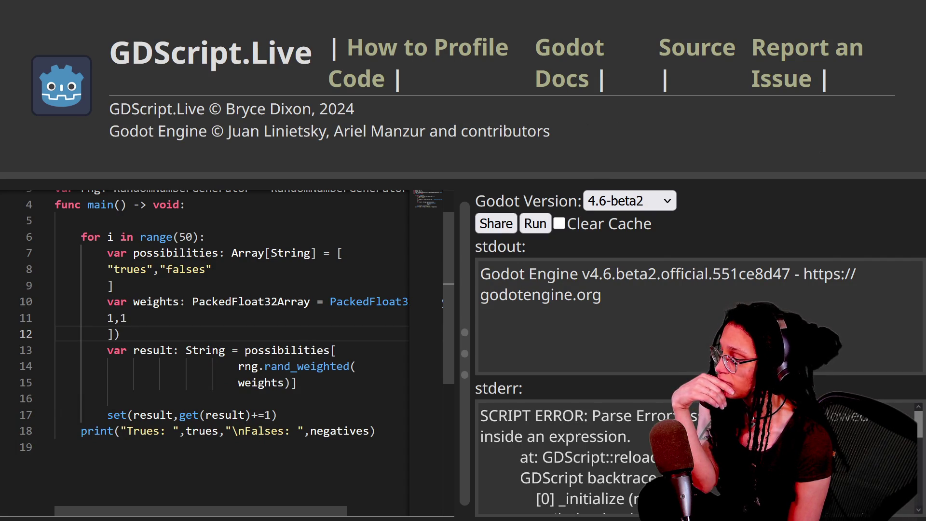
click(55, 398)
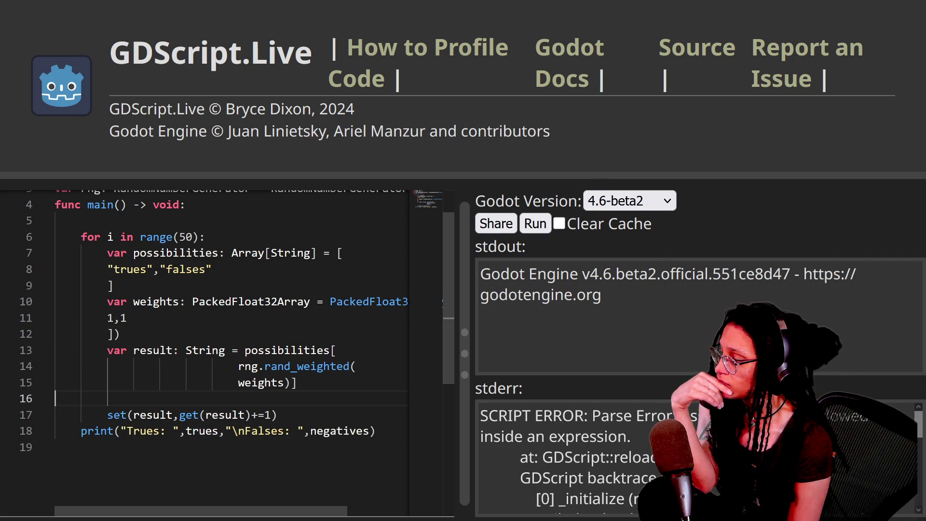
key(Tab)
key(Tab)
key(Tab)
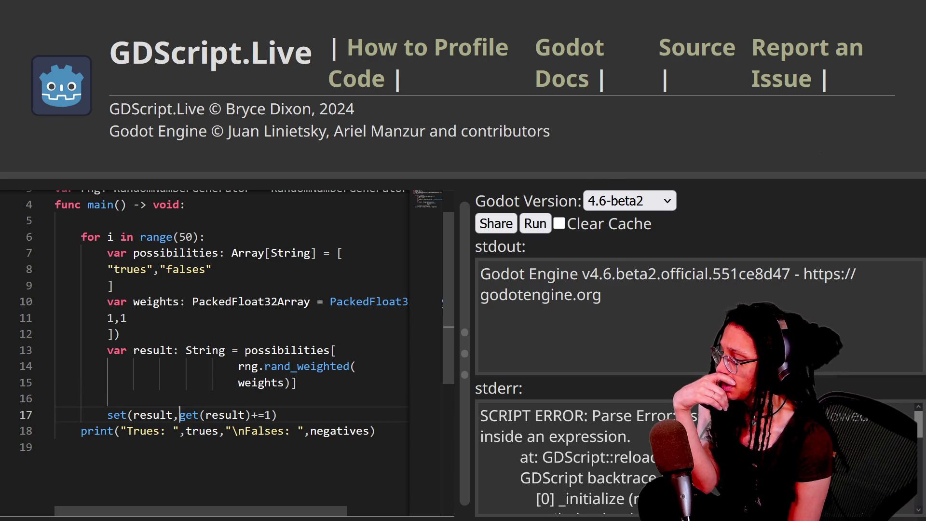
click(226, 415)
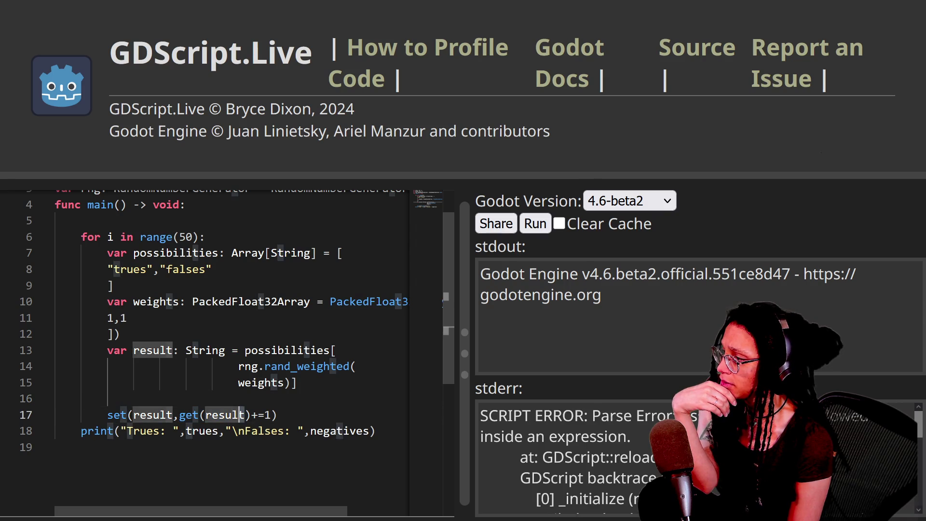
scroll(227, 337, up, 2)
scroll(241, 457, down, 2)
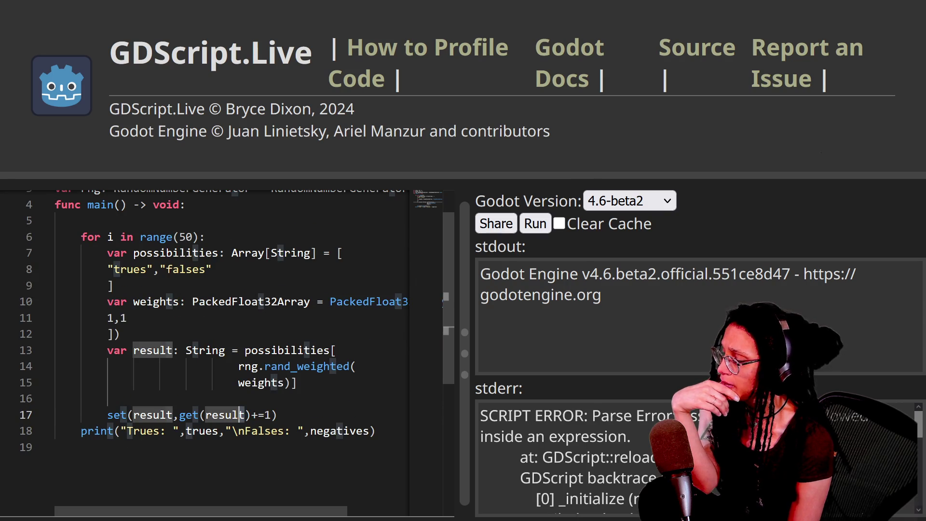
click(206, 415)
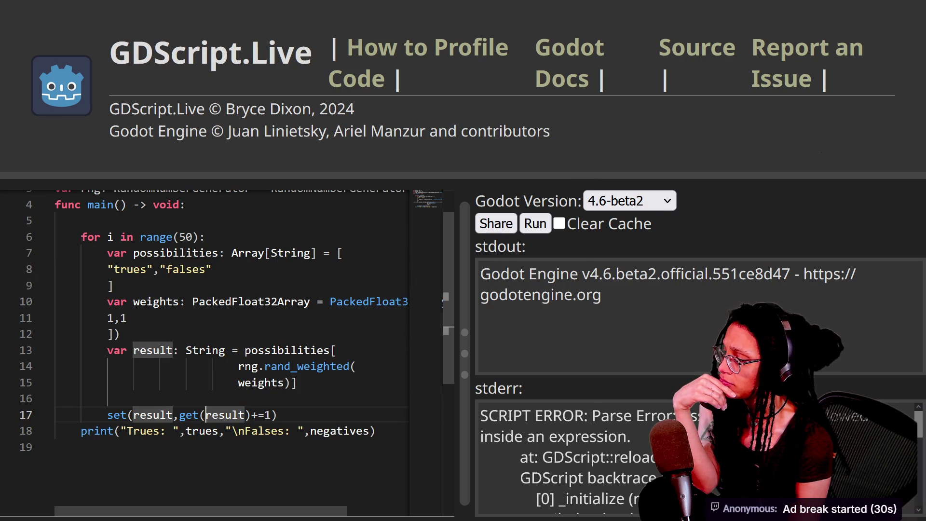
click(278, 415)
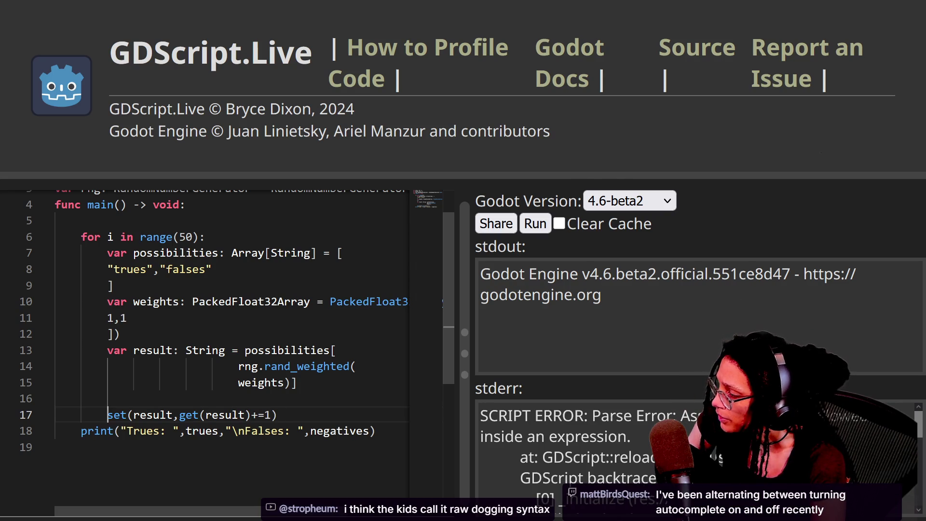
click(107, 399)
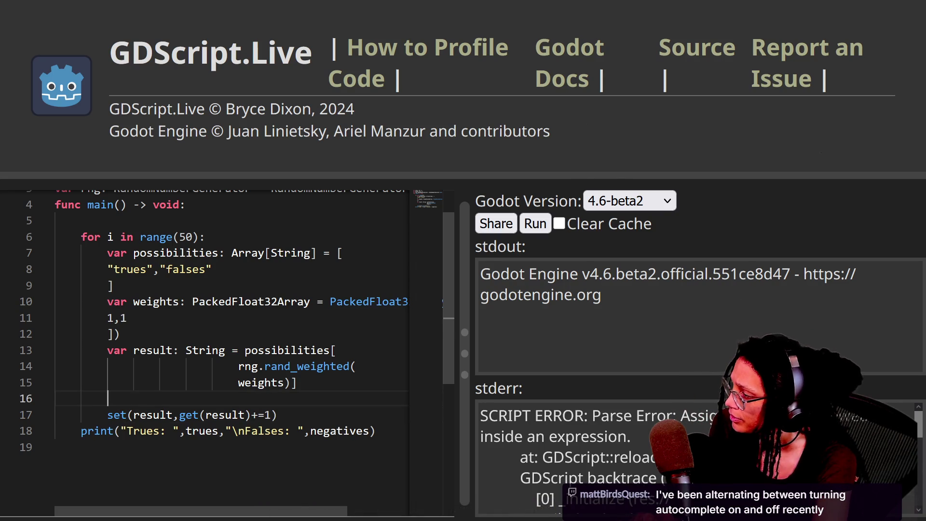
Move the get(result)+=1 expression into a new var result_inc: int line.
key(Return)
text(var result_inc: )
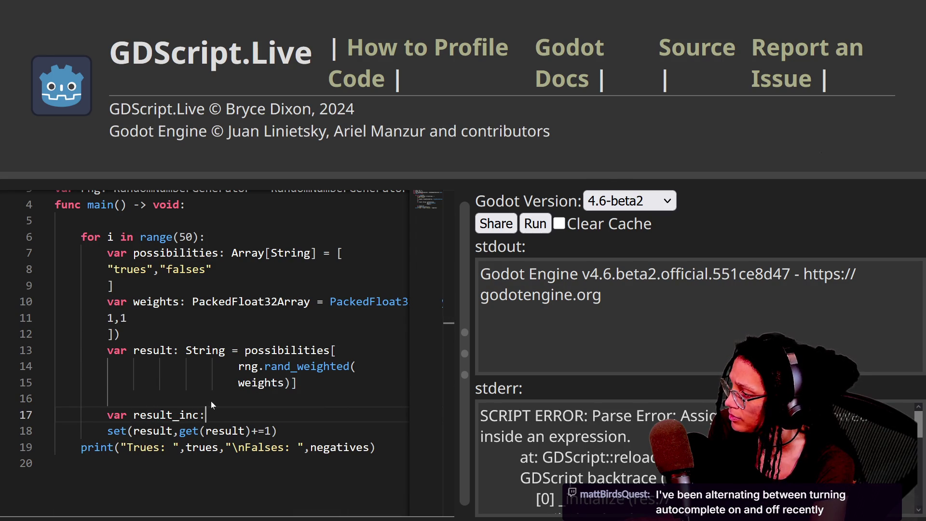
text(int = )
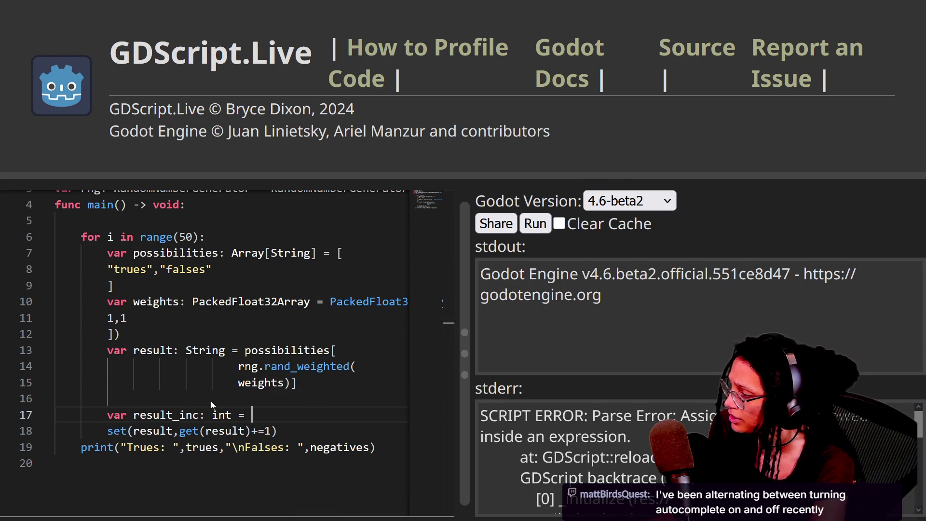
text(g)
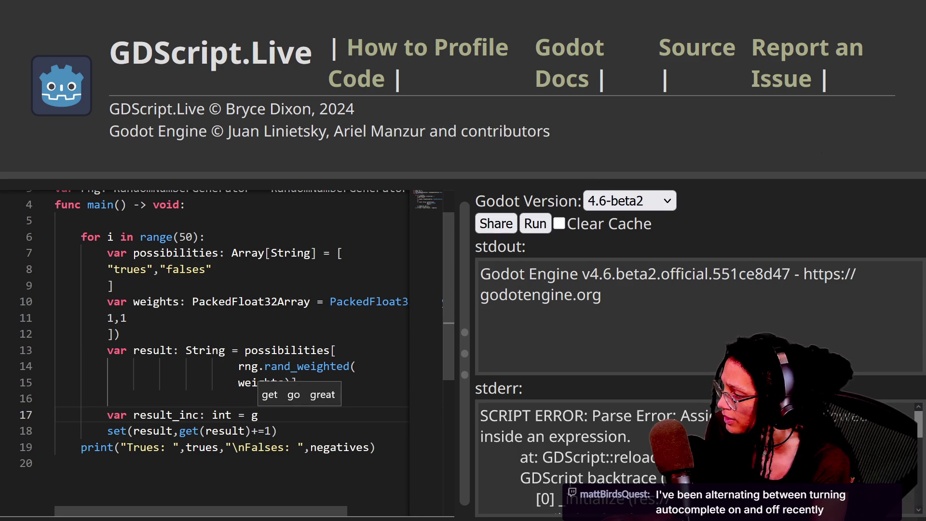
drag(180, 430, 272, 431)
key(ctrl+x)
key(BackSpace)
key(ctrl+v)
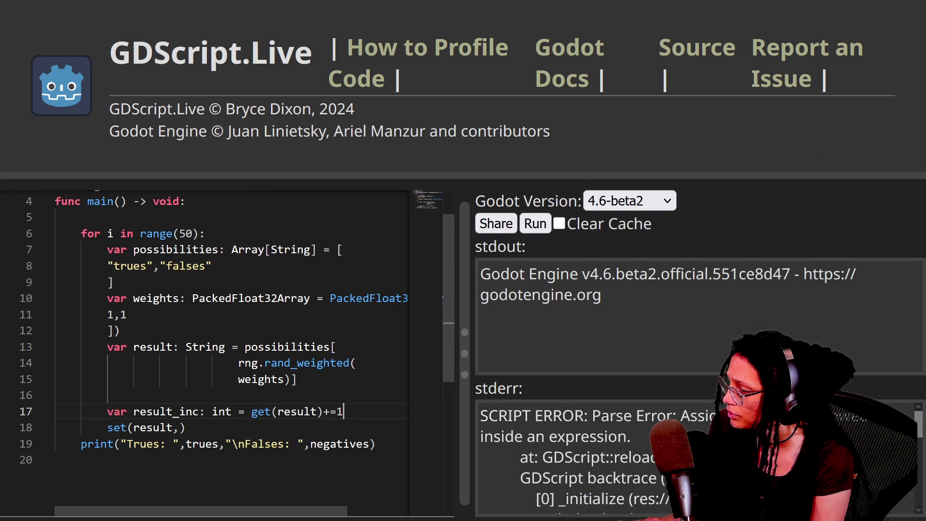
Change the set call on the next line to set(result,result_inc).
click(305, 411)
click(265, 412)
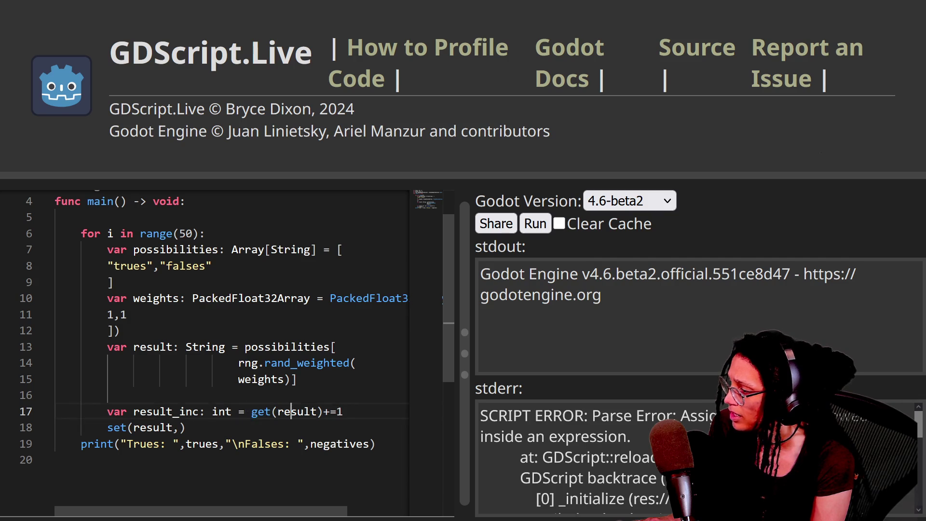
click(305, 411)
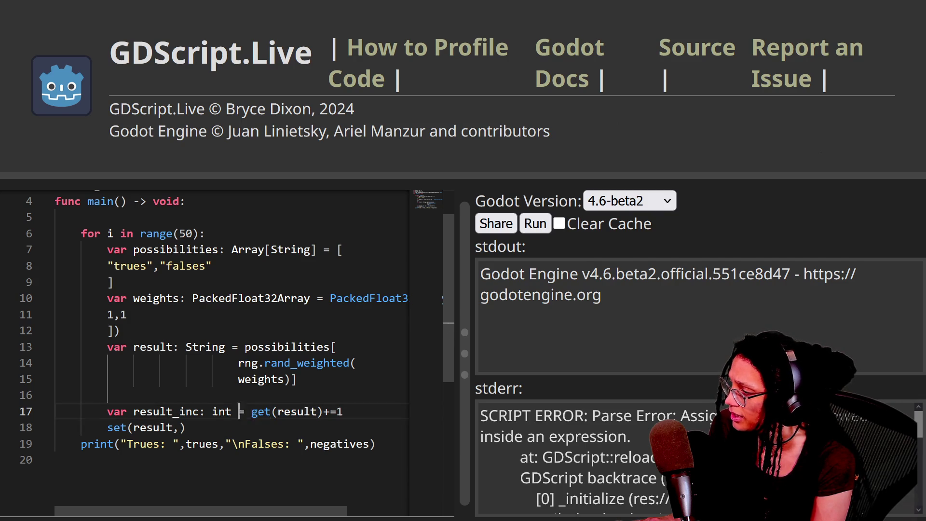
drag(270, 411, 344, 411)
click(344, 412)
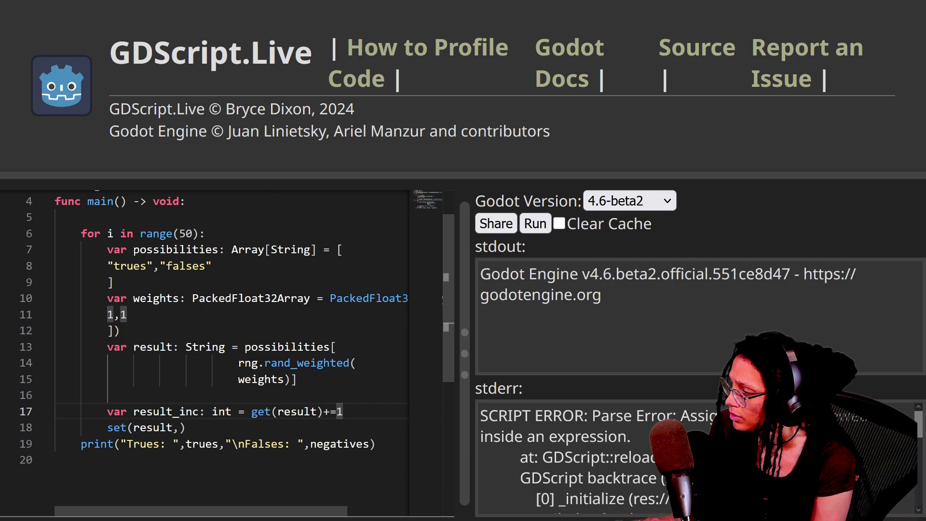
click(284, 411)
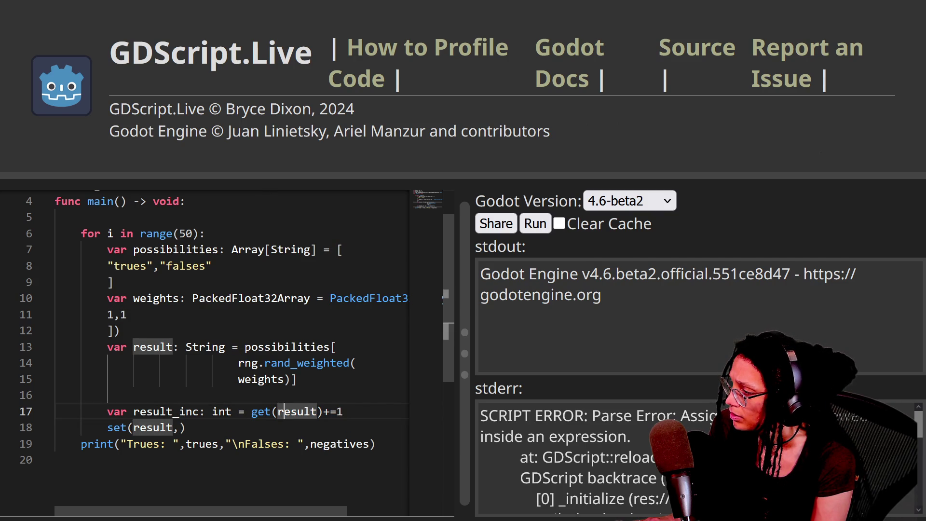
click(180, 428)
text(result_inc)
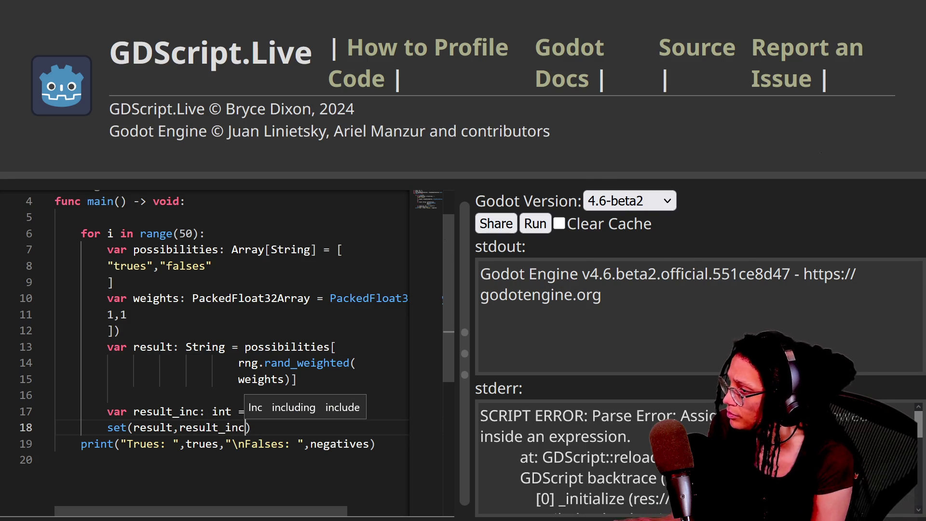
Rerun the script and recheck the result_inc and set lines after the assignment error.
click(533, 224)
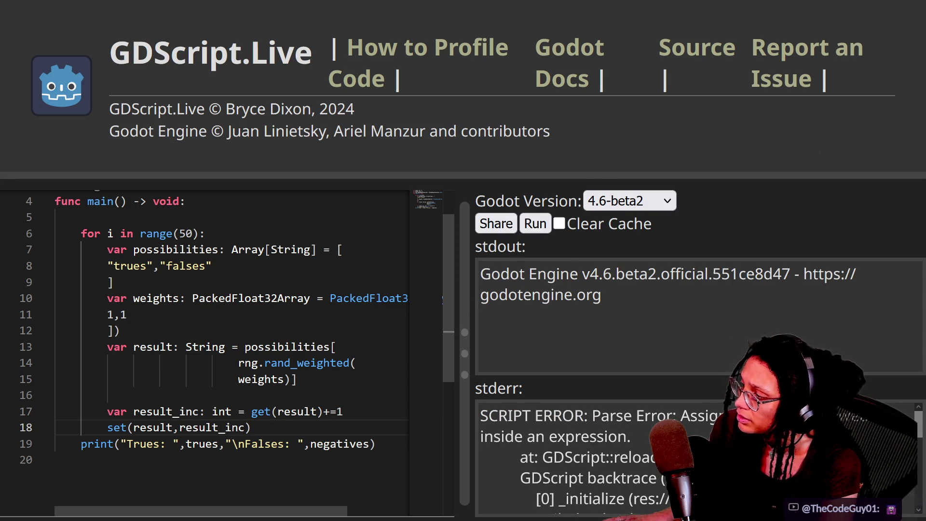
click(294, 412)
click(258, 412)
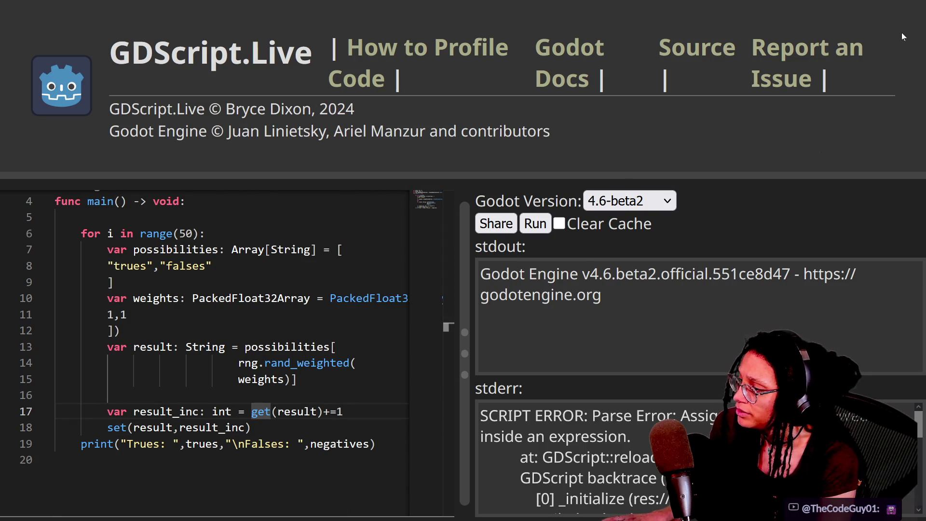
key(Down)
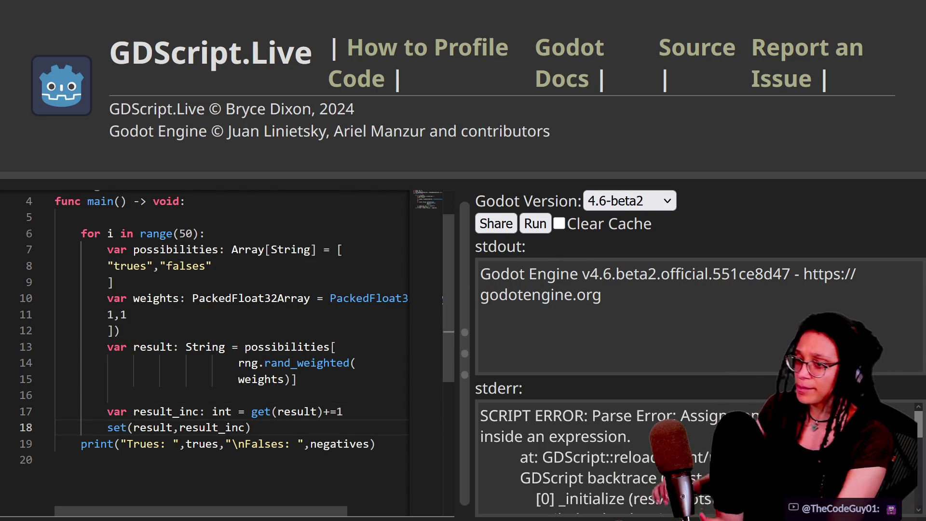
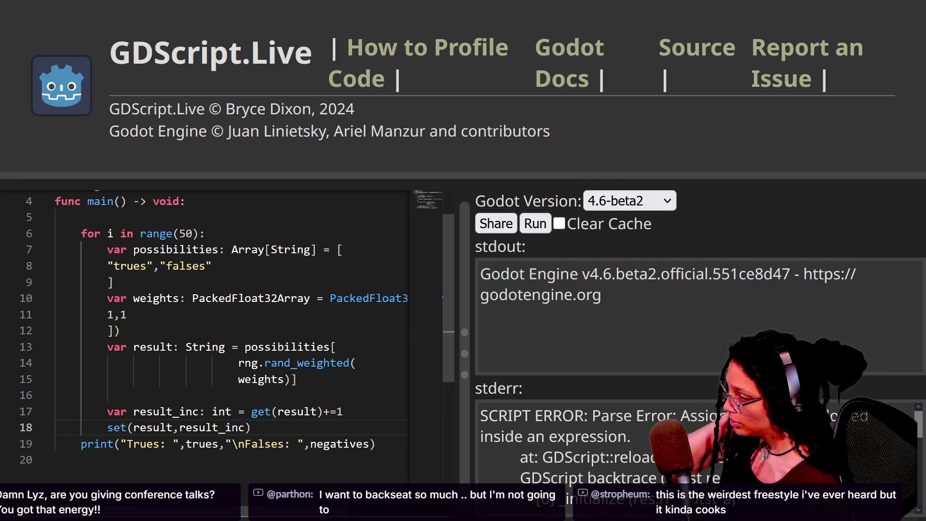
Delete the 'var result_inc: int =' prefix and the set(result,result_inc) line, leaving get(result)+=1.
drag(251, 412, 107, 411)
key(BackSpace)
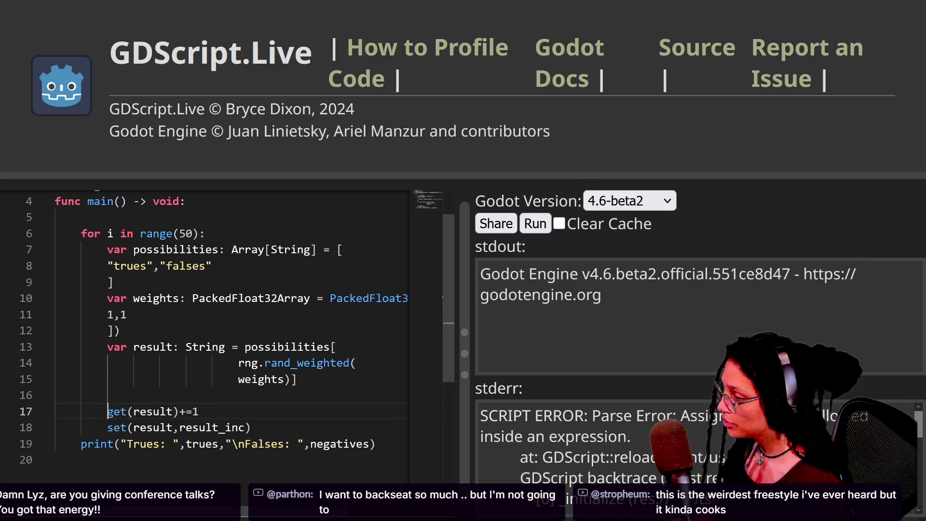
click(198, 412)
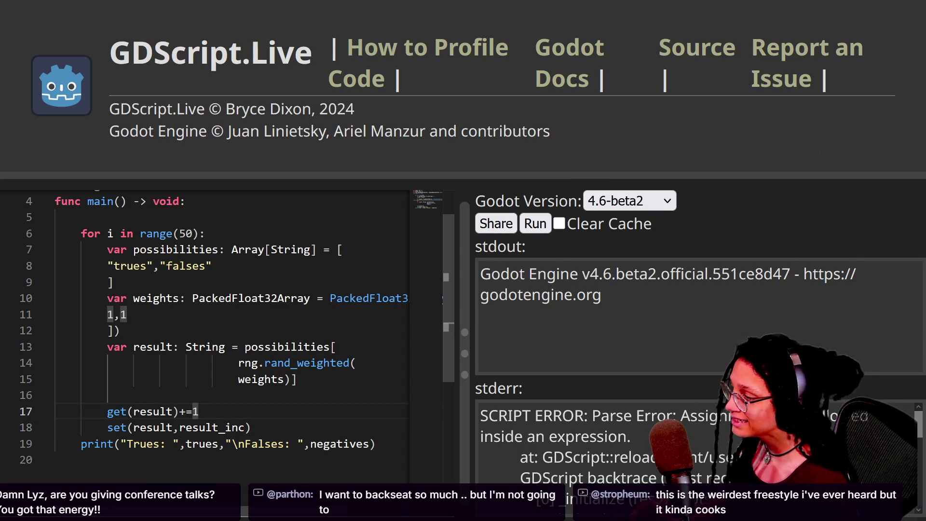
drag(198, 411, 114, 411)
click(252, 427)
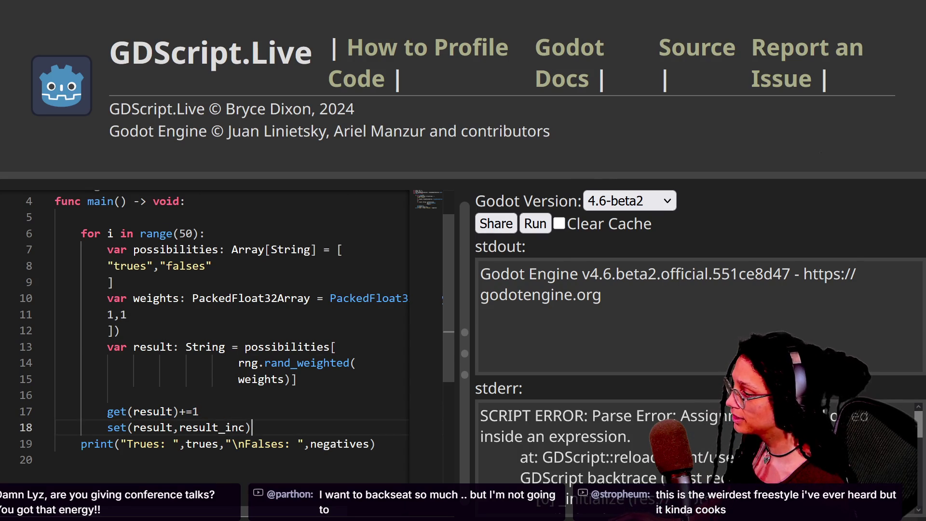
key(shift+Home)
key(BackSpace)
key(BackSpace)
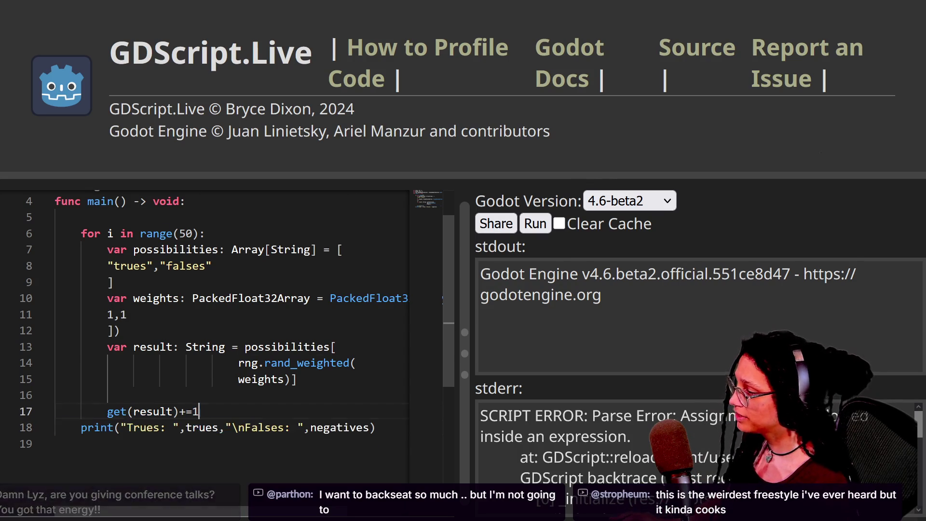
key(End)
key(shift+Home)
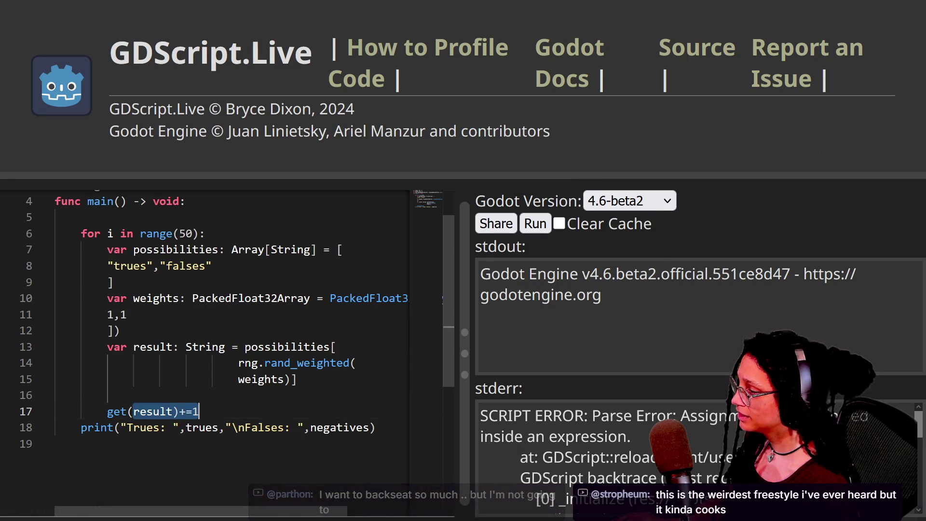
key(End)
Run the script, which reports an invalid assignment-target parse error at line 17, and select all the code.
click(539, 222)
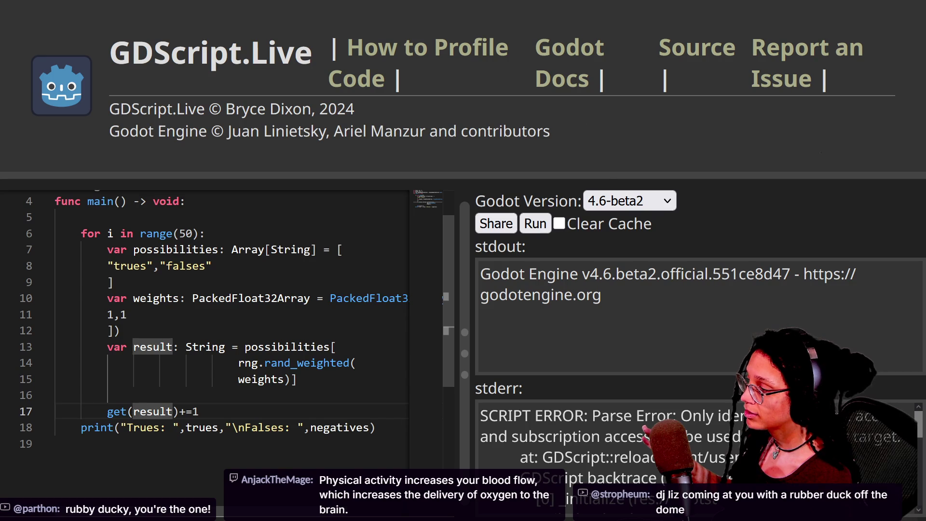
double_click(116, 412)
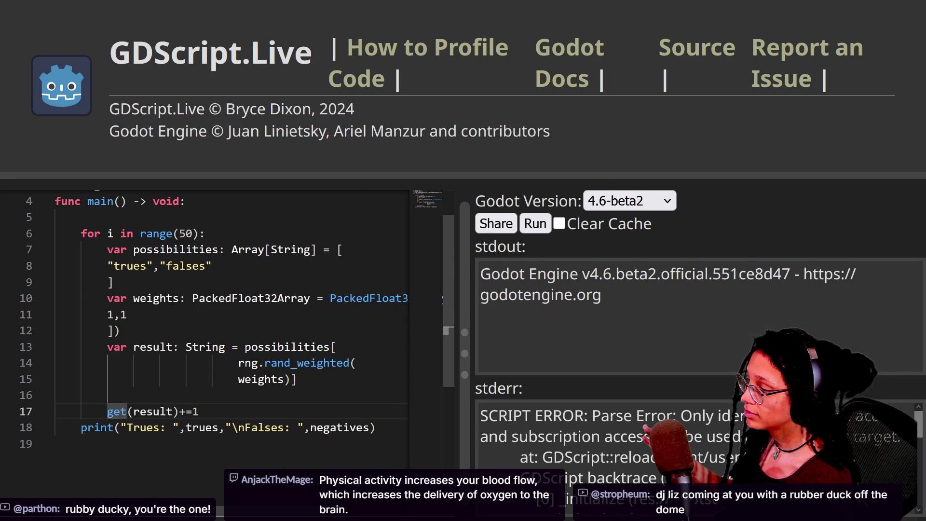
key(ctrl+a)
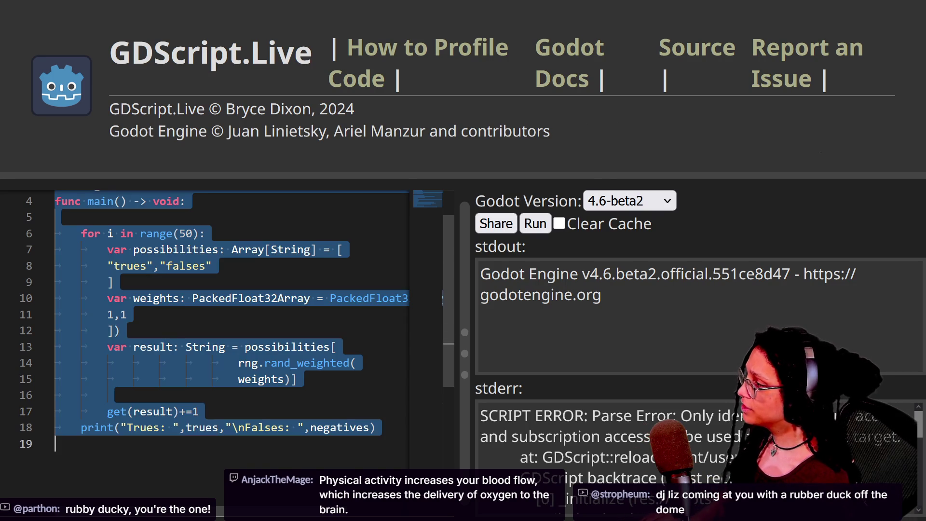
In Godot's player script, paste the weighted-random test code over the _roll function body.
key(alt+Tab)
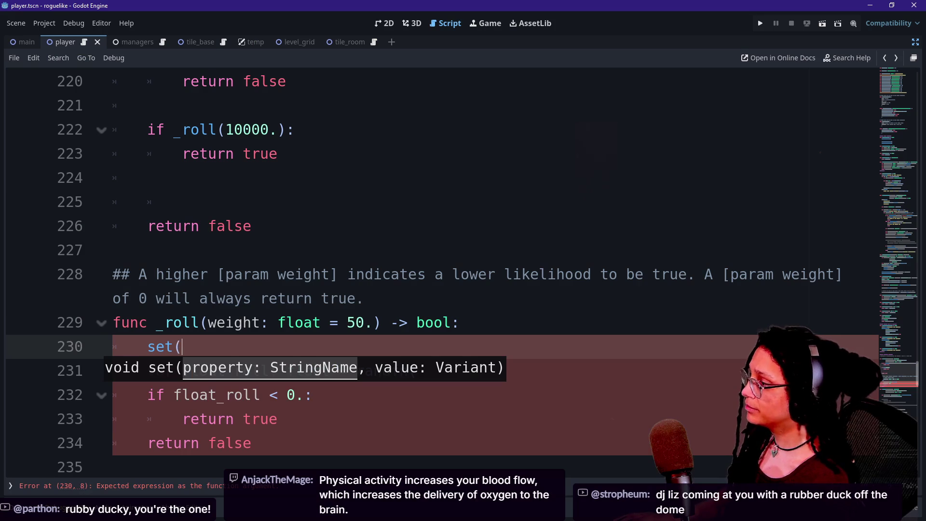
key(ctrl+z)
key(ctrl+z)
key(ctrl+z)
key(shift+Down)
key(shift+Down)
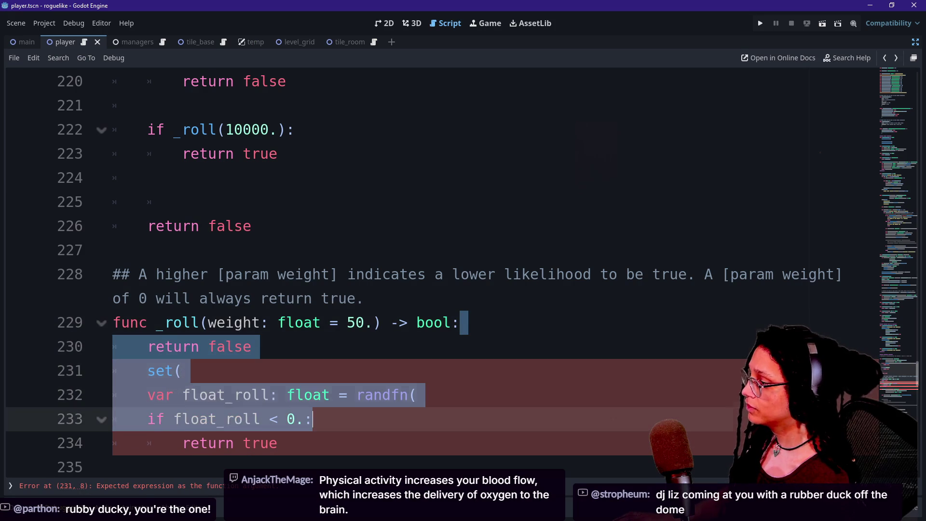
key(ctrl+v)
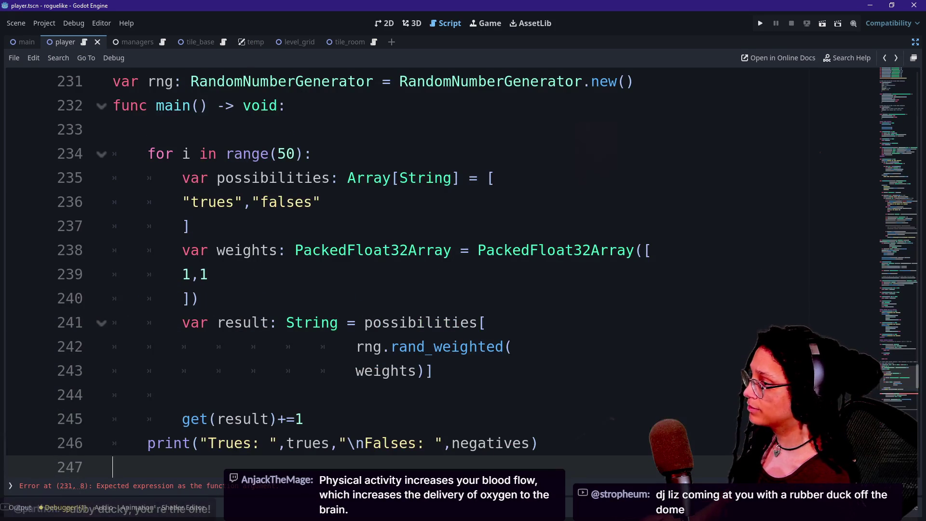
scroll(386, 322, up, 1)
key(ctrl+z)
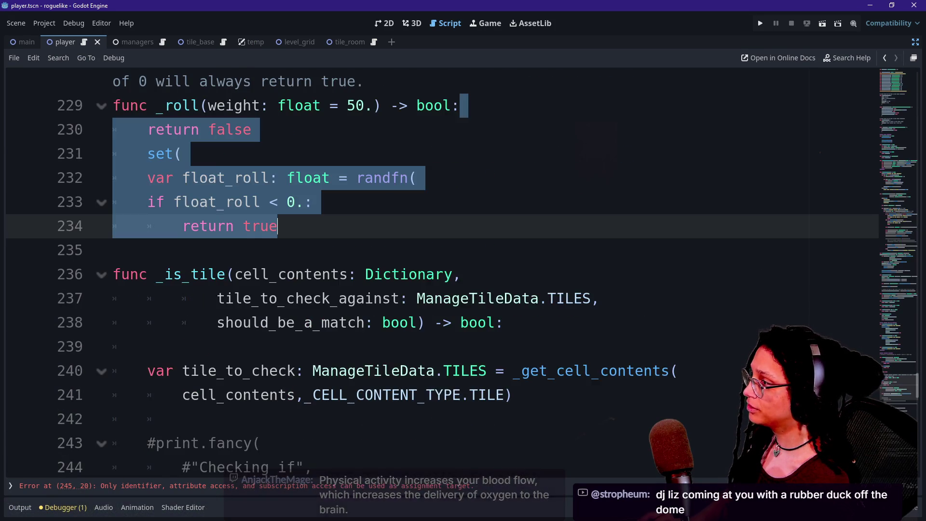
key(ctrl+y)
scroll(386, 275, up, 1)
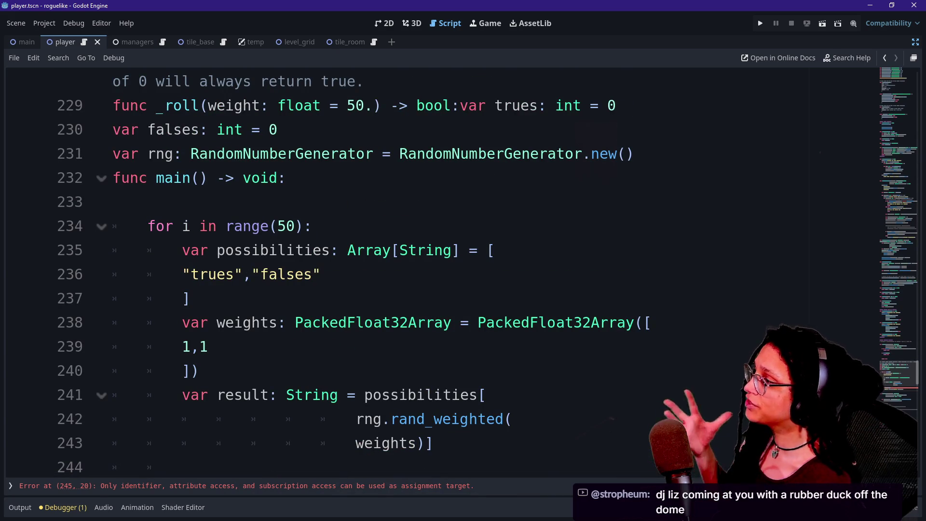
Delete the pasted func main line and indent the loop code into _roll.
drag(294, 178, 156, 178)
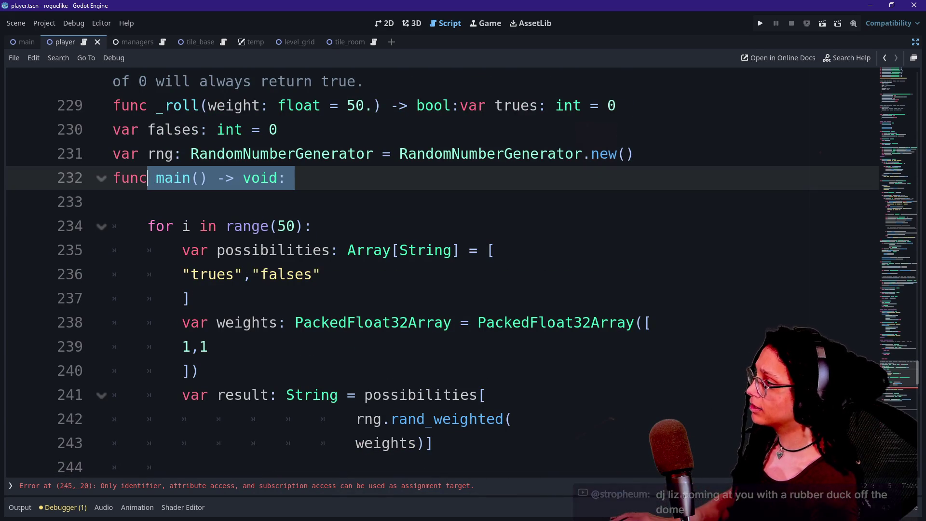
key(BackSpace)
key(BackSpace)
key(BackSpace)
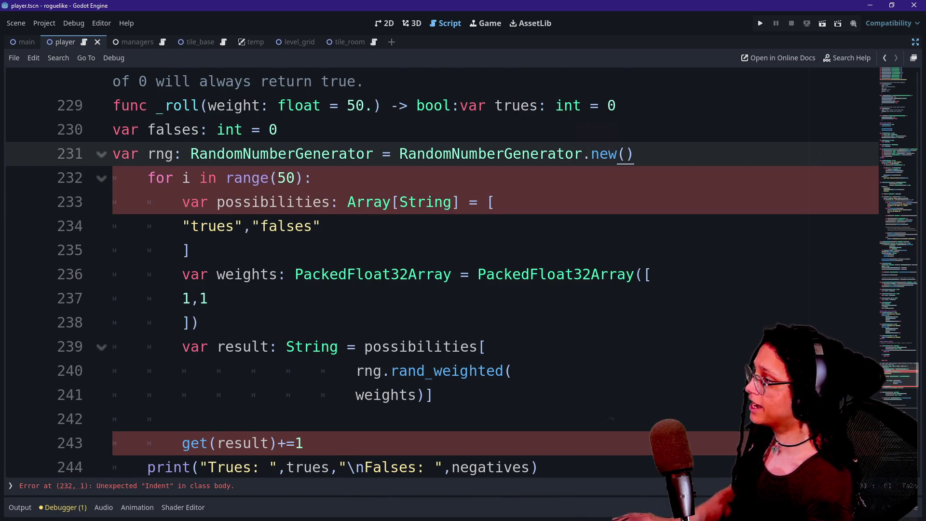
drag(113, 154, 200, 322)
scroll(200, 323, down, 1)
drag(200, 250, 261, 395)
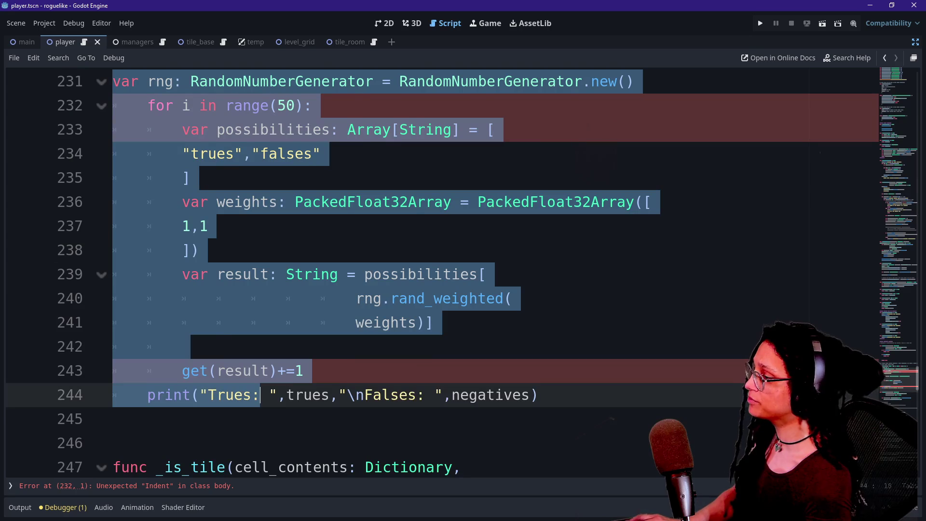
key(Tab)
scroll(321, 202, up, 2)
click(320, 202)
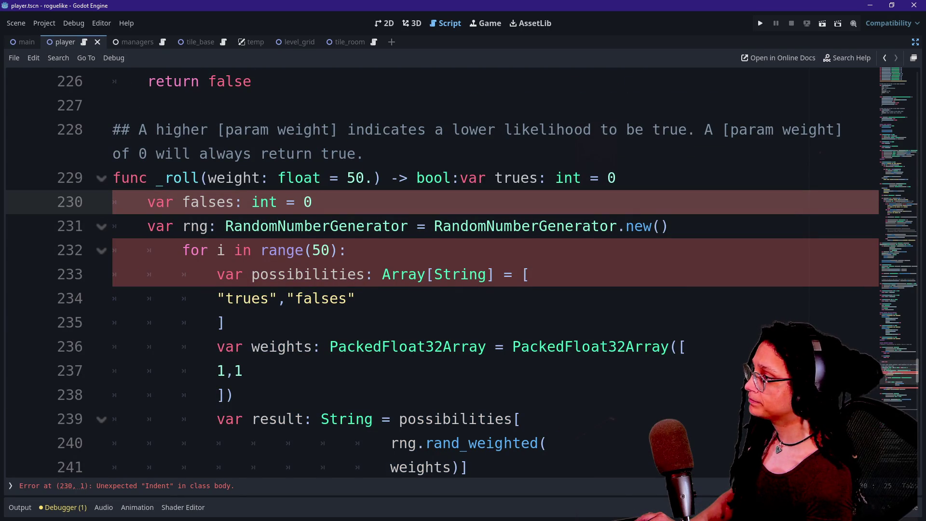
Dedent the loop lines one level, save the script, and put var trues on its own line.
mouse_move(217, 251)
mouse_down()
mouse_move(244, 370)
mouse_move(296, 370)
mouse_up()
scroll(243, 370, down, 2)
key(shift+Tab)
click(199, 250)
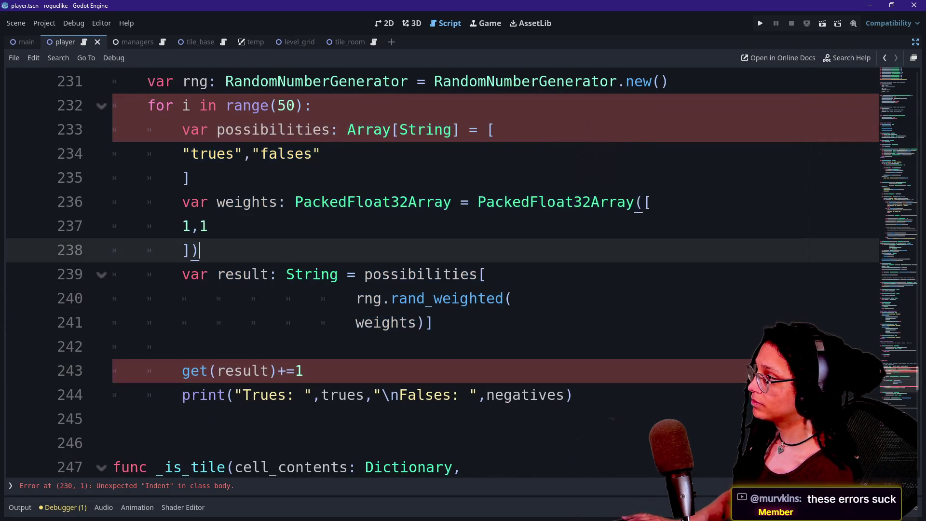
scroll(199, 250, up, 2)
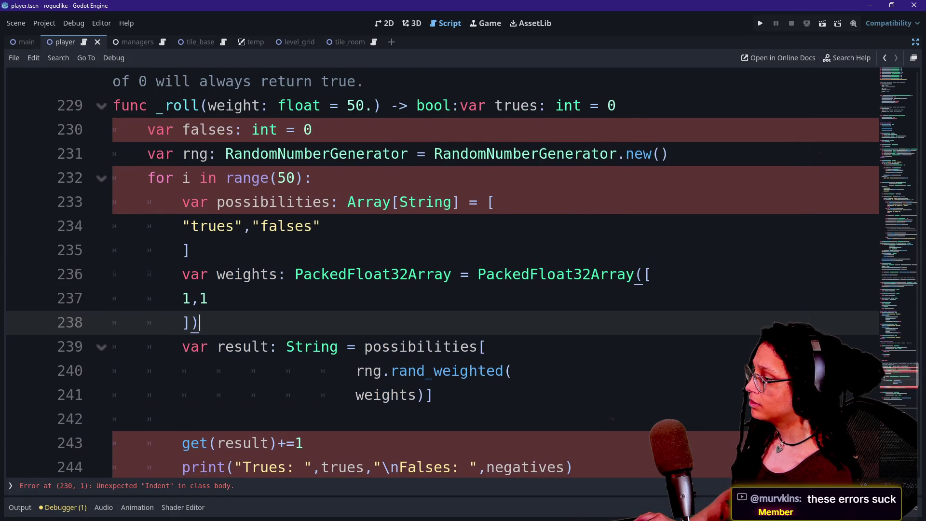
scroll(190, 394, down, 1)
click(191, 395)
key(shift+Tab)
key(ctrl+z)
scroll(190, 395, up, 1)
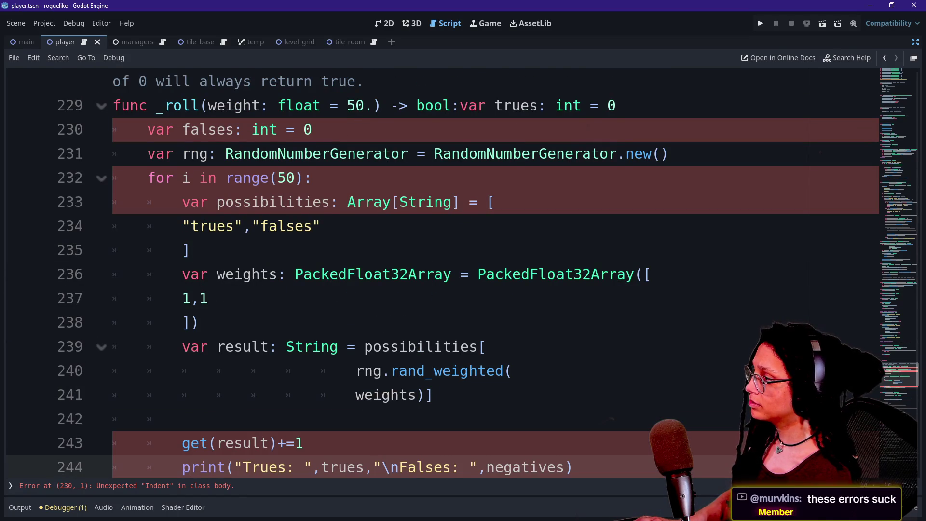
click(182, 202)
scroll(181, 202, up, 1)
key(ctrl+s)
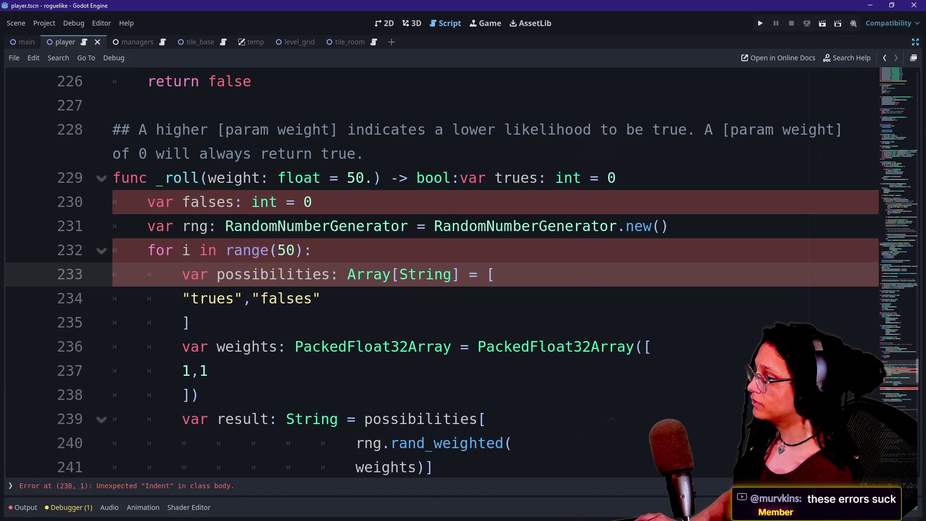
click(555, 178)
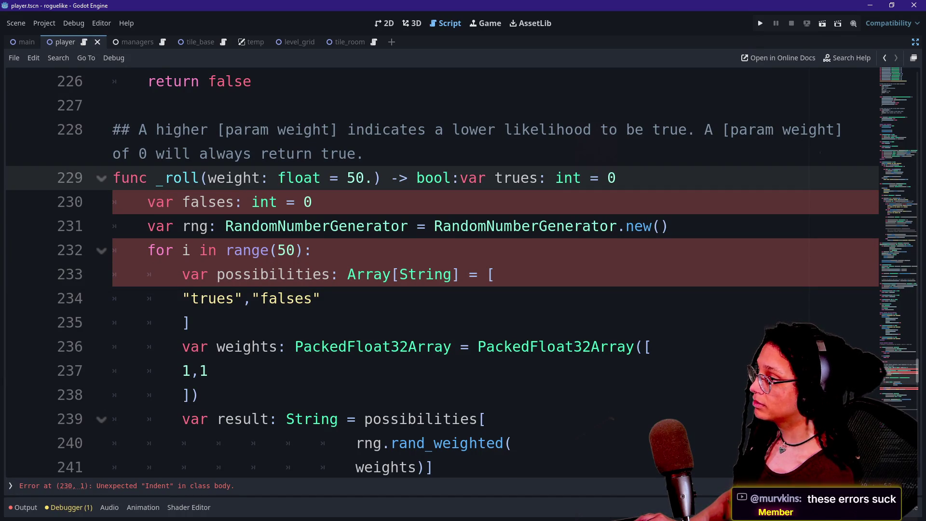
key(Return)
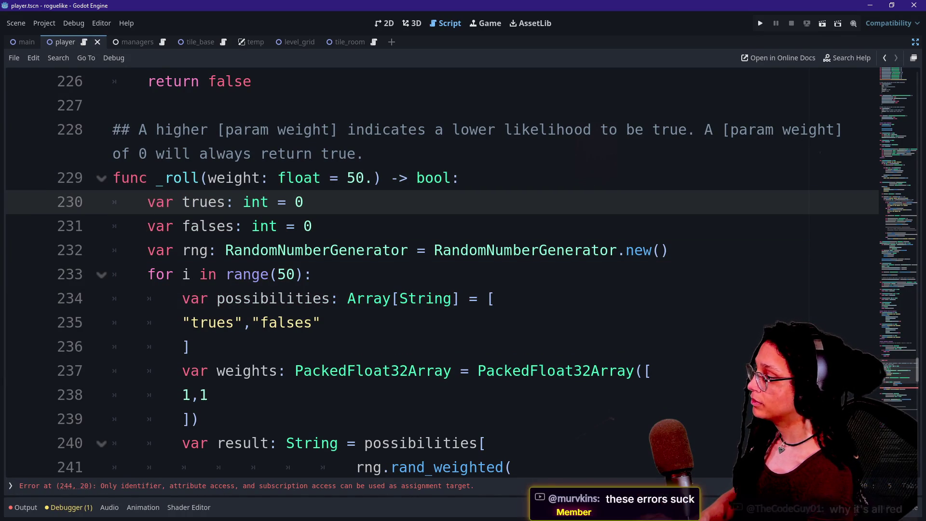
Prefix the get(result)+=1 line on 244 with a 'var result_inc: int =' declaration.
mouse_move(381, 250)
scroll(381, 250, down, 2)
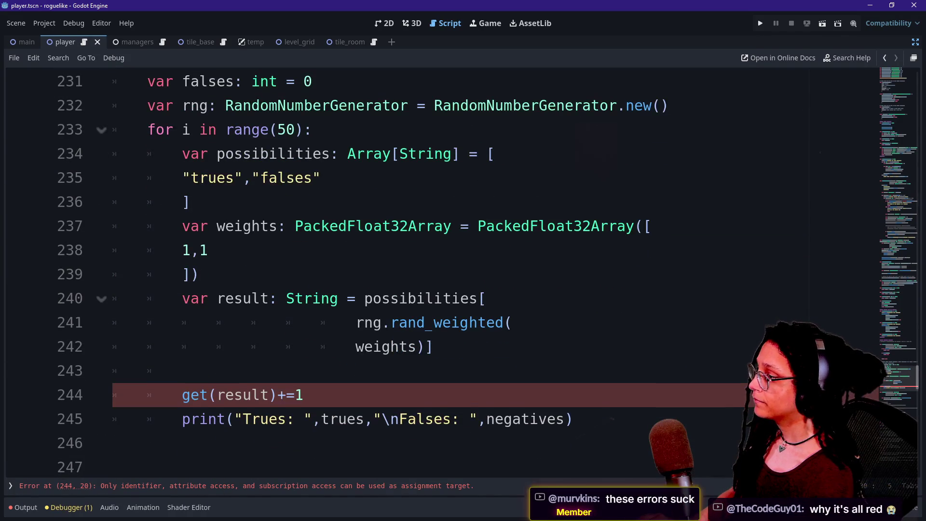
click(252, 347)
click(303, 395)
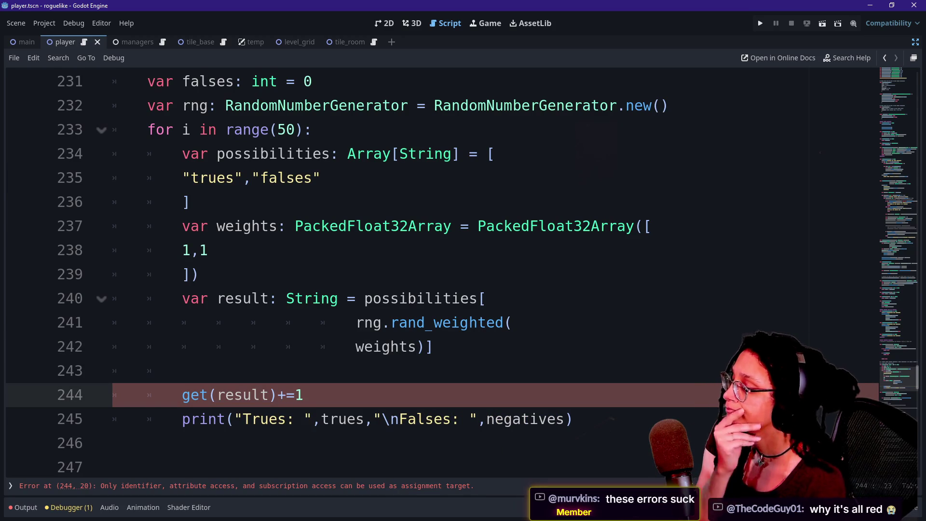
key(Down)
key(Down)
key(Down)
key(Up)
key(Up)
key(Down)
key(Down)
key(Down)
key(Down)
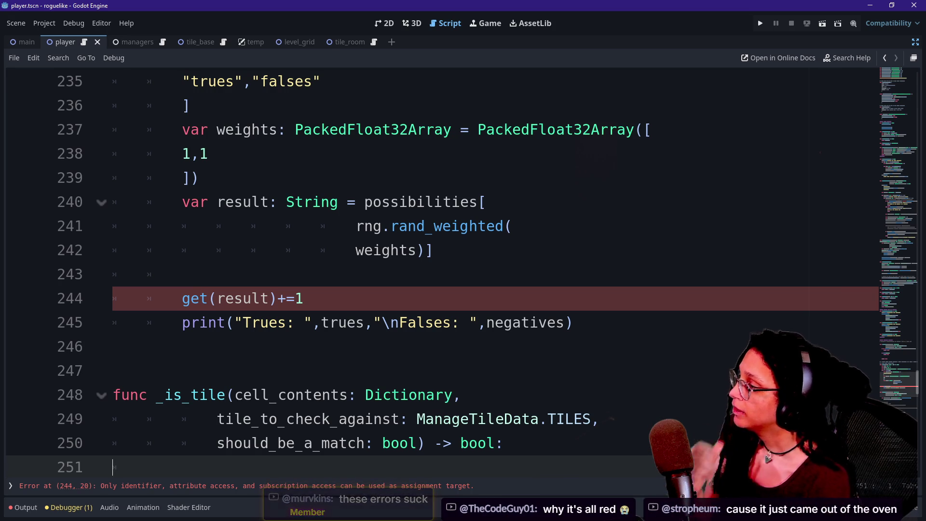
click(182, 299)
text(ba)
key(BackSpace)
key(BackSpace)
text(var )
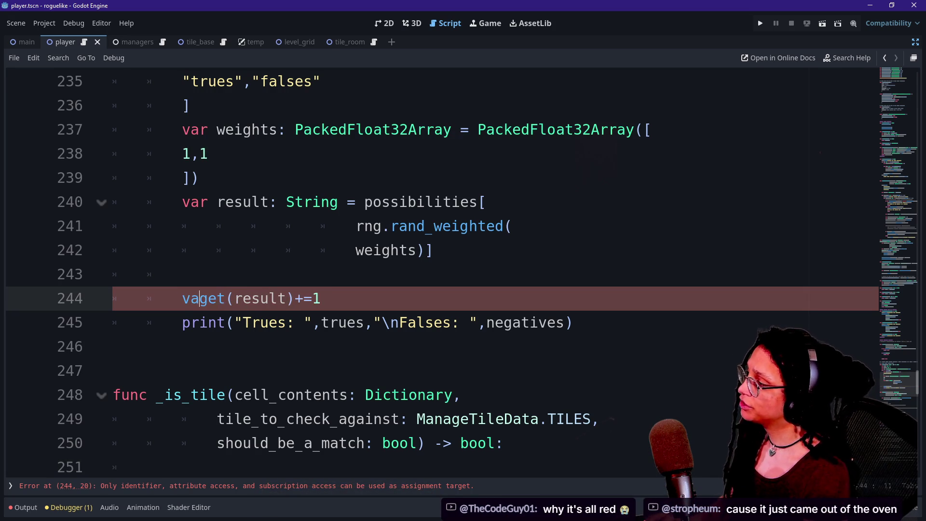
text(reuget(result)
key(BackSpace)
key(BackSpace)
key(BackSpace)
text(u)
key(BackSpace)
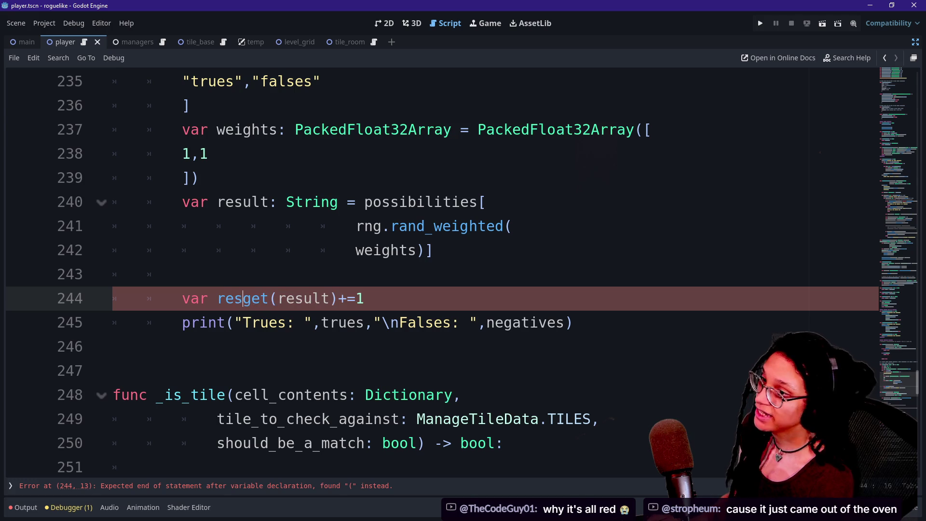
text(sult)
key(BackSpace)
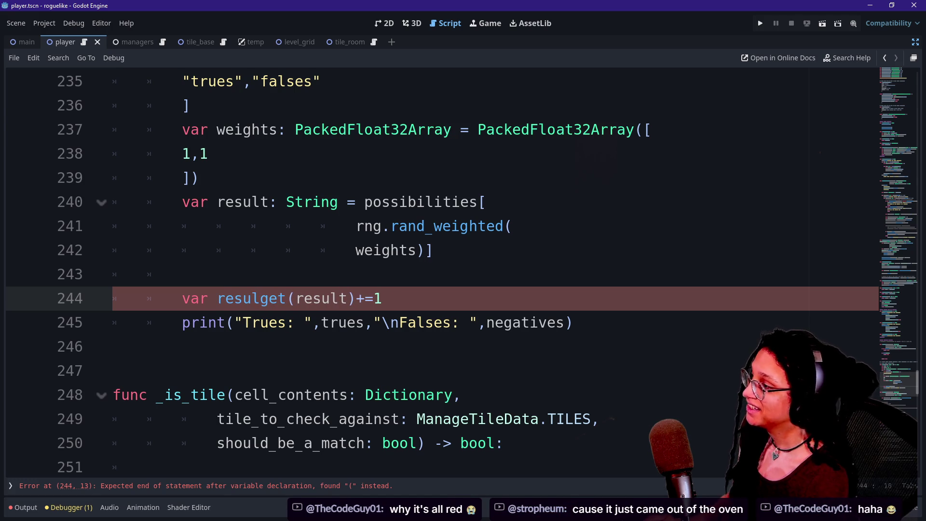
text(t_)
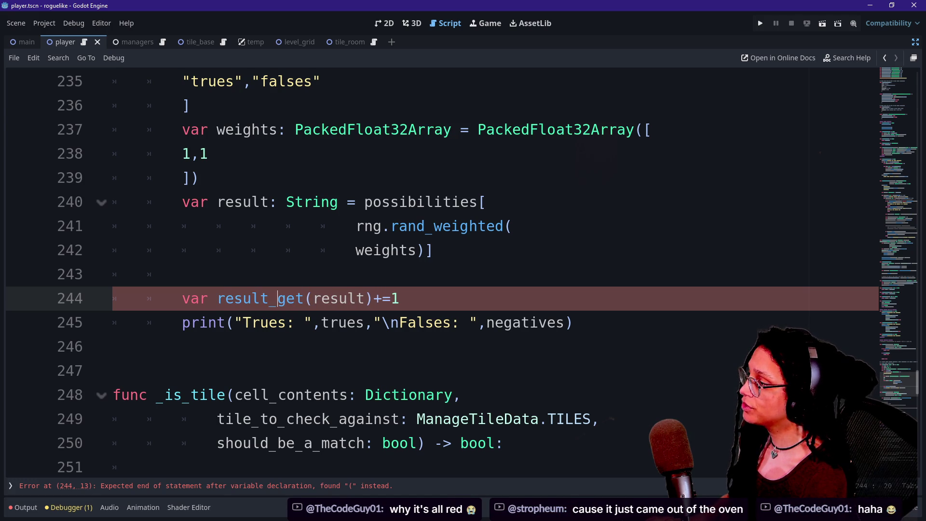
text(inc: int)
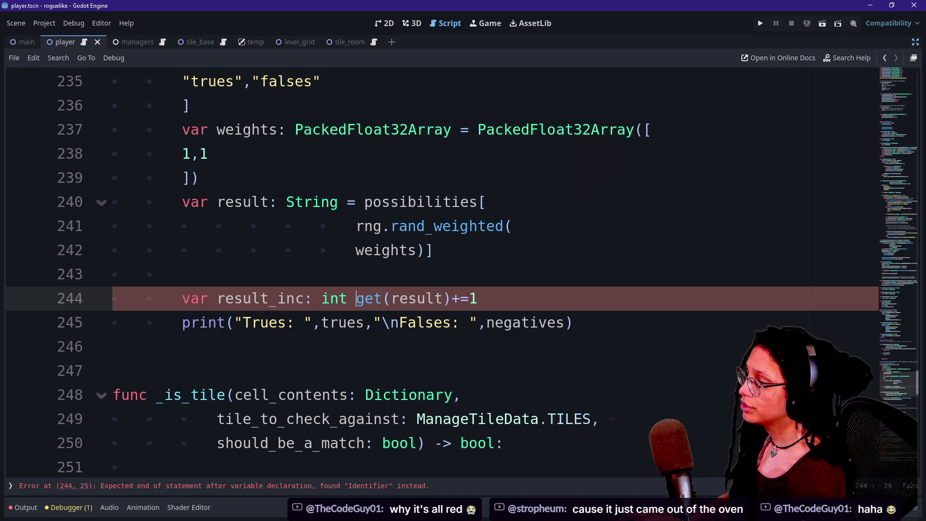
text( =)
Rename the variable to existing_val, drop the trailing +=1, and start a new line after it.
click(460, 298)
drag(375, 298, 496, 299)
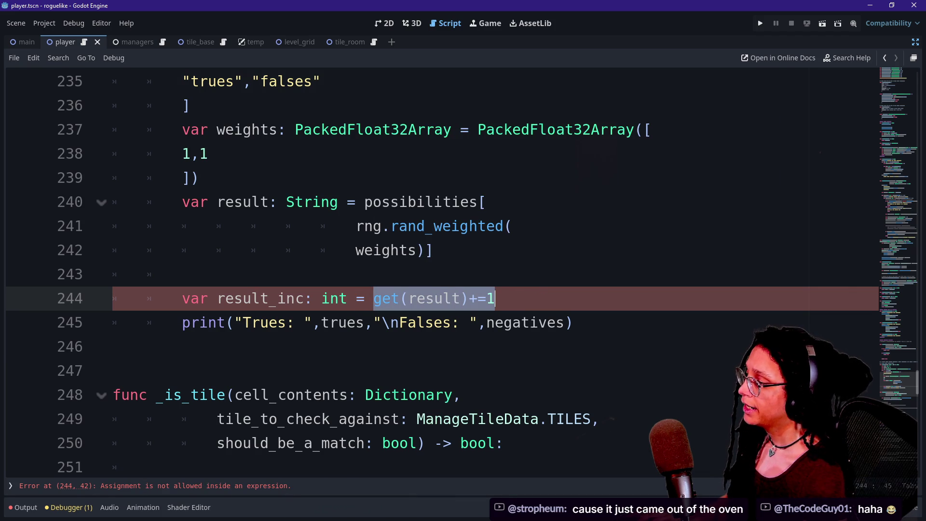
click(469, 298)
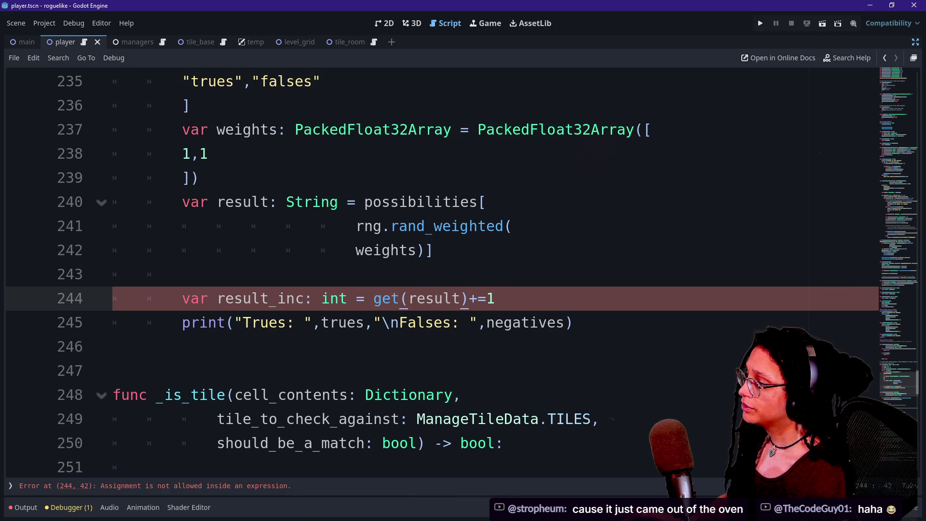
click(304, 298)
key(BackSpace)
key(BackSpace)
key(BackSpace)
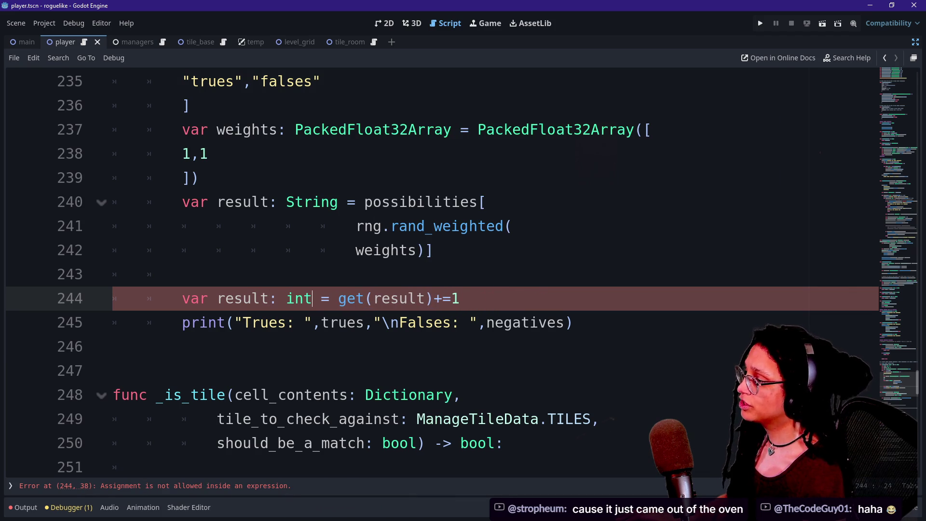
text(_)
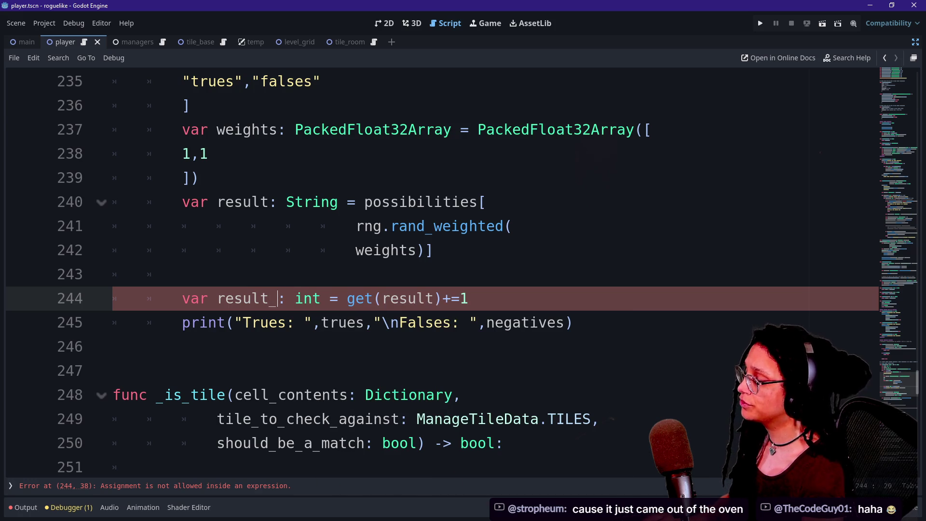
text(ftche)
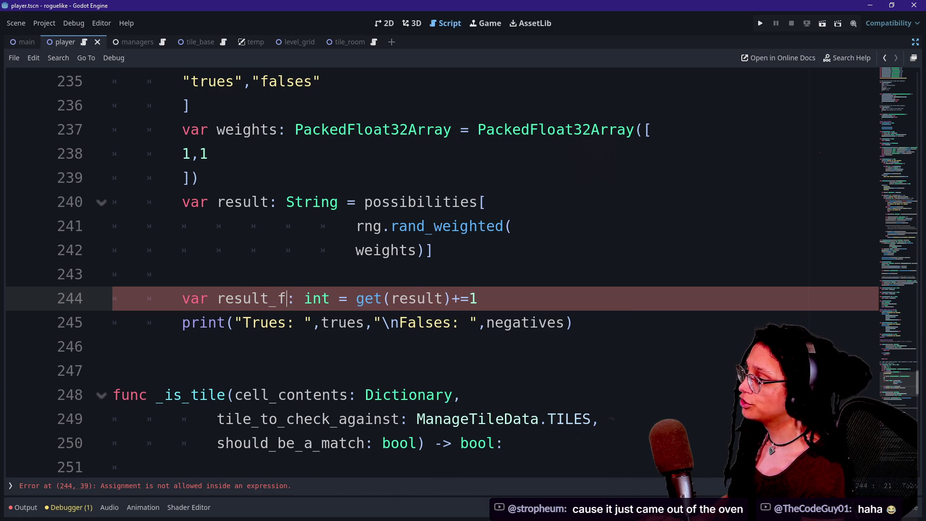
text(d)
click(288, 298)
key(BackSpace)
key(BackSpace)
key(BackSpace)
key(BackSpace)
key(BackSpace)
key(BackSpace)
key(BackSpace)
text(existing_)
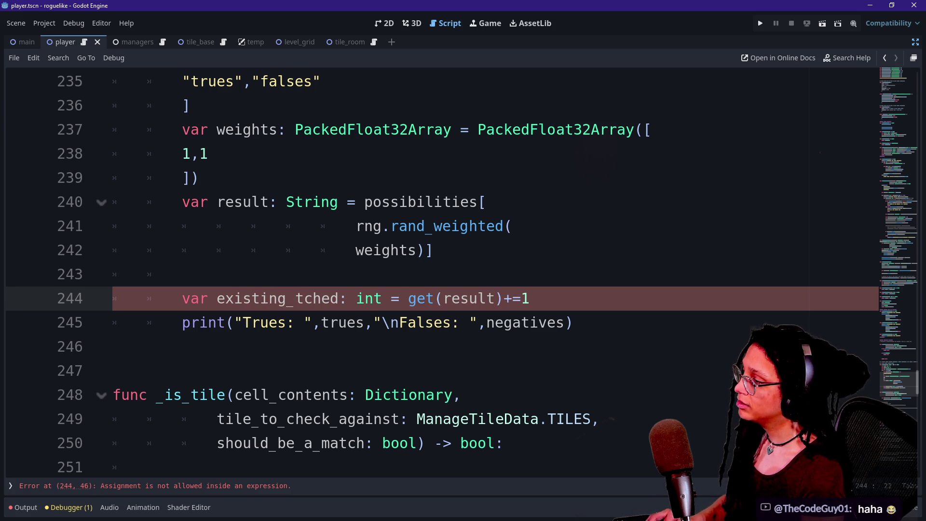
text(val)
key(Delete)
key(Delete)
key(Delete)
click(486, 298)
key(shift+End)
key(BackSpace)
click(470, 298)
key(End)
key(Return)
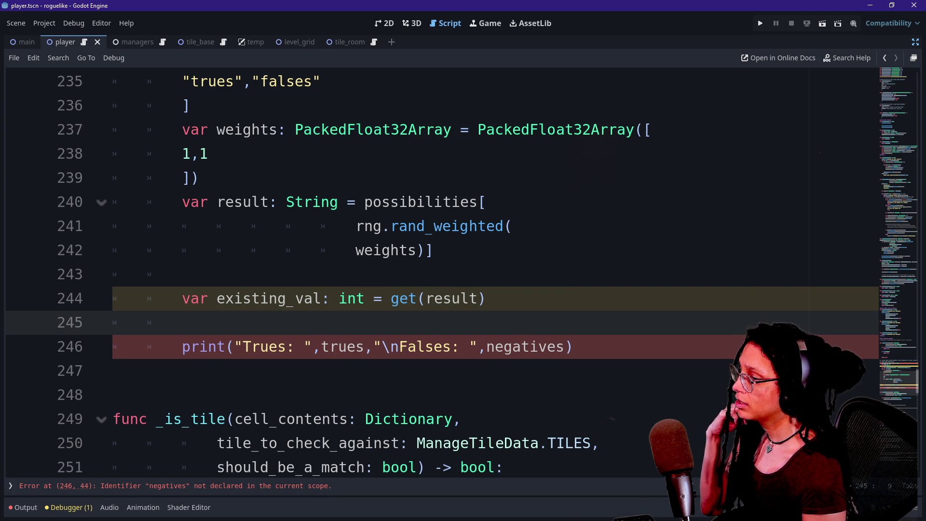
Replace negatives with falses in the print call.
click(320, 346)
double_click(525, 347)
text(falses)
Add 'existing_val += 1' and 'set(result,existing_val)' lines after the get line.
click(182, 322)
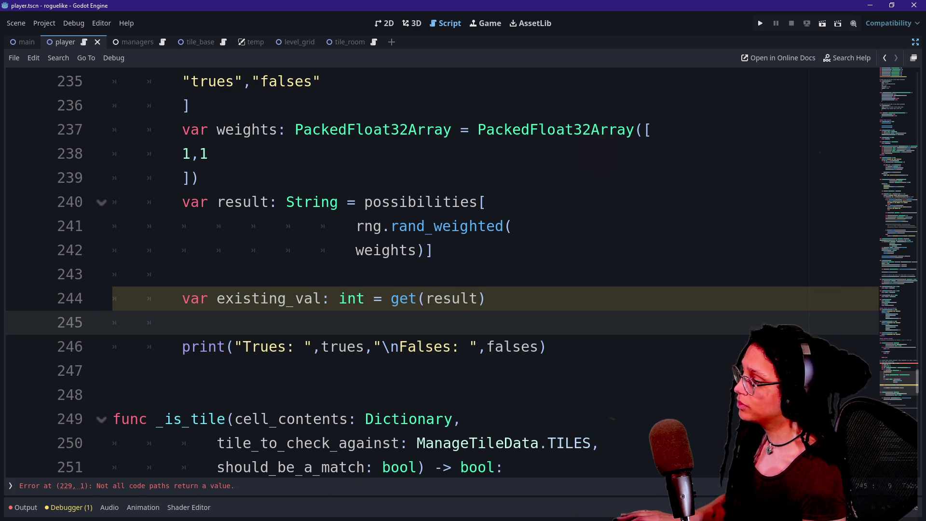
text(v)
key(BackSpace)
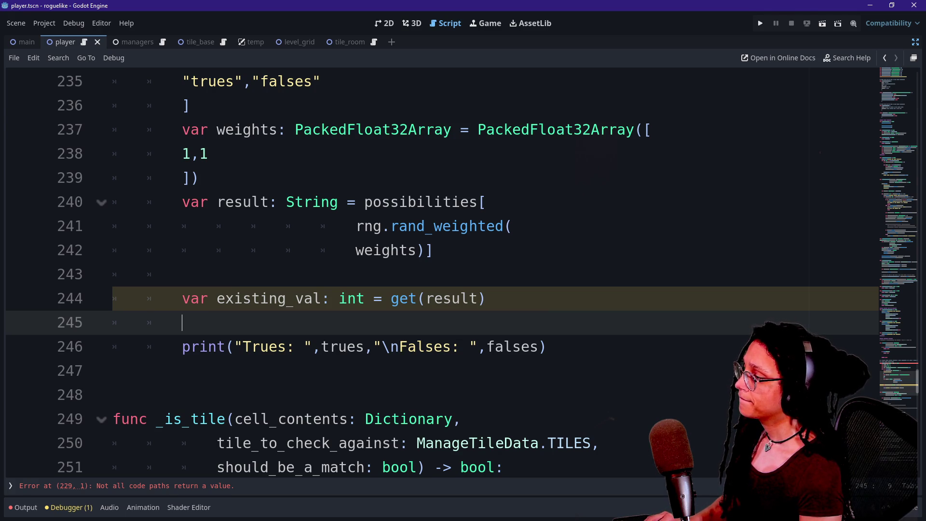
text(var i)
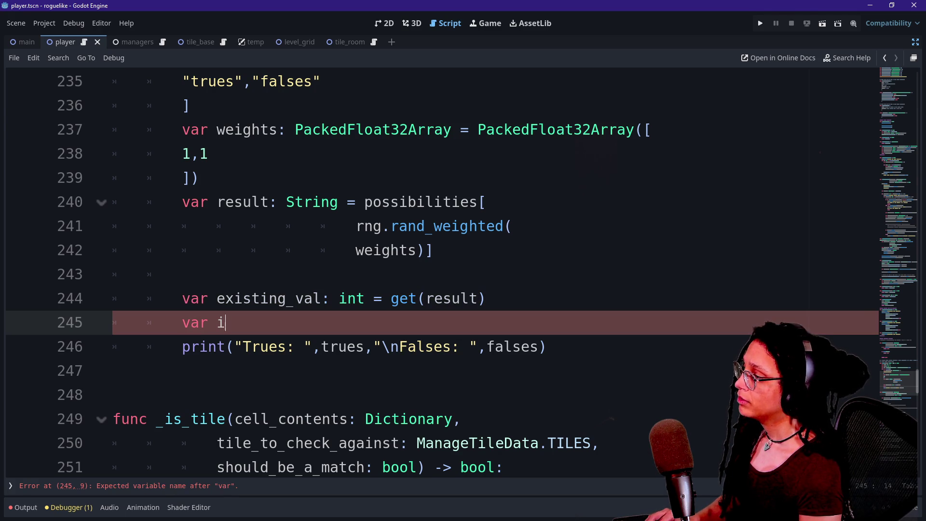
text(nc_al: int)
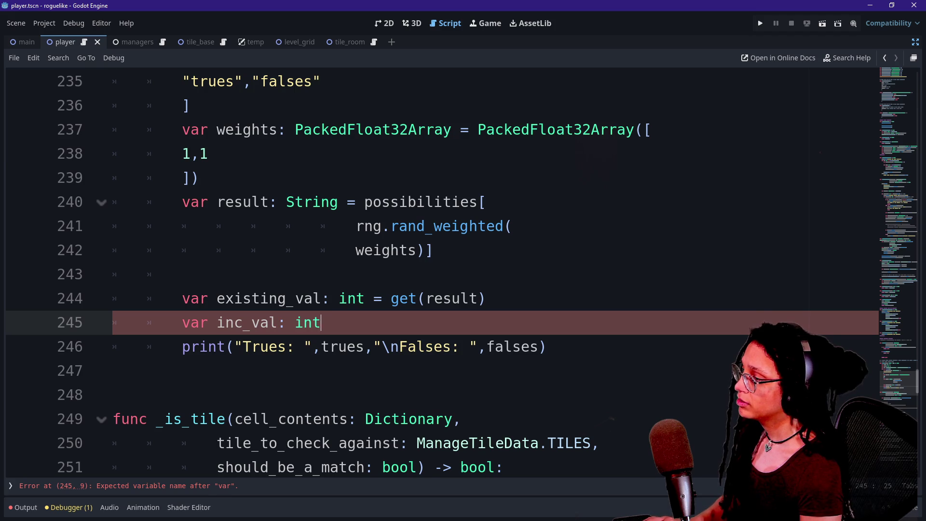
text( = e)
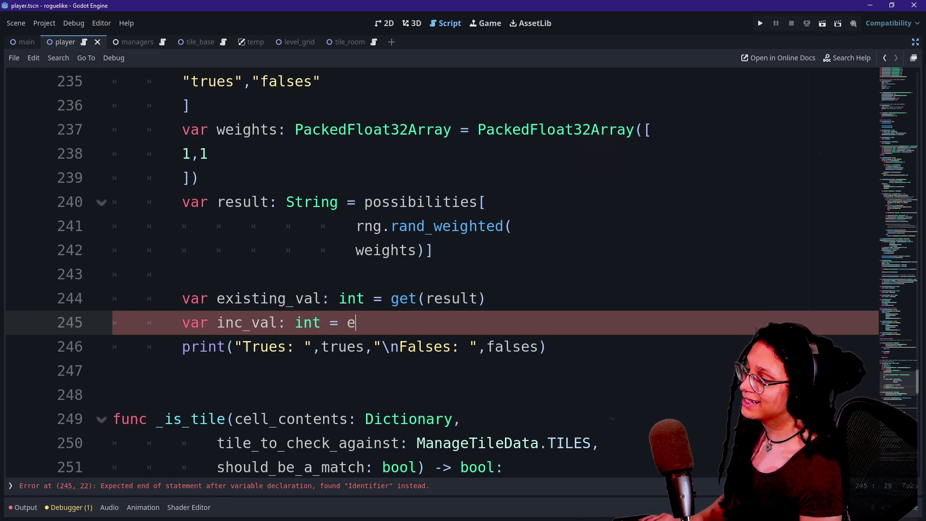
text(xisting_va)
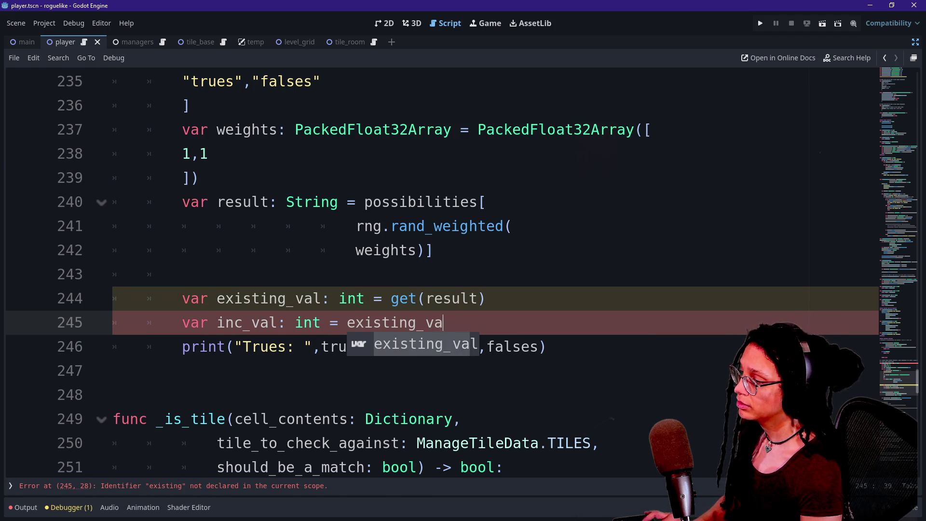
text(l 1)
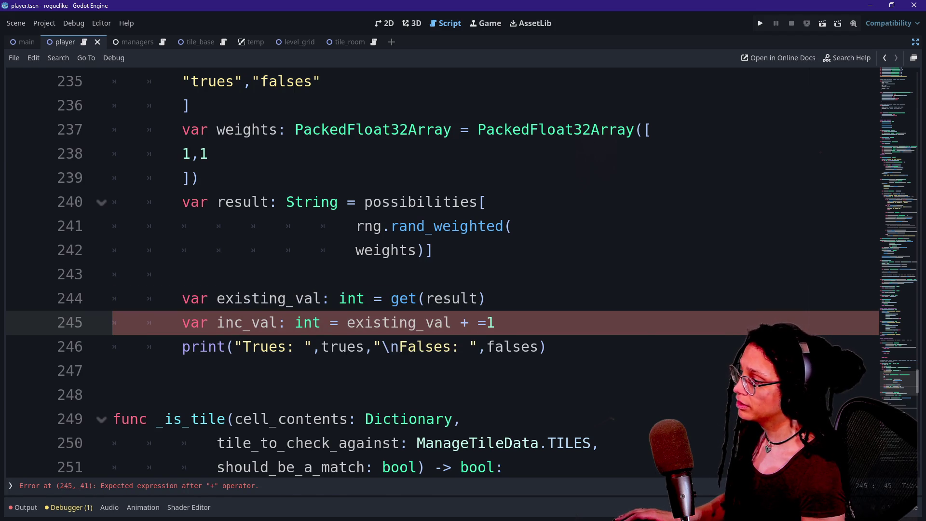
drag(343, 323, 487, 299)
key(BackSpace)
key(Return)
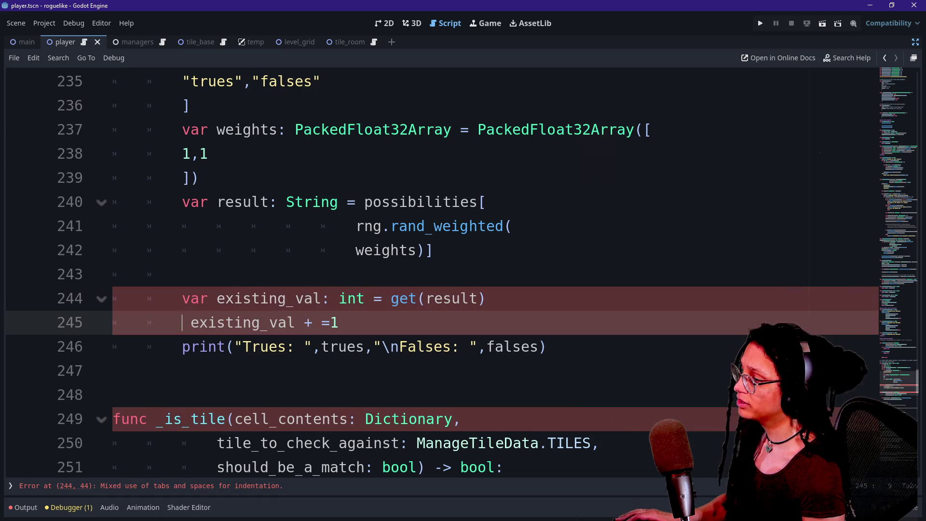
click(330, 322)
key(Left)
key(BackSpace)
key(Right)
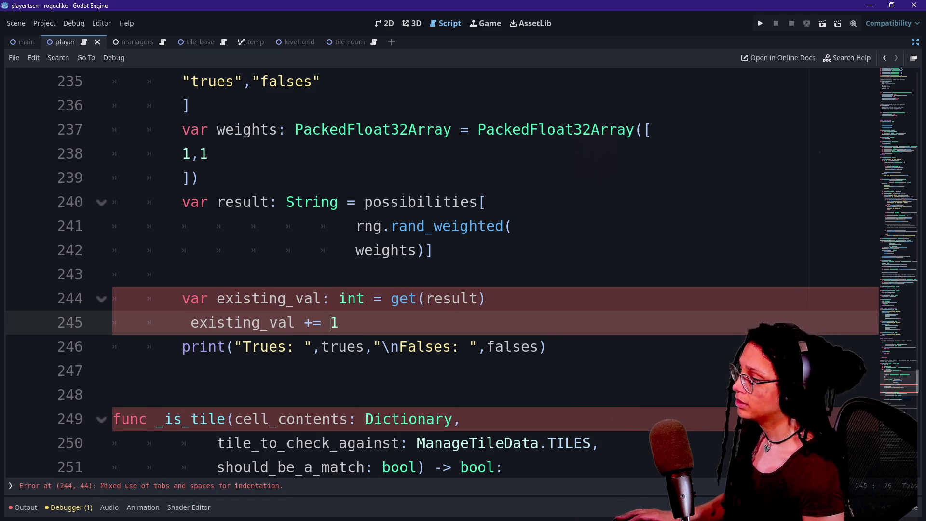
key(Home)
key(BackSpace)
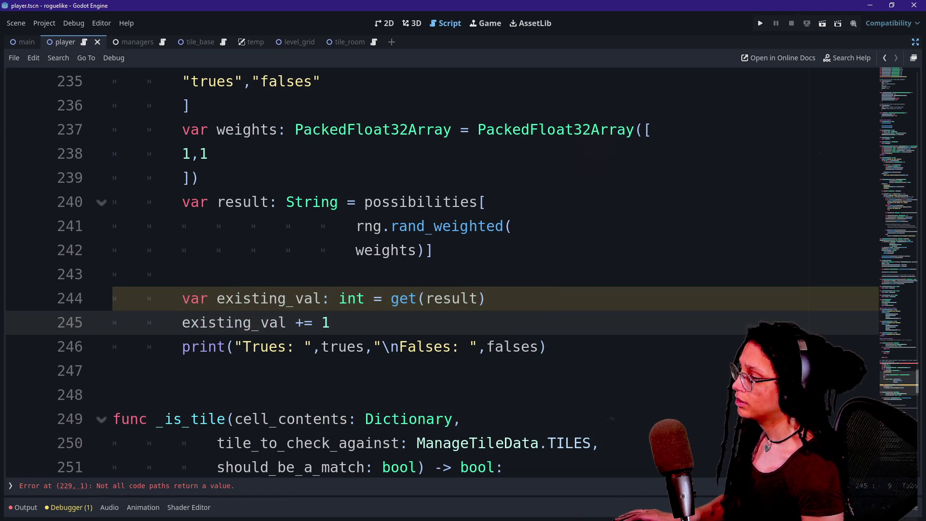
key(End)
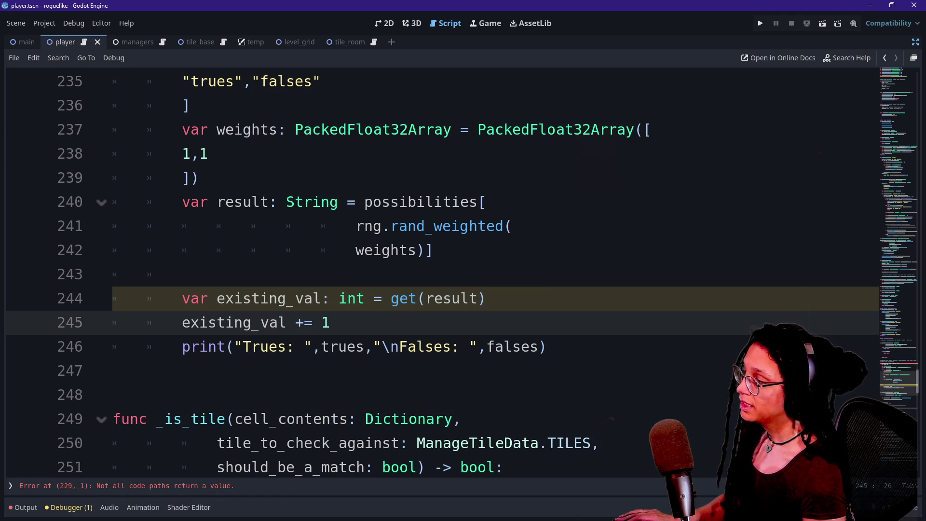
key(Return)
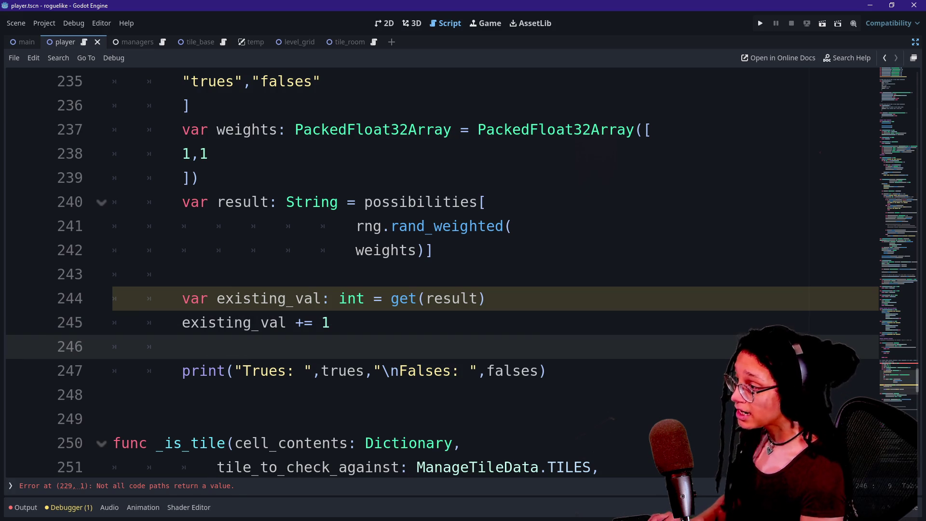
text(set)
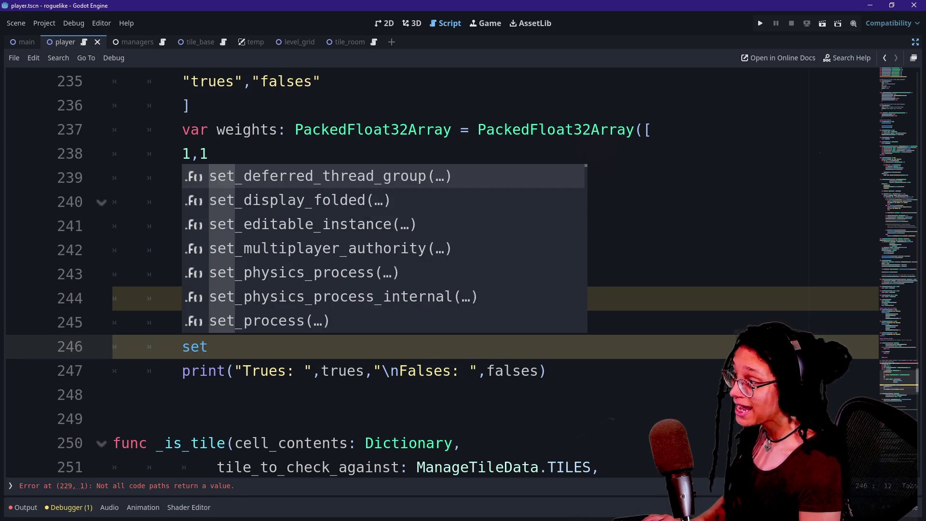
text((result,existing_val))
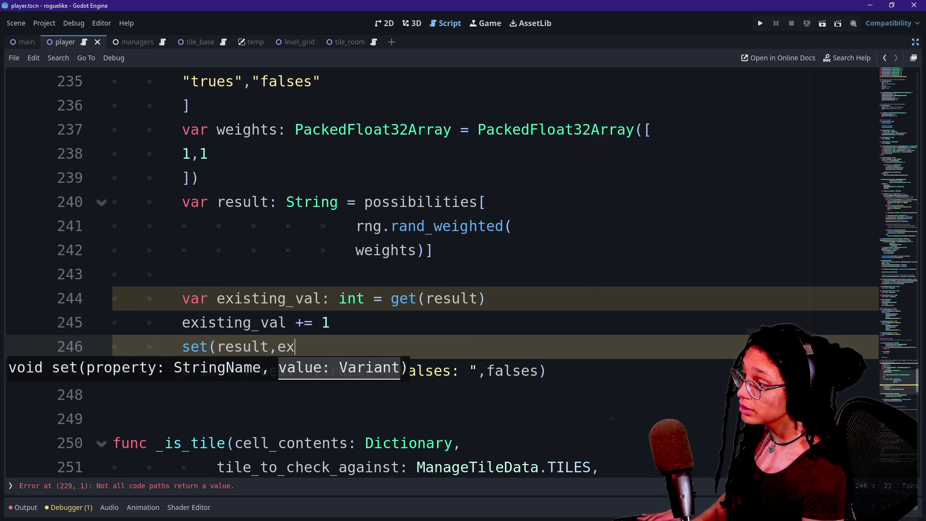
drag(199, 298, 330, 323)
click(113, 395)
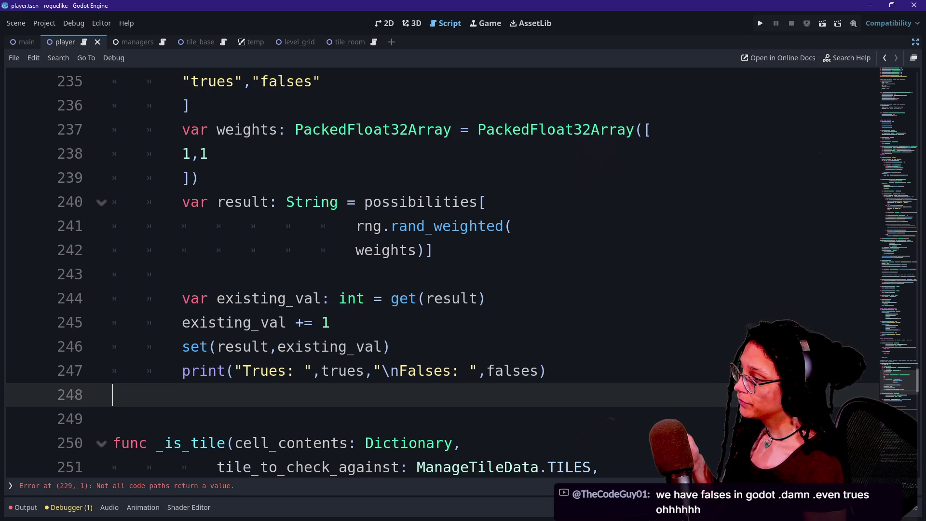
click(409, 298)
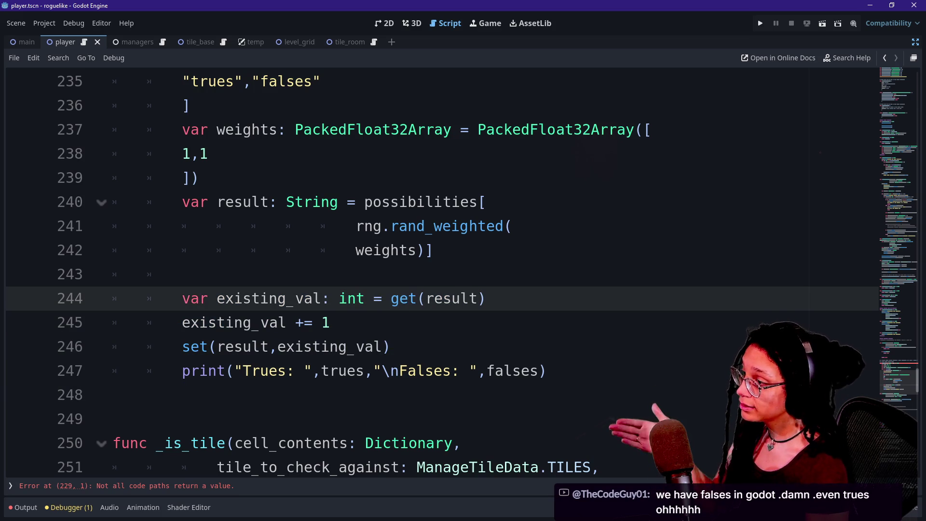
drag(426, 298, 469, 298)
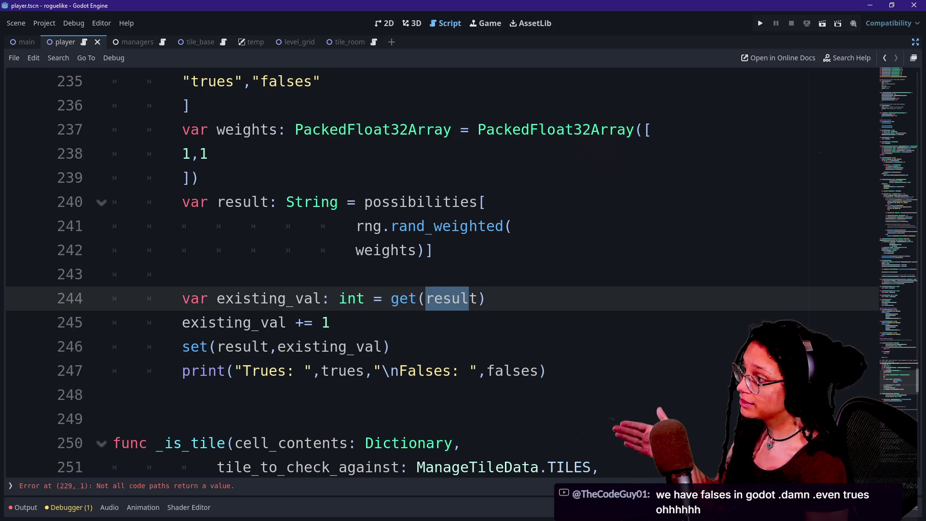
scroll(470, 298, up, 1)
drag(208, 154, 321, 153)
scroll(320, 154, up, 1)
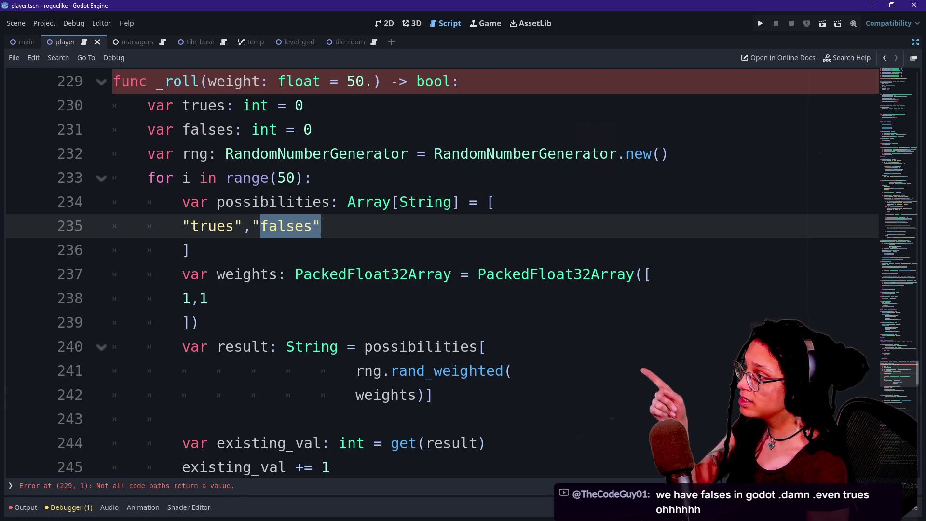
click(209, 105)
drag(209, 105, 216, 129)
click(216, 130)
click(209, 105)
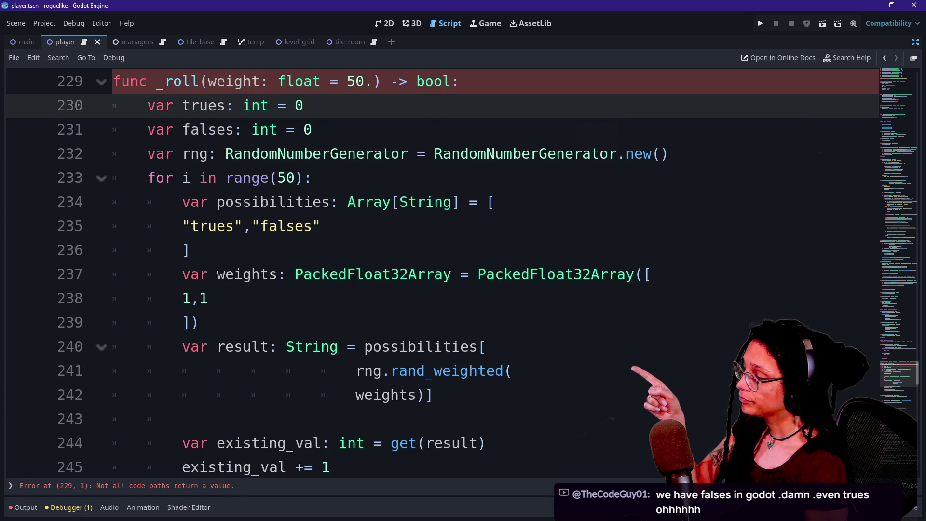
scroll(435, 270, down, 1)
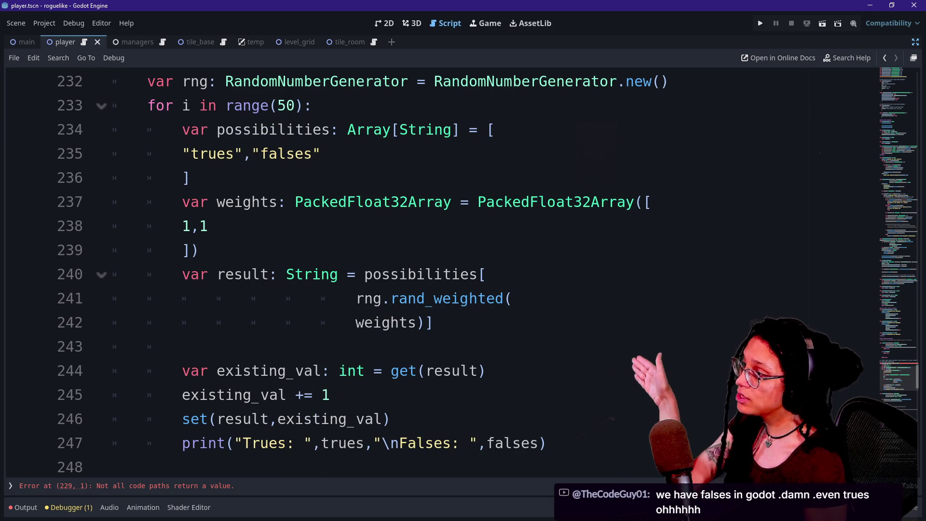
click(190, 226)
double_click(208, 153)
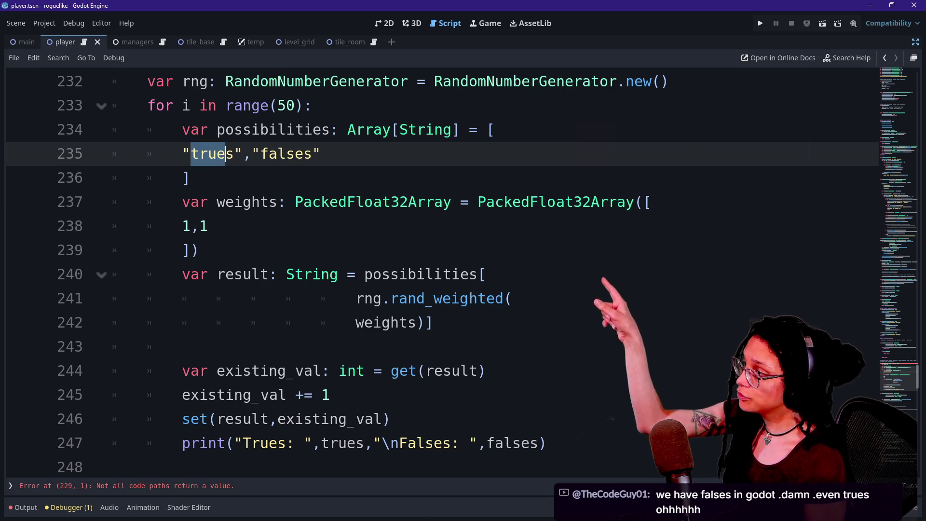
click(183, 178)
double_click(186, 225)
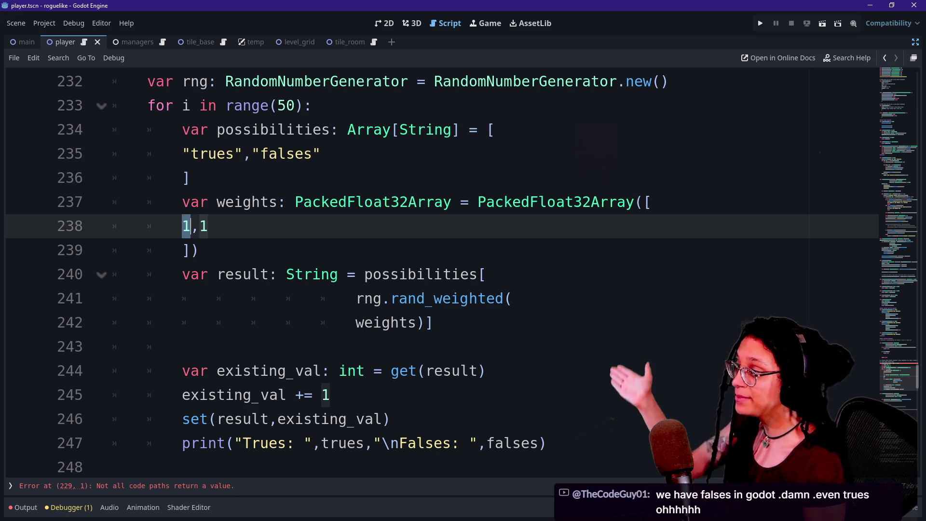
double_click(208, 153)
double_click(203, 226)
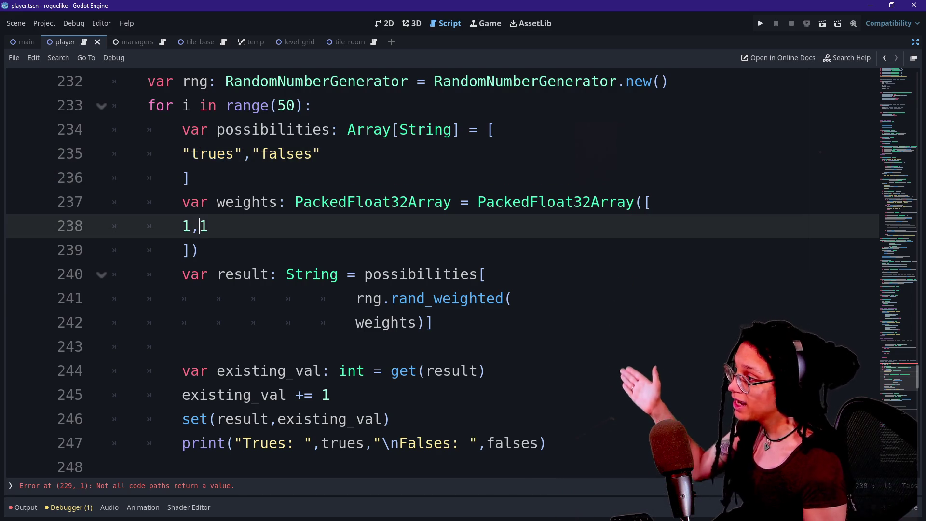
drag(268, 154, 321, 153)
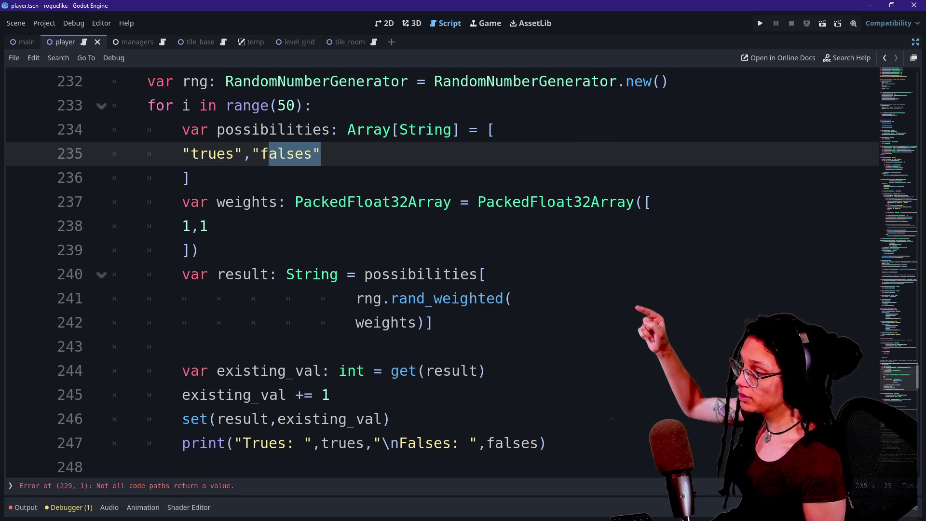
drag(390, 370, 469, 371)
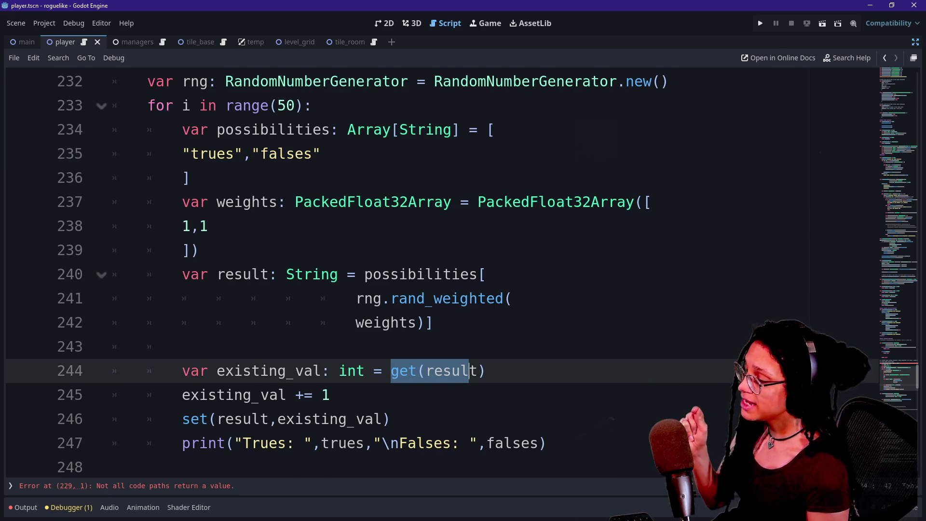
scroll(434, 270, down, 1)
drag(199, 322, 330, 322)
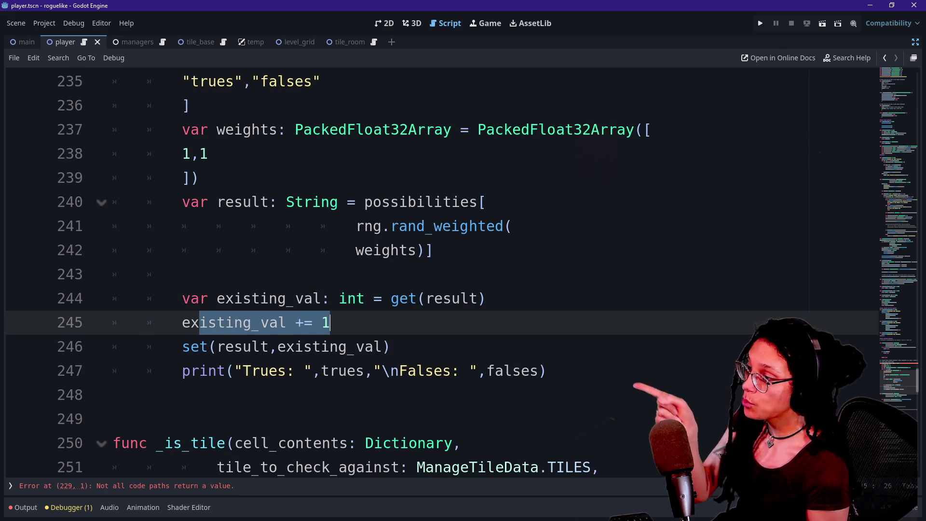
drag(408, 298, 453, 298)
click(460, 298)
click(330, 322)
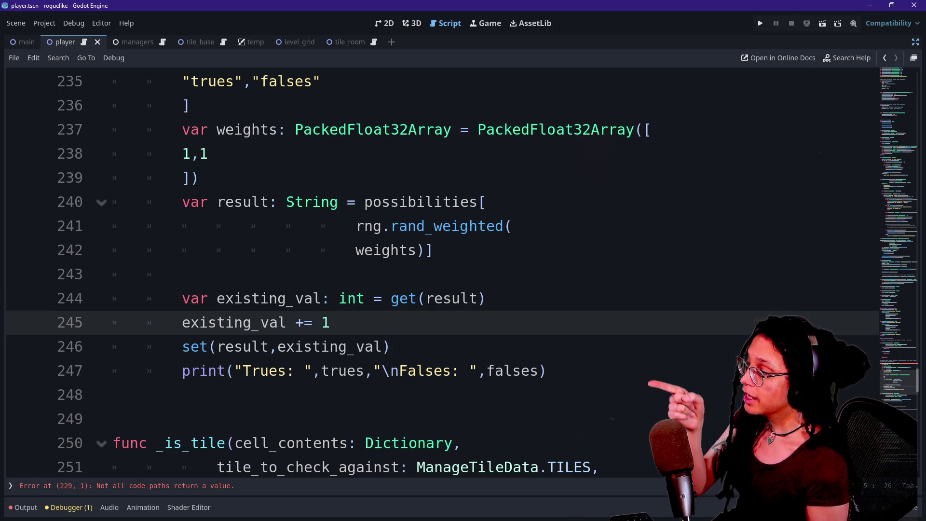
drag(182, 347, 208, 347)
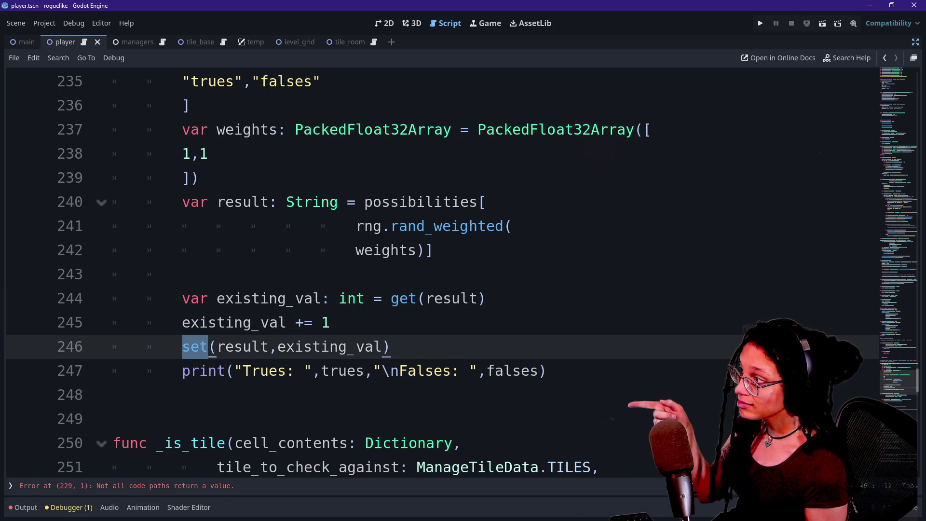
scroll(434, 270, up, 5)
double_click(203, 122)
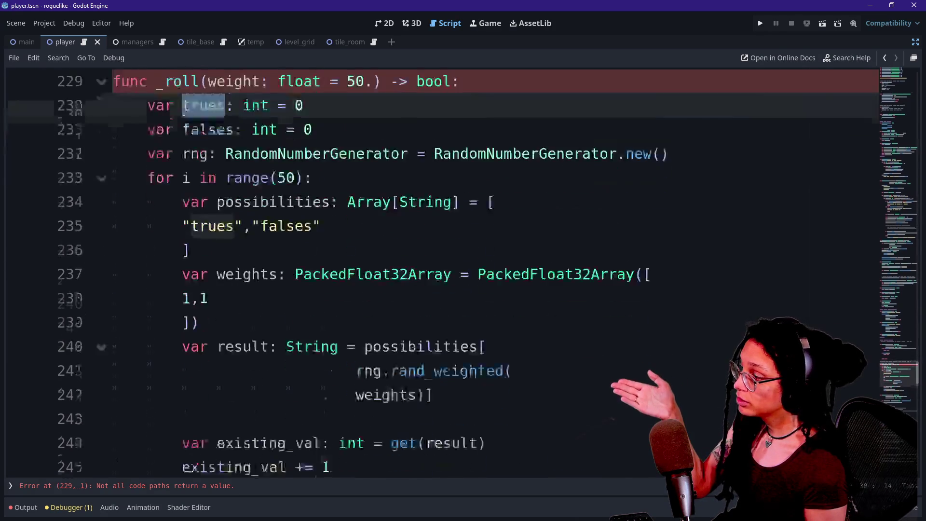
scroll(435, 270, down, 4)
drag(221, 130, 406, 154)
click(382, 177)
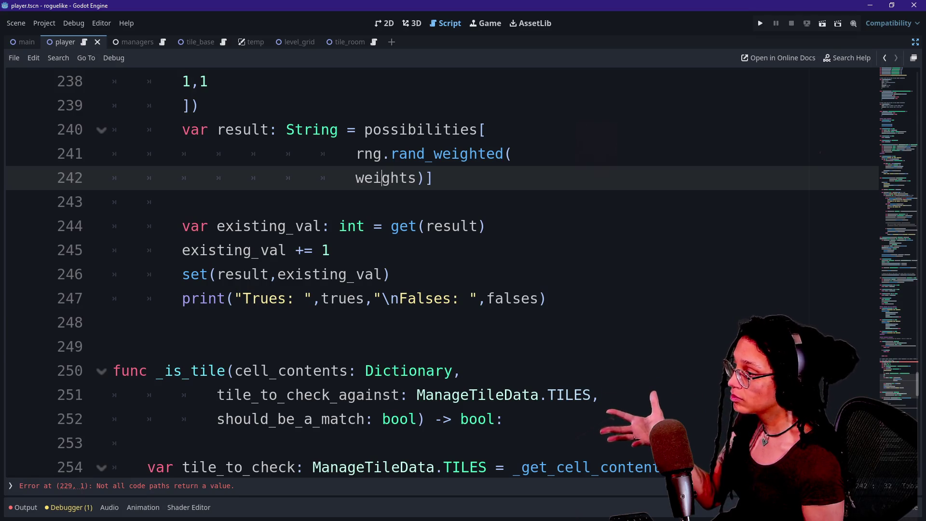
double_click(333, 274)
click(295, 249)
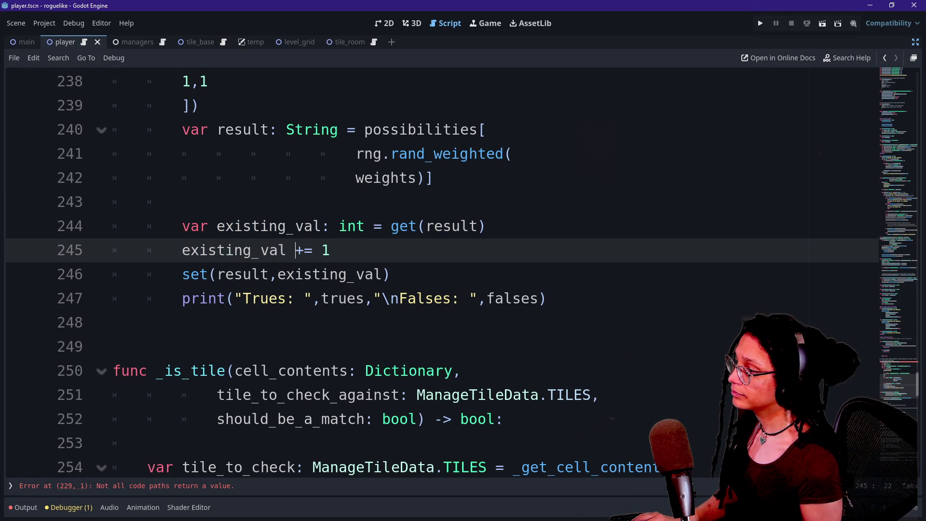
drag(216, 226, 288, 226)
Rename every occurrence of existing_val to inc_val.
click(269, 226)
key(ctrl+d)
key(ctrl+d)
text(inc)
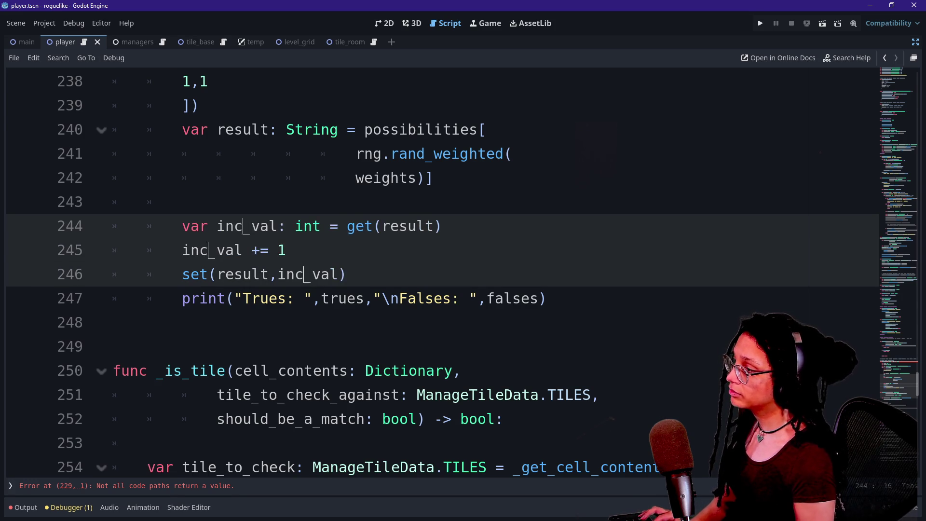
Cut the whole weighted-roll test body out of _roll, leaving only its declaration.
drag(193, 202, 277, 226)
click(547, 298)
drag(547, 298, 425, 154)
scroll(425, 153, up, 2)
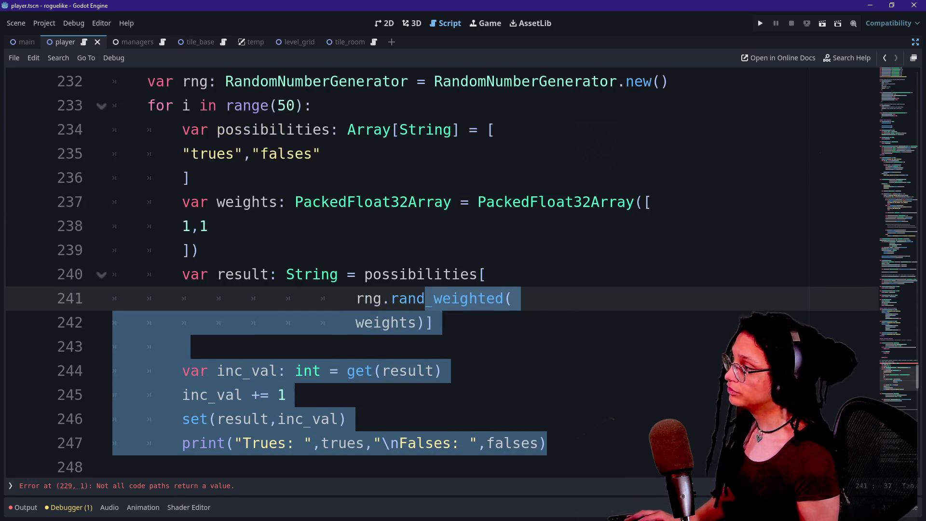
scroll(463, 277, up, 1)
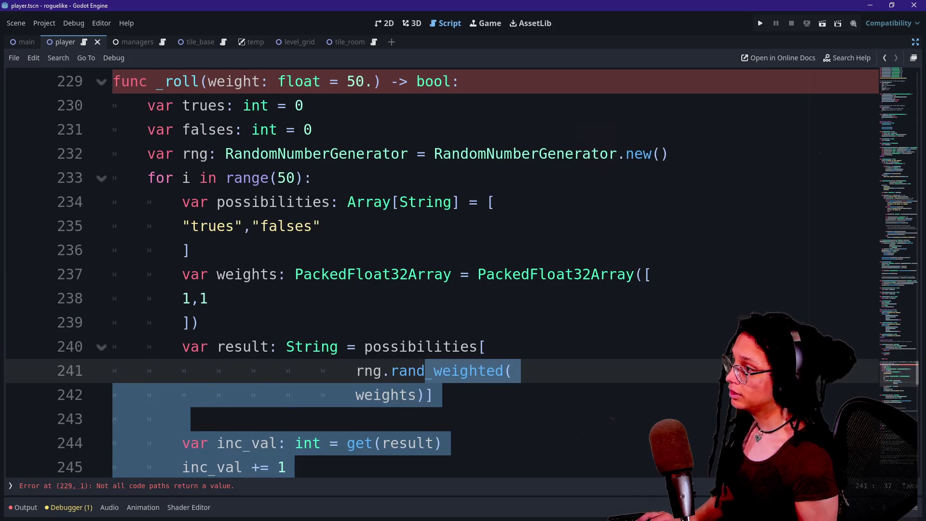
drag(425, 370, 305, 105)
key(Delete)
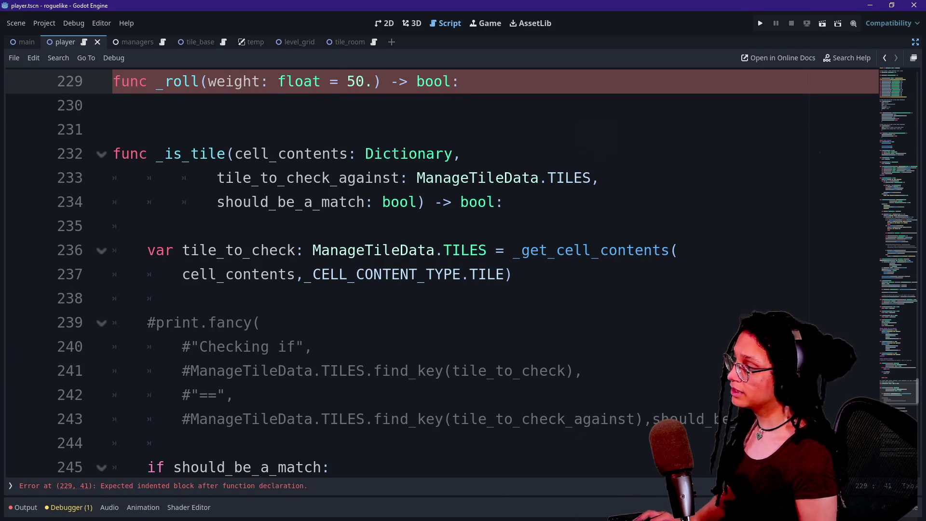
key(alt+Tab)
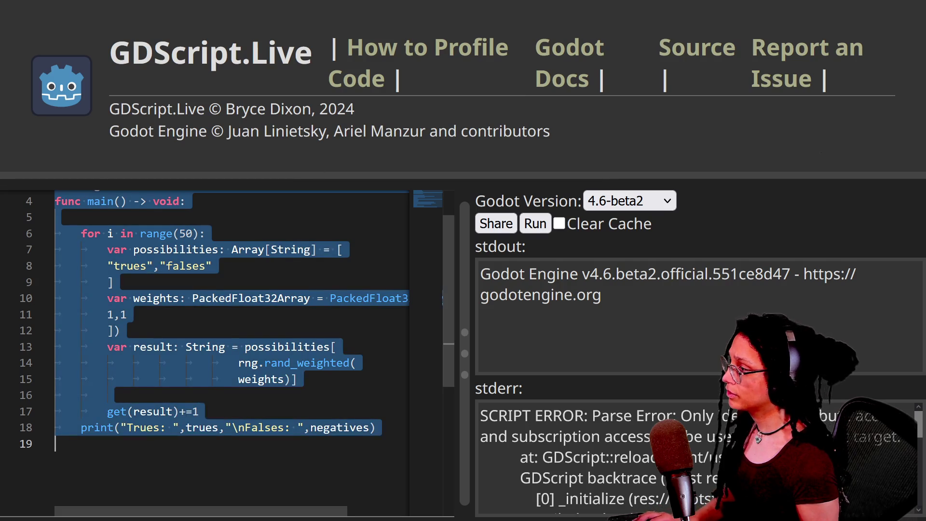
In GDScript.Live, paste the cut _roll code over the old loop in main().
click(55, 443)
mouse_move(329, 428)
mouse_down()
mouse_move(242, 362)
mouse_move(82, 279)
mouse_up()
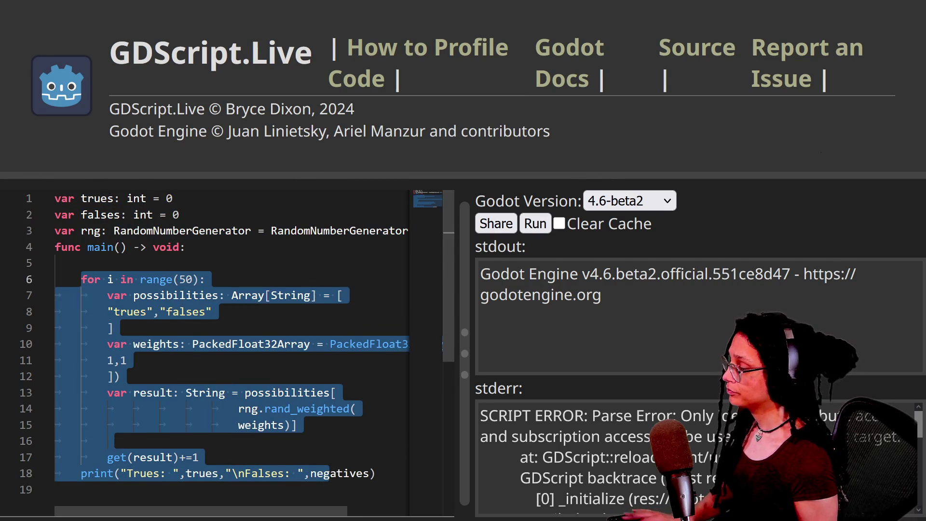
key(ctrl+v)
Remove the duplicate trues, falses and rng declarations and indent the for loop into main.
scroll(232, 347, up, 3)
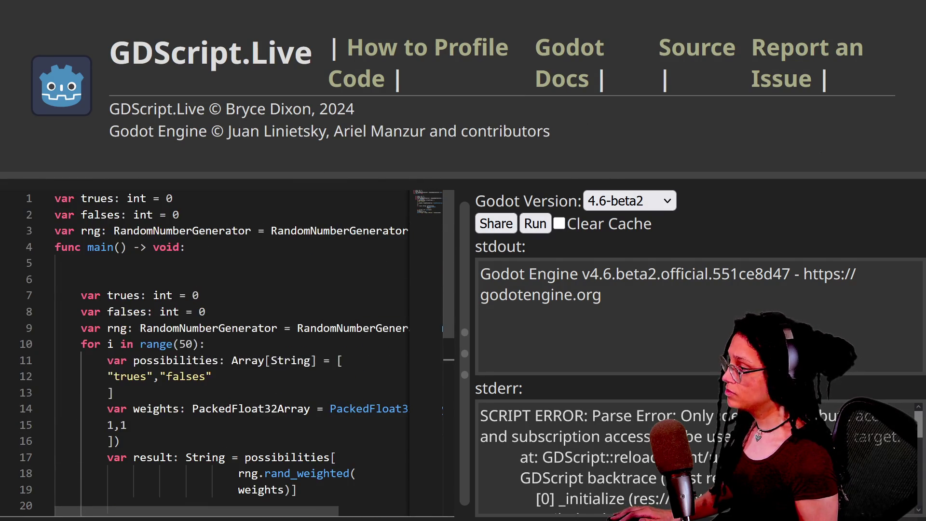
mouse_move(55, 296)
mouse_down()
mouse_move(220, 328)
mouse_move(55, 344)
mouse_up()
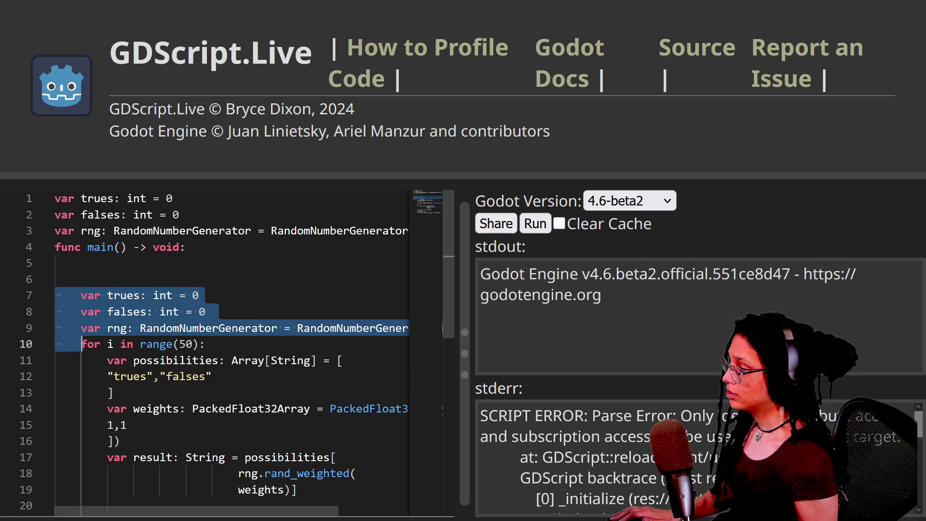
key(BackSpace)
key(Tab)
click(81, 279)
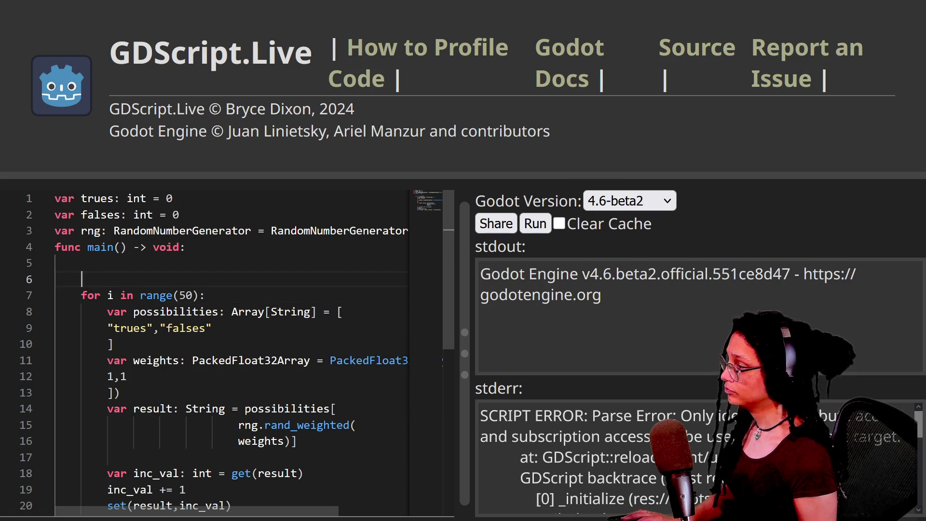
key(BackSpace)
key(BackSpace)
key(BackSpace)
scroll(232, 347, down, 3)
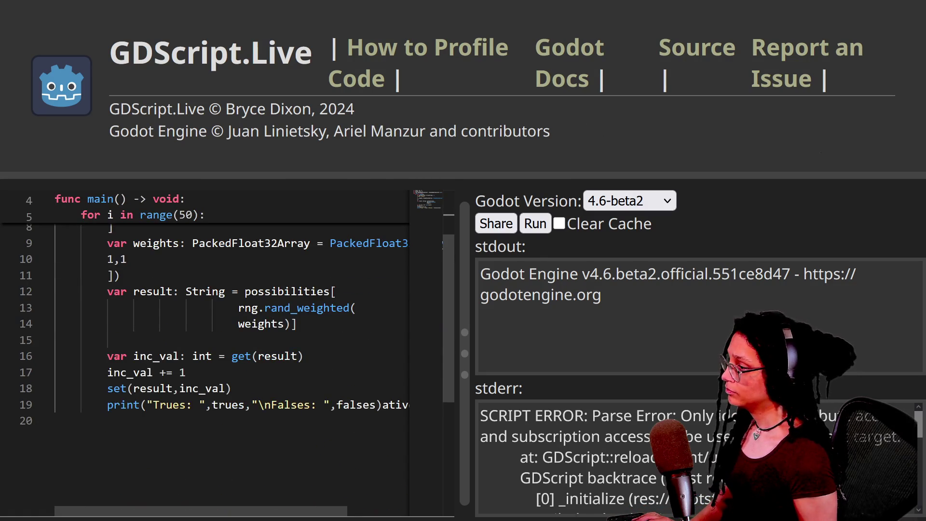
Run the script and delete the leftover 'atives' text on the print line.
click(536, 231)
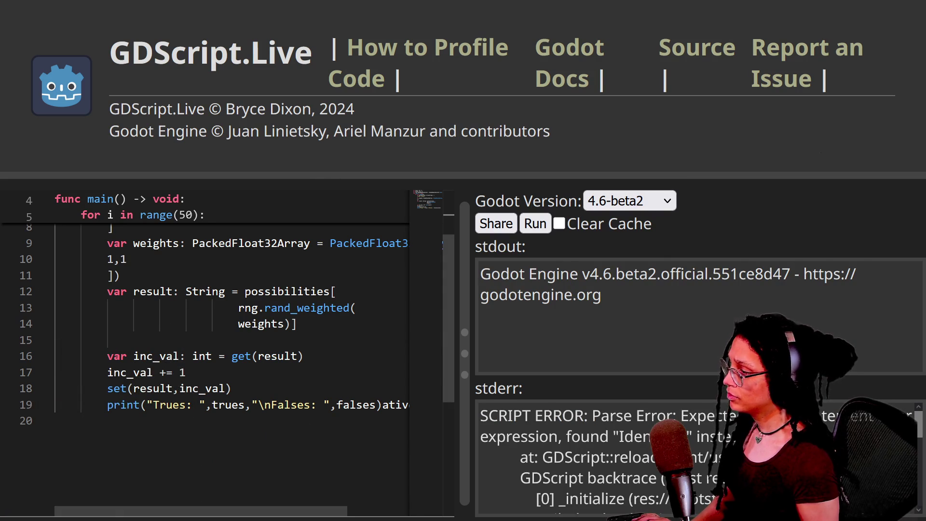
scroll(232, 338, right, 3)
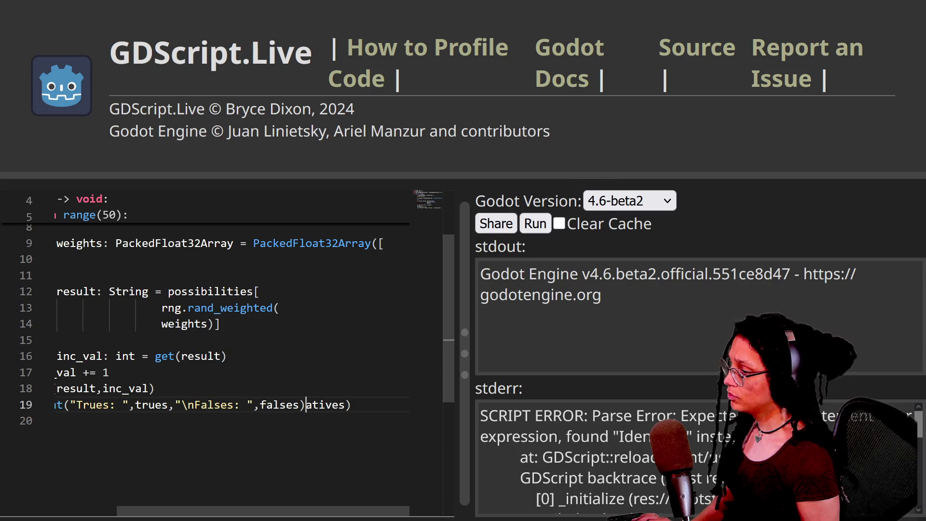
key(Delete)
key(Delete)
key(Delete)
key(Delete)
key(Delete)
key(Delete)
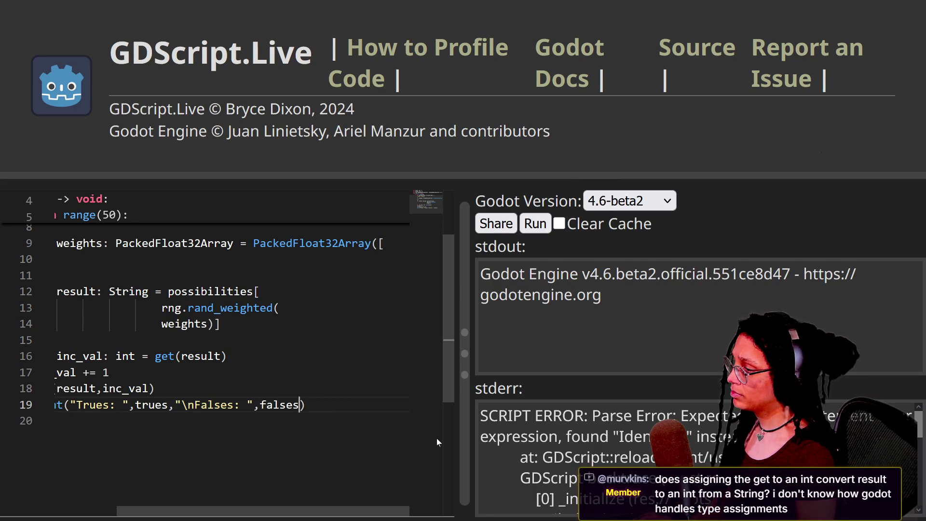
Close the print call with ')' and run the script.
text())
click(542, 227)
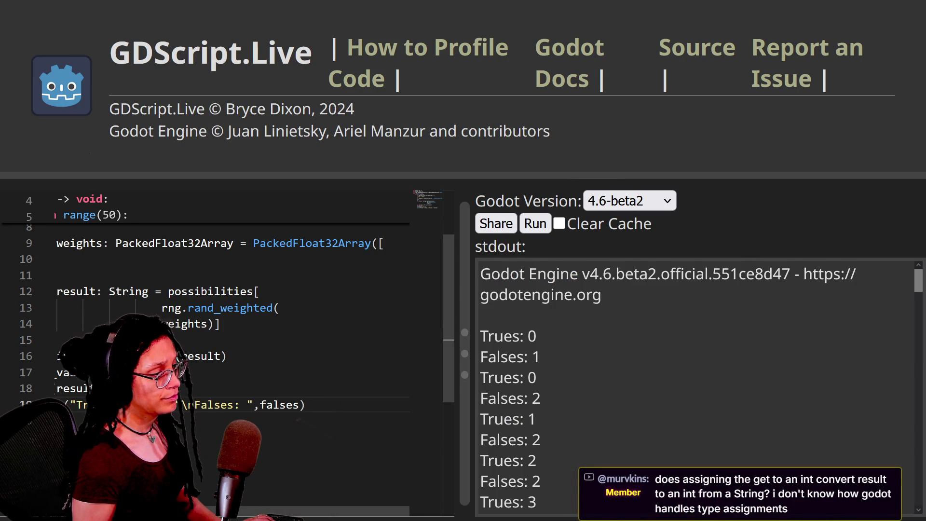
scroll(695, 386, down, 15)
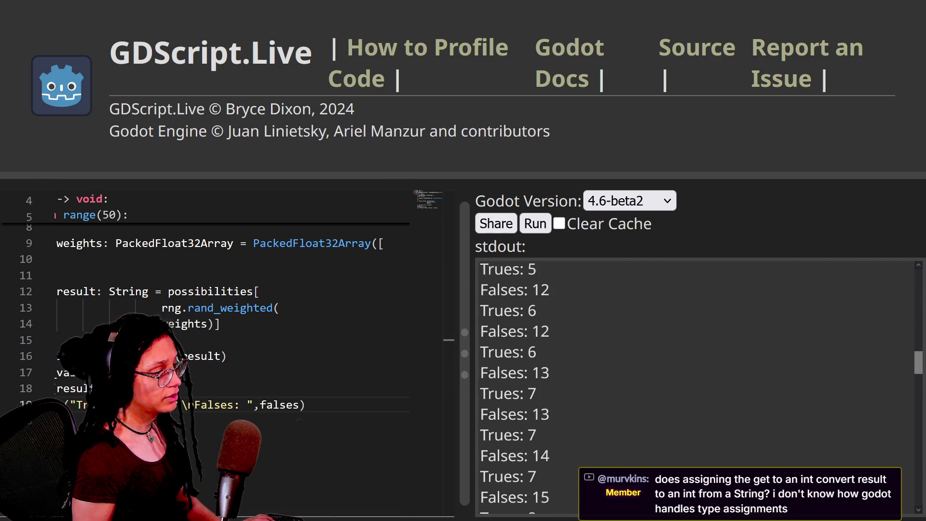
scroll(694, 386, up, 15)
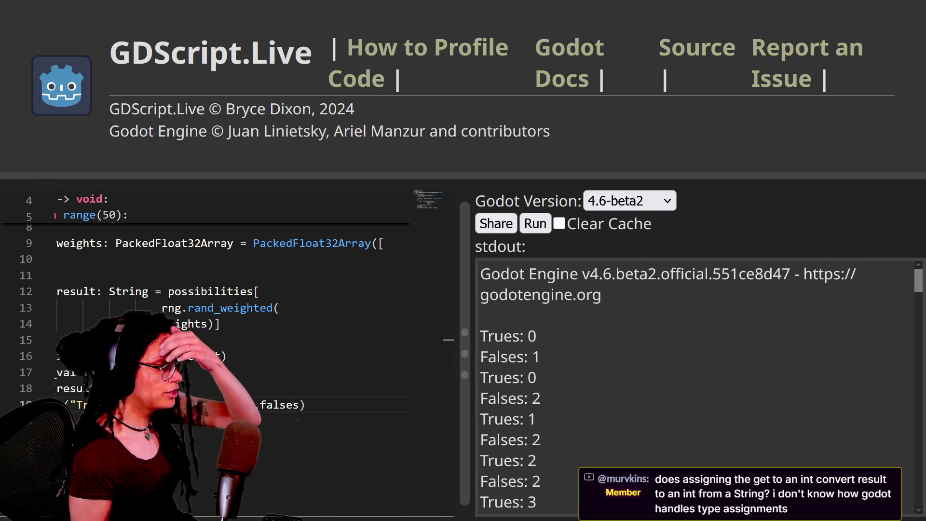
scroll(217, 313, left, 3)
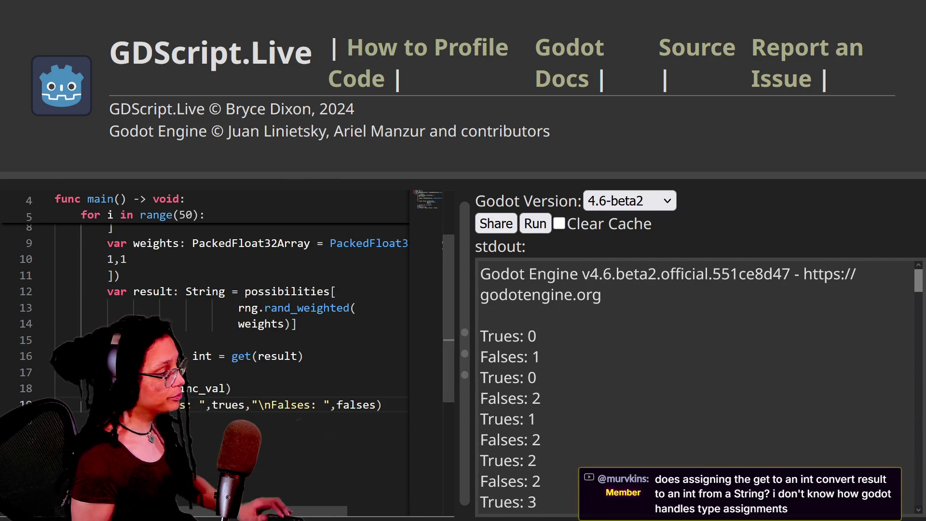
Move the print out of the loop and rerun, getting Trues: 25 and Falses: 25.
key(BackSpace)
key(BackSpace)
key(BackSpace)
click(82, 388)
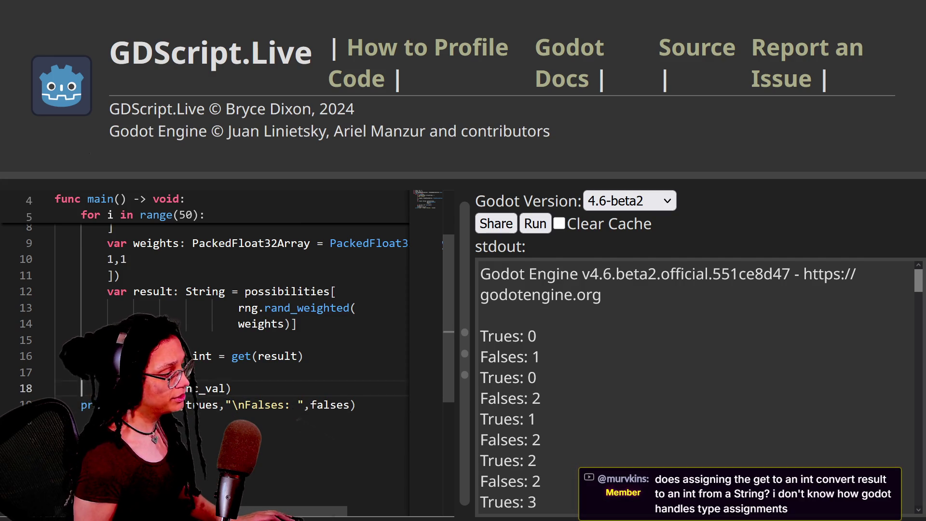
key(ctrl+Return)
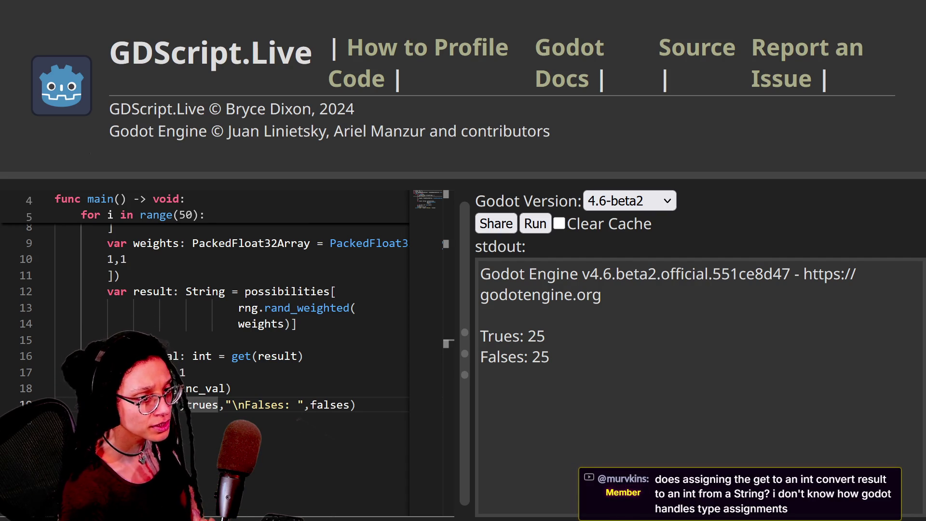
key(alt+Tab)
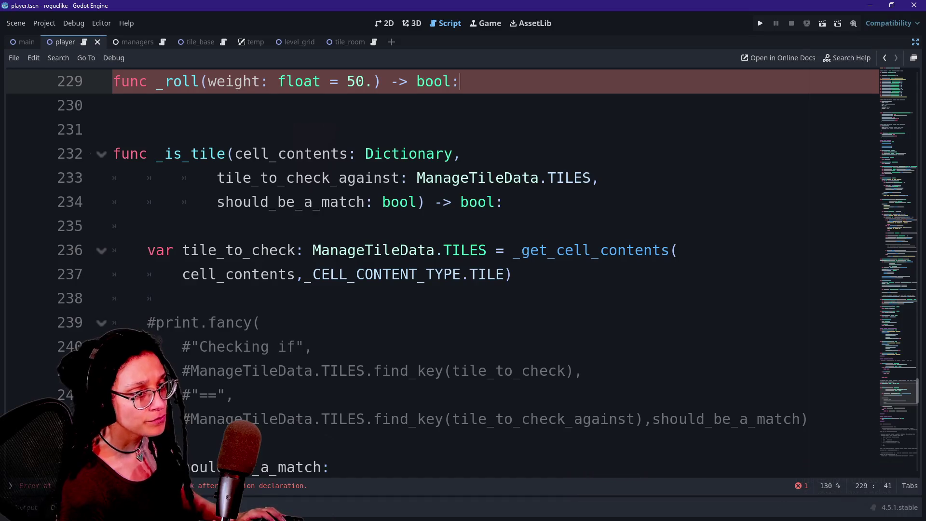
Bring the weighted-roll test loop back into the empty line under _roll.
click(182, 298)
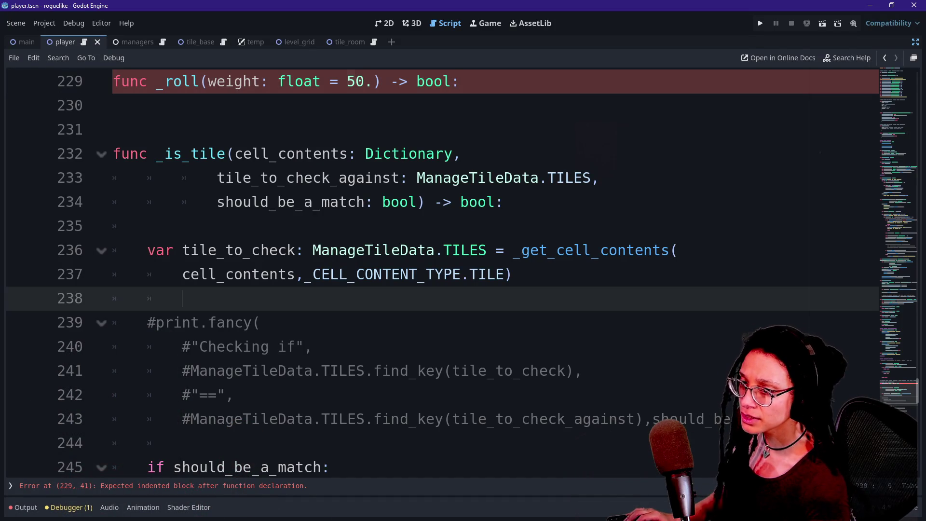
scroll(434, 270, up, 2)
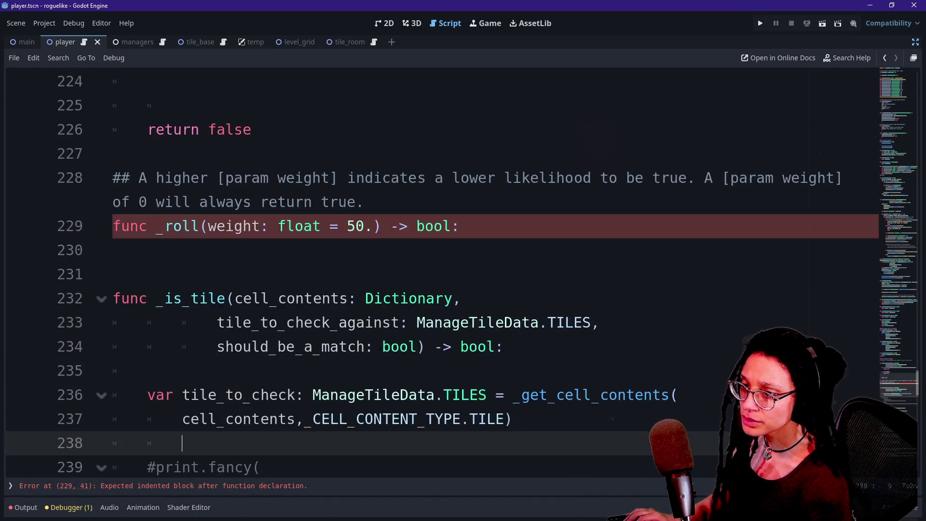
click(113, 274)
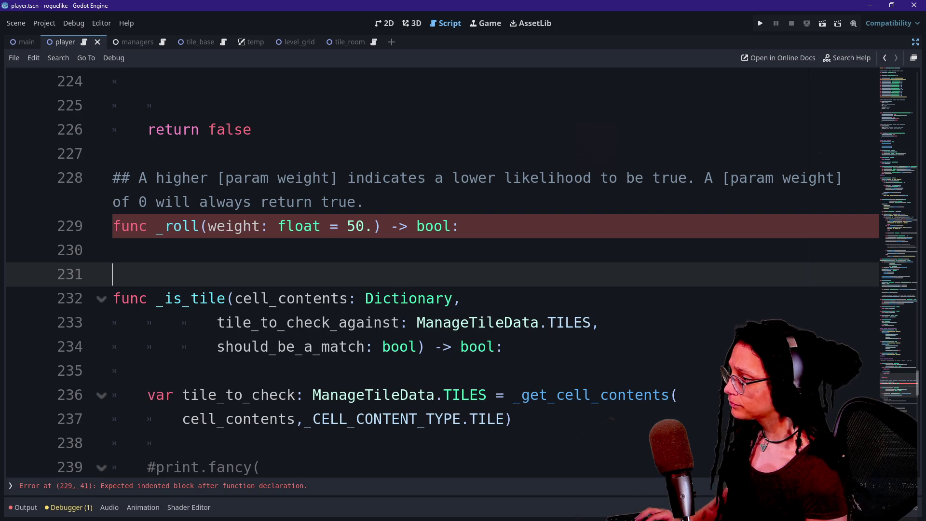
key(ctrl+z)
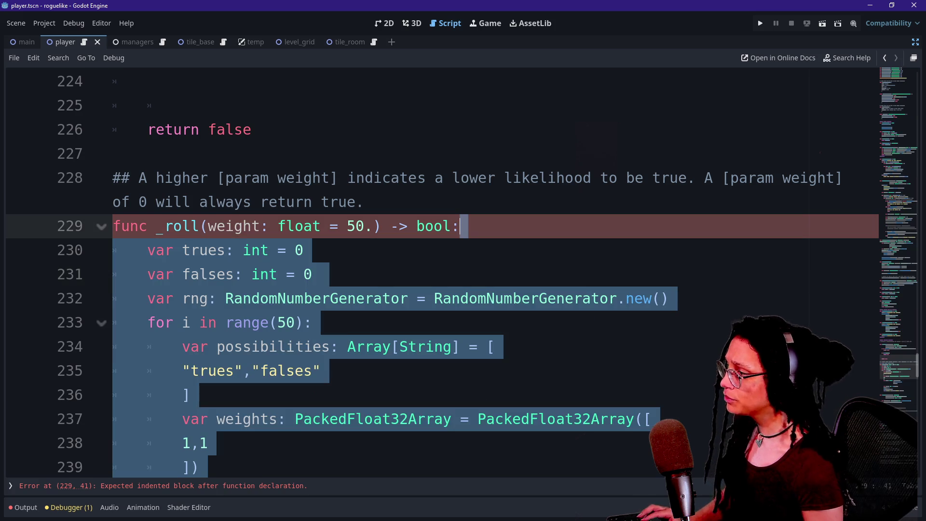
scroll(535, 322, down, 2)
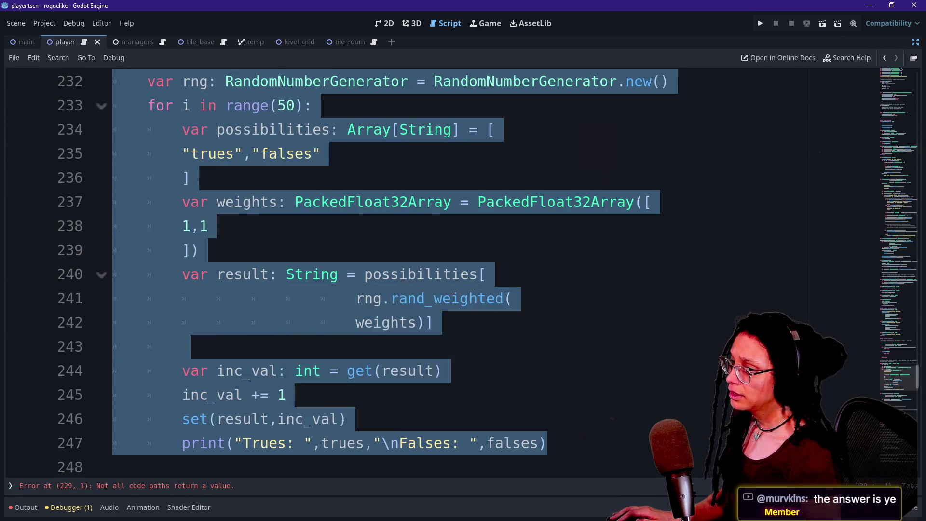
Step through the pasted _roll lines, checking the rand_weighted call above line 244.
key(Up)
key(Up)
key(Up)
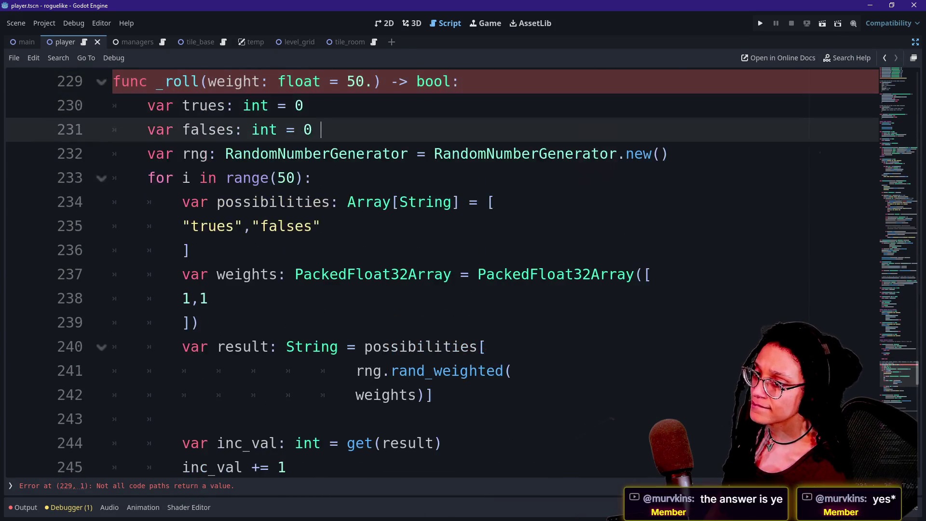
key(Up)
key(Up)
key(Down)
key(Down)
key(Down)
key(Down)
key(Down)
key(Down)
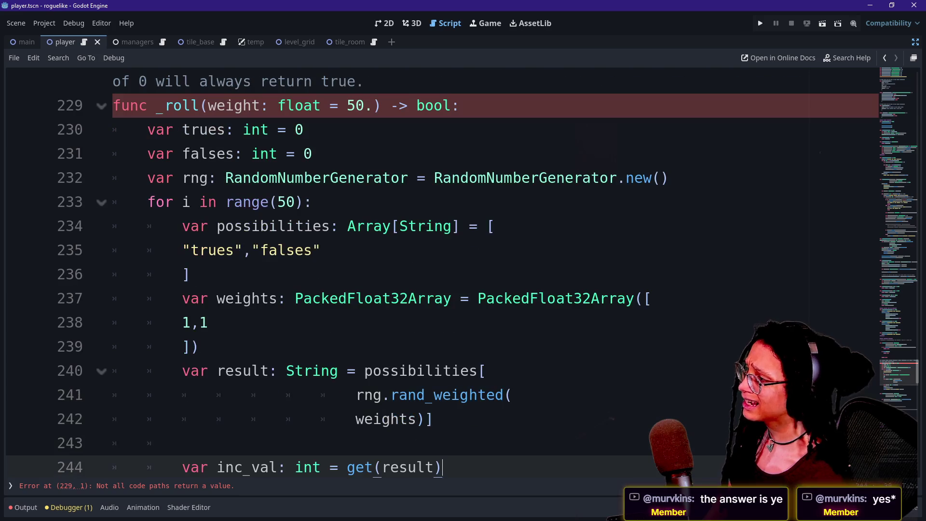
scroll(434, 270, down, 2)
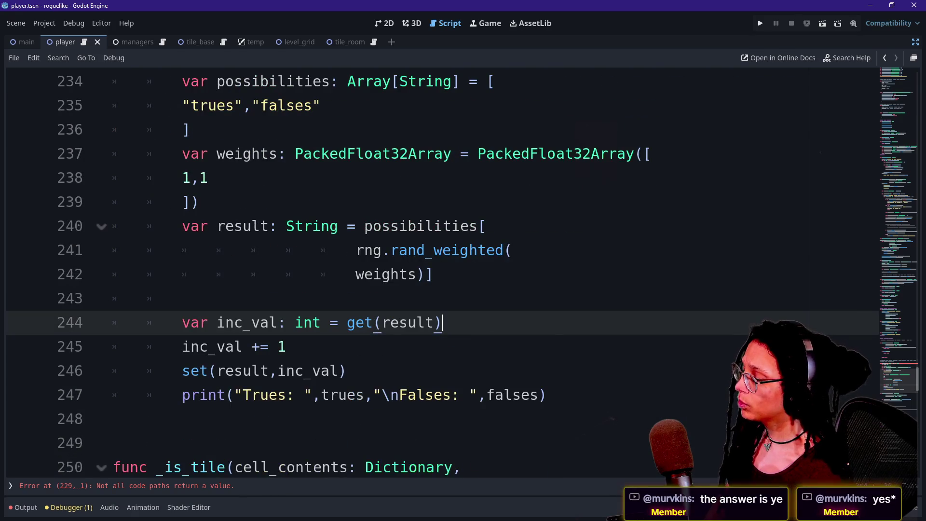
key(Down)
key(Up)
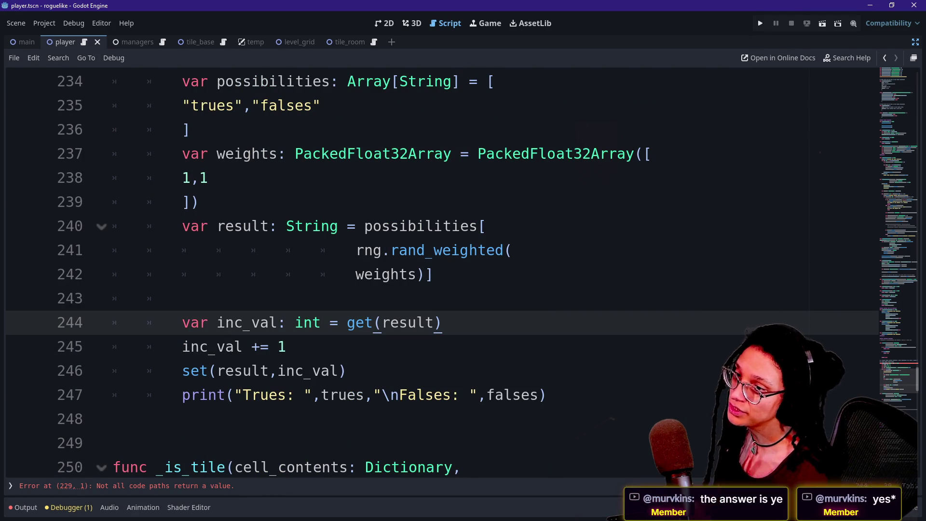
key(Up)
key(Up)
key(Down)
key(Down)
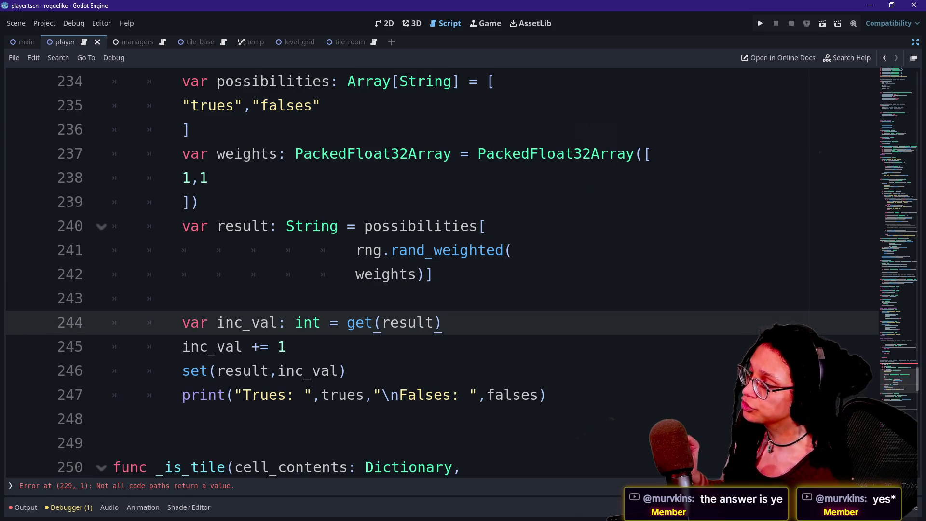
Select result in get(result) on line 244 and open the Object.get() help page.
key(Left)
key(ctrl+shift+Left)
key(End)
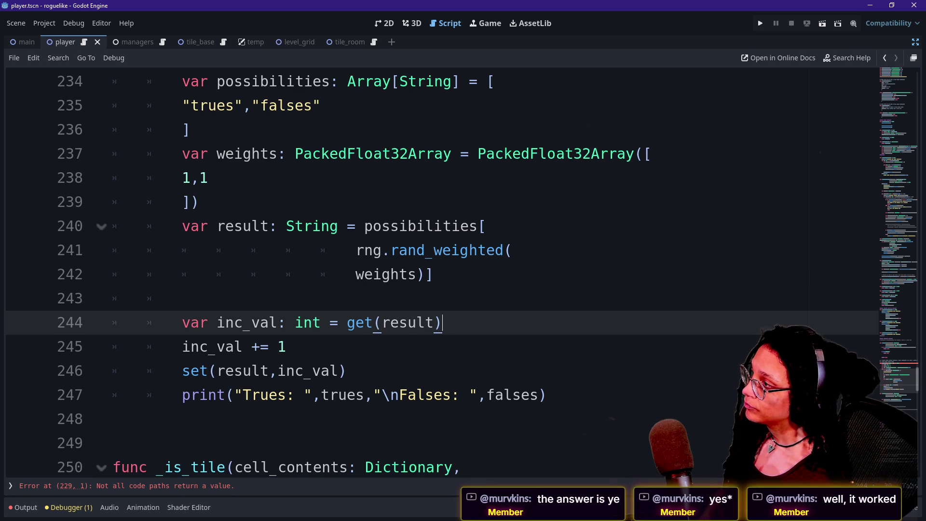
scroll(369, 249, up, 2)
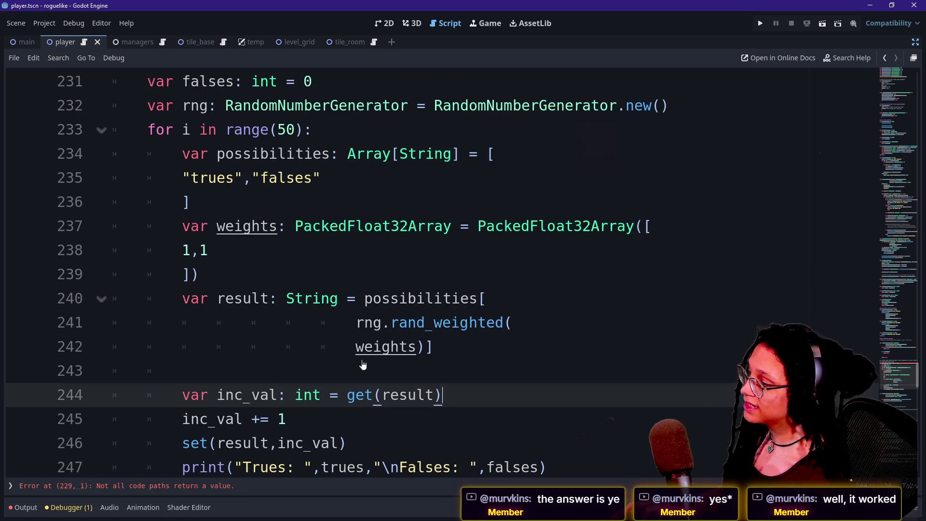
ctrl+click(360, 395)
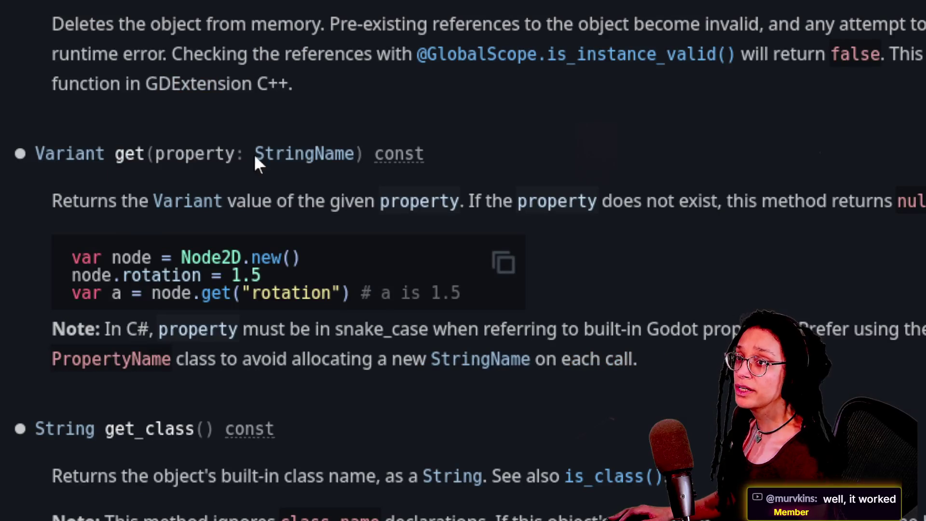
Read the Object.get() signature, selecting its property: StringName parameter.
drag(242, 145, 374, 152)
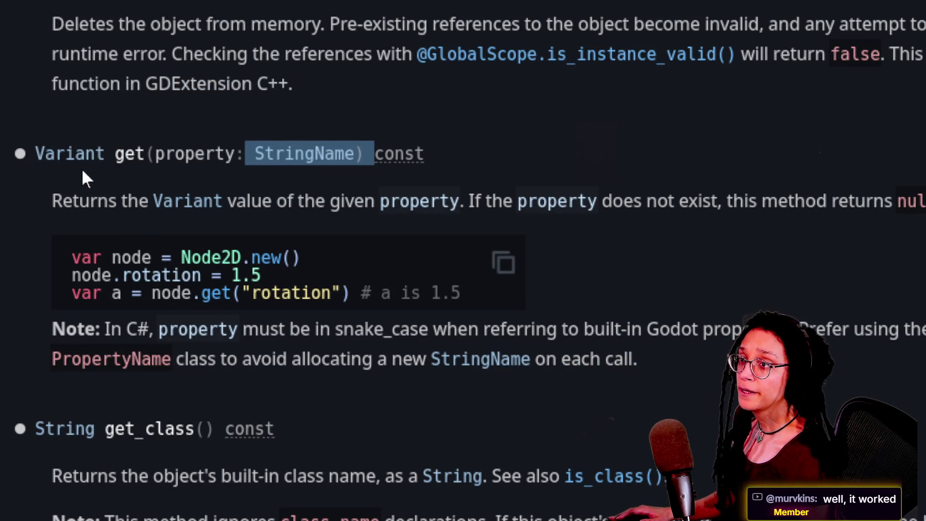
click(122, 198)
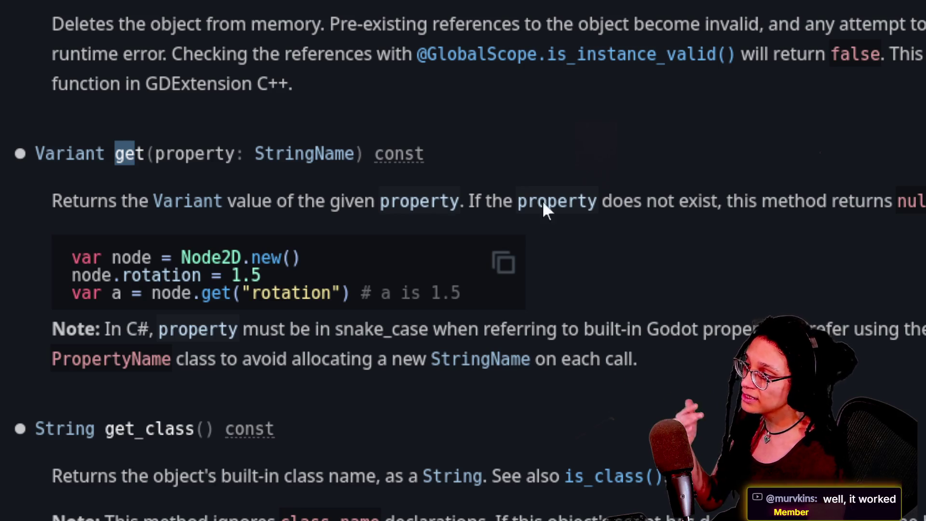
click(572, 156)
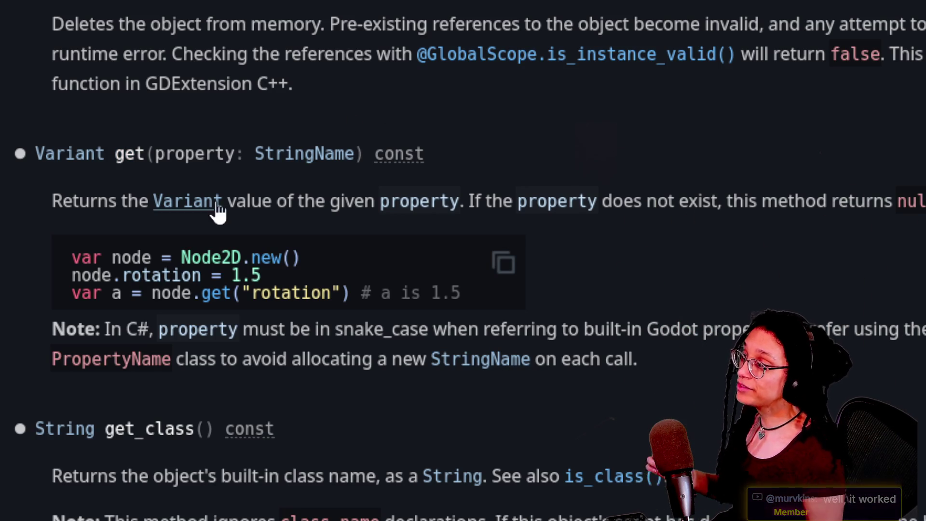
drag(170, 159, 384, 155)
click(486, 177)
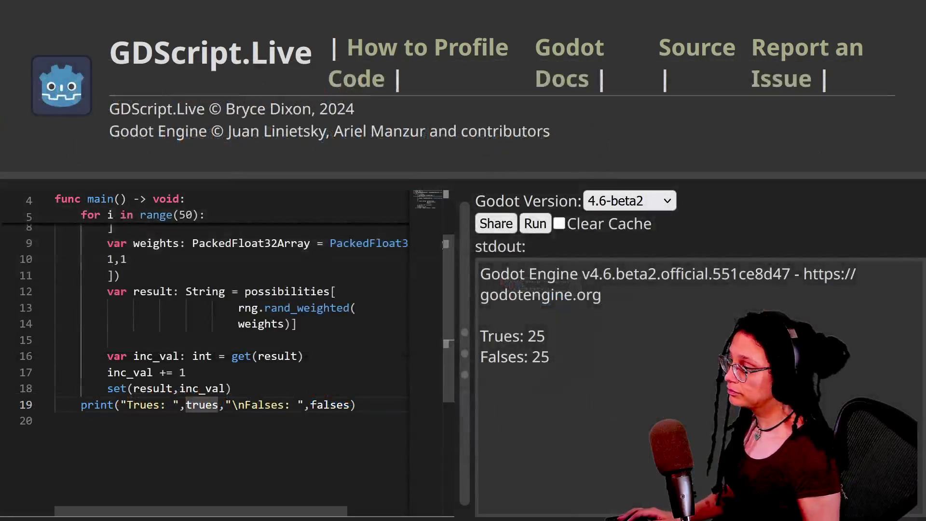
scroll(227, 349, up, 3)
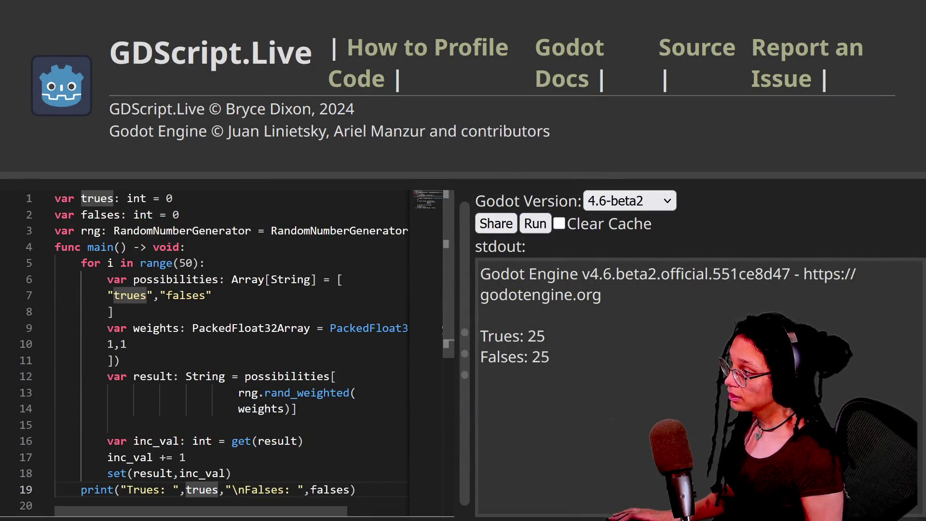
mouse_move(81, 198)
mouse_down()
mouse_move(121, 198)
mouse_move(54, 199)
mouse_move(62, 215)
mouse_move(87, 198)
mouse_up()
click(186, 215)
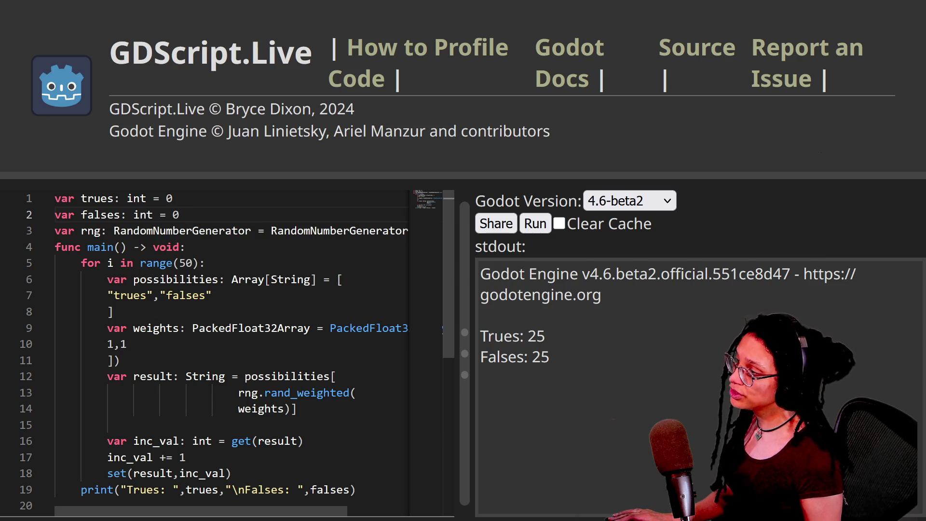
click(173, 198)
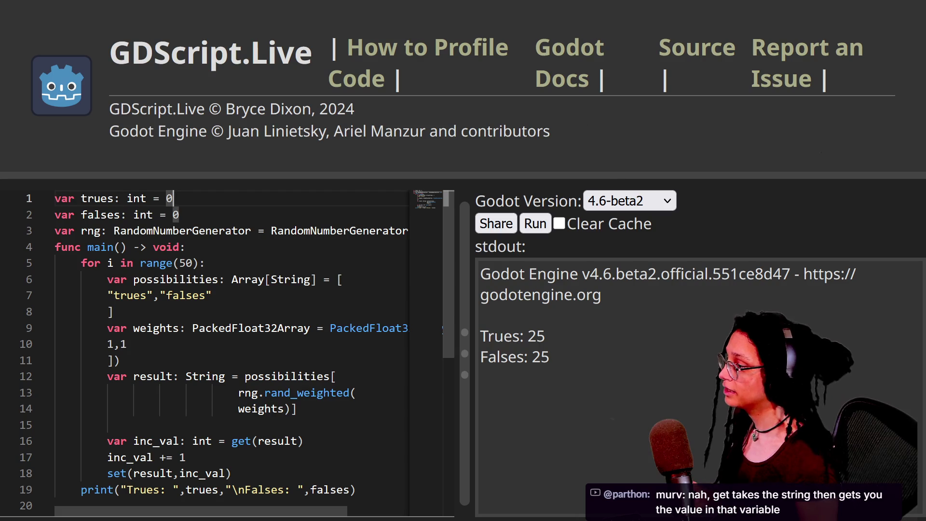
scroll(227, 350, down, 1)
click(226, 431)
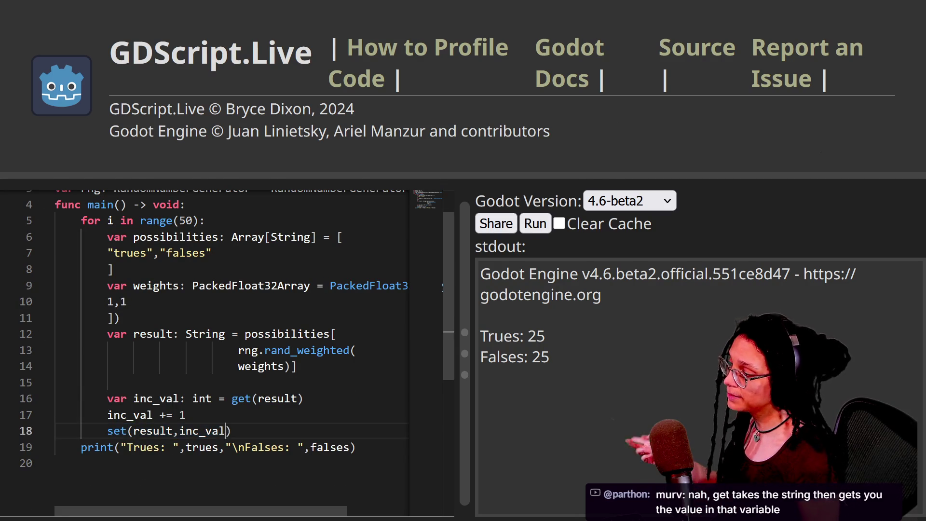
click(246, 447)
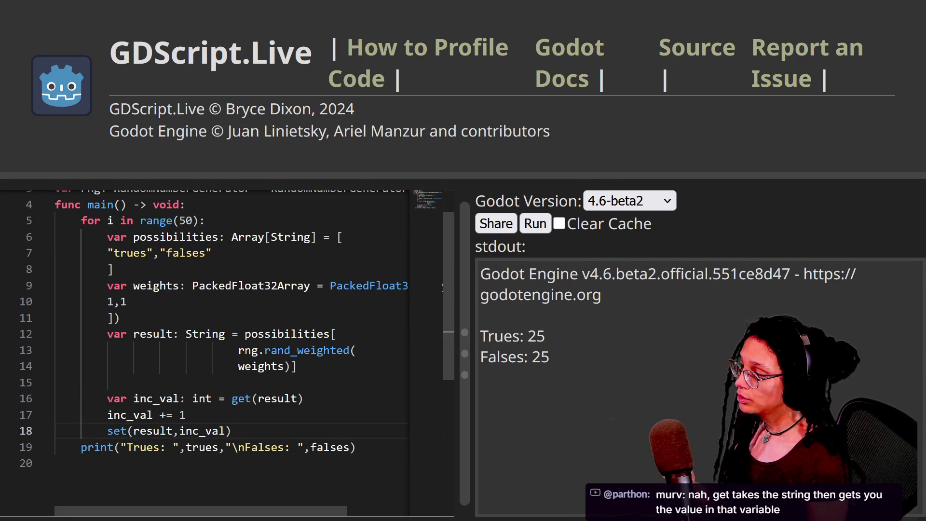
drag(132, 430, 173, 431)
scroll(172, 431, up, 1)
click(82, 215)
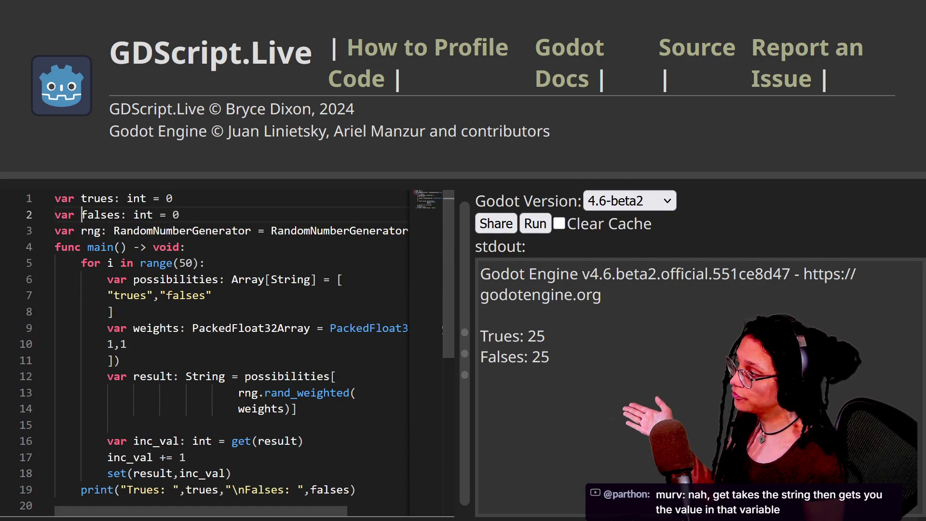
click(170, 214)
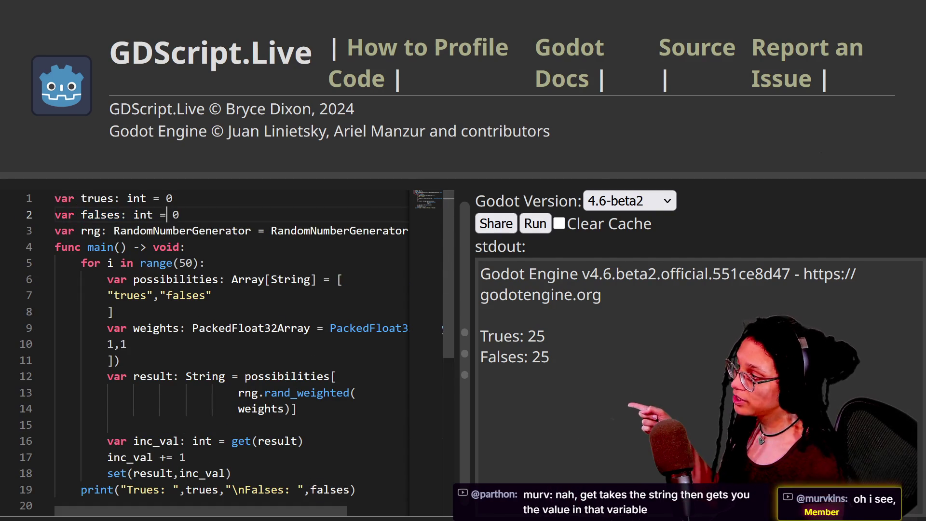
drag(131, 474, 172, 473)
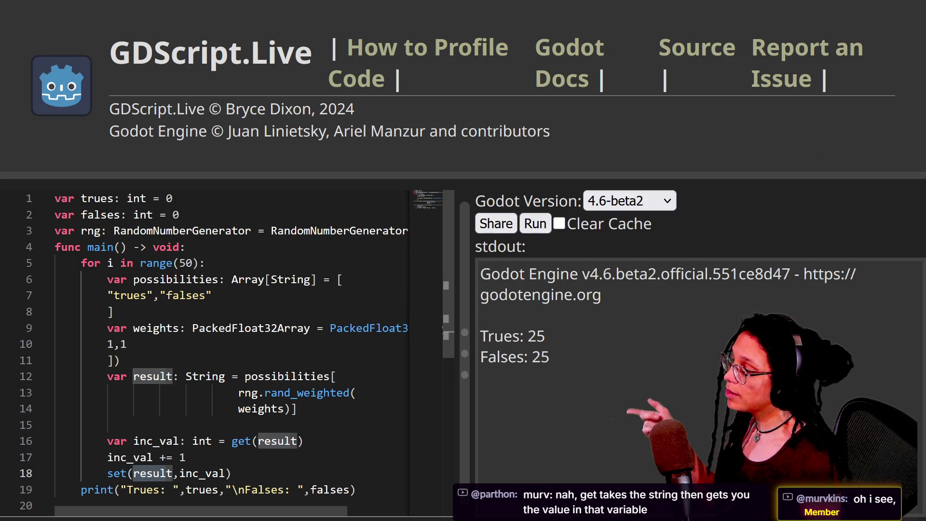
click(108, 473)
drag(180, 473, 227, 473)
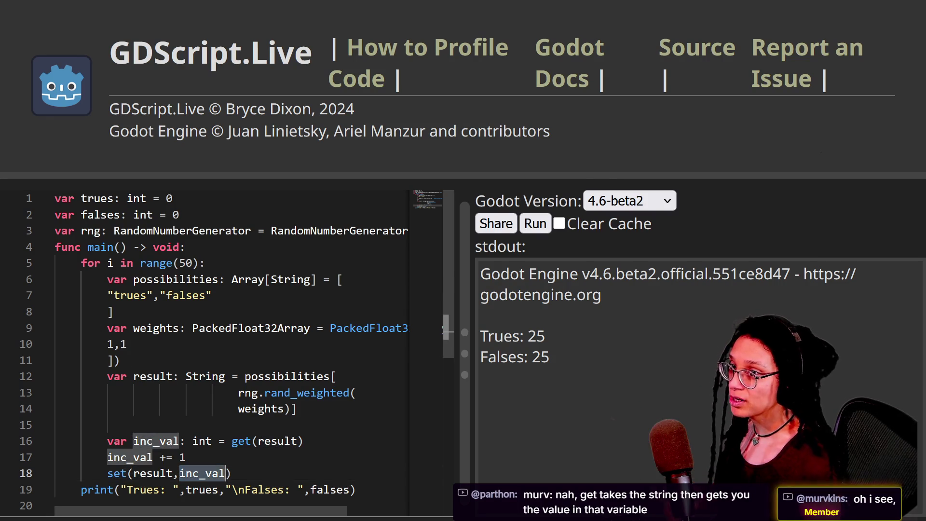
double_click(182, 457)
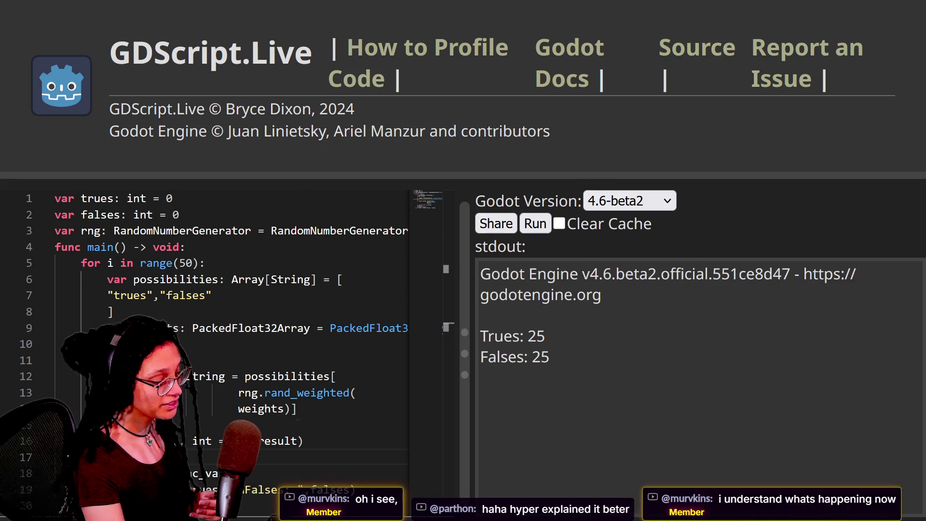
click(140, 247)
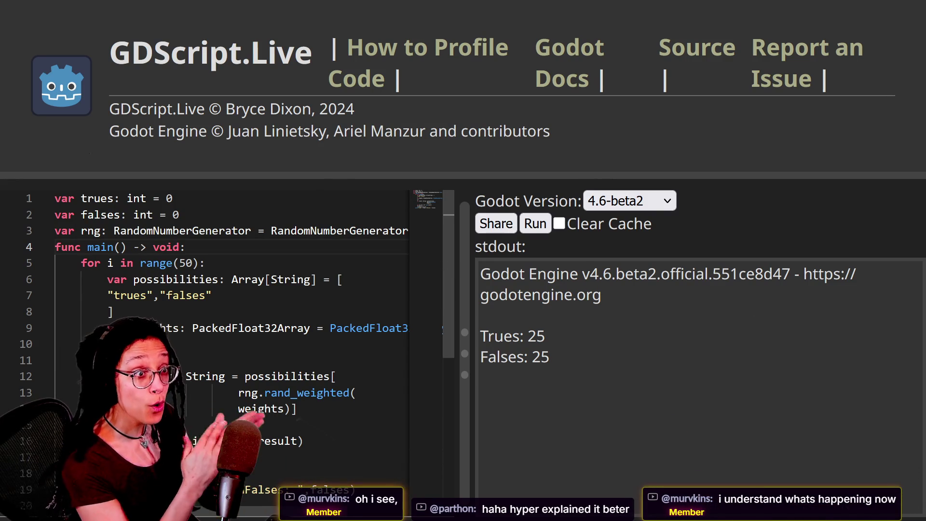
click(121, 344)
click(338, 489)
scroll(338, 482, down, 2)
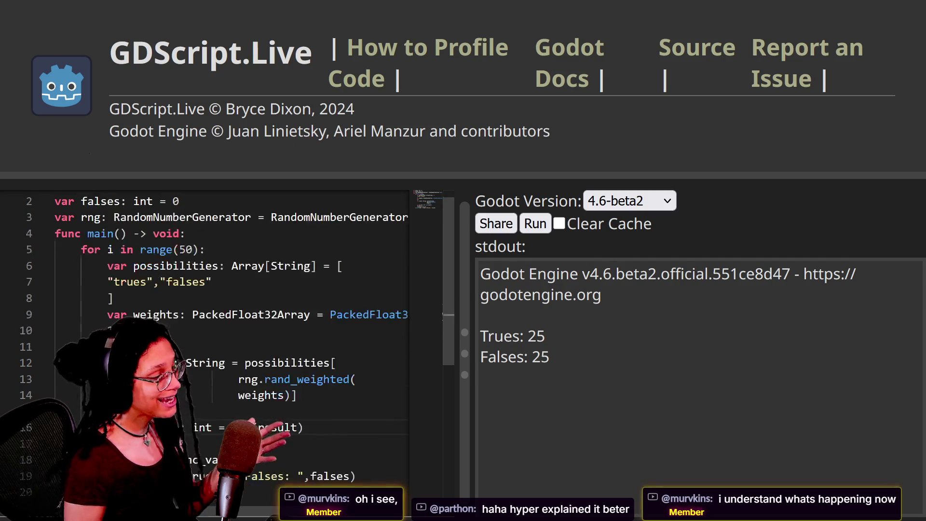
click(120, 299)
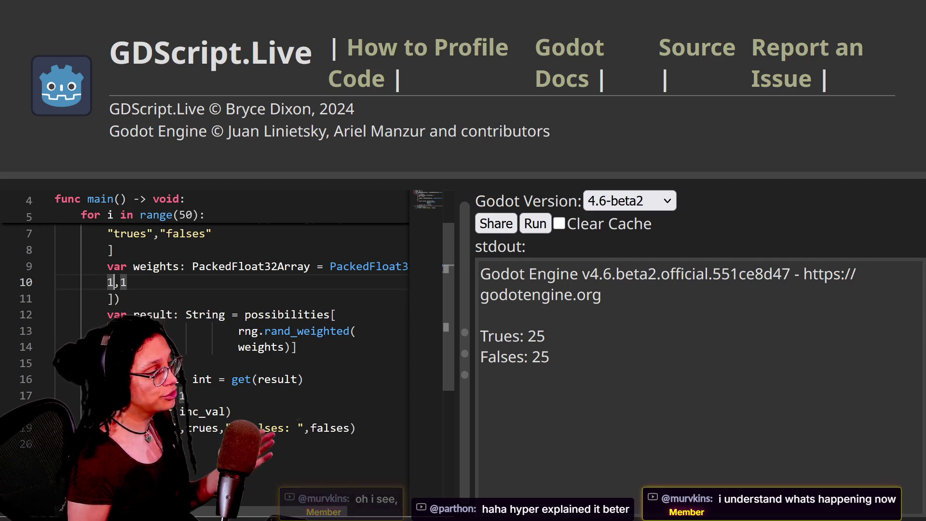
Run the script with weights 1,0, then change the second weight to .5 and rerun.
text(0)
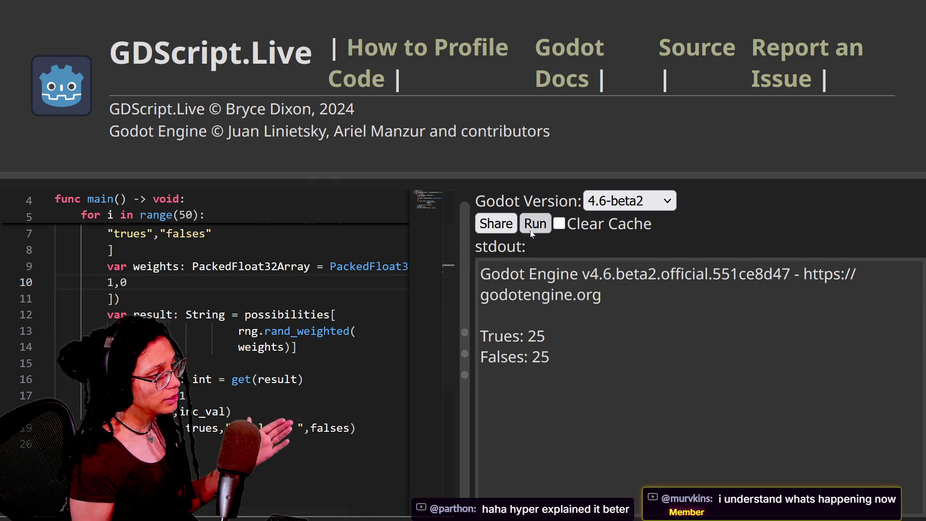
click(535, 223)
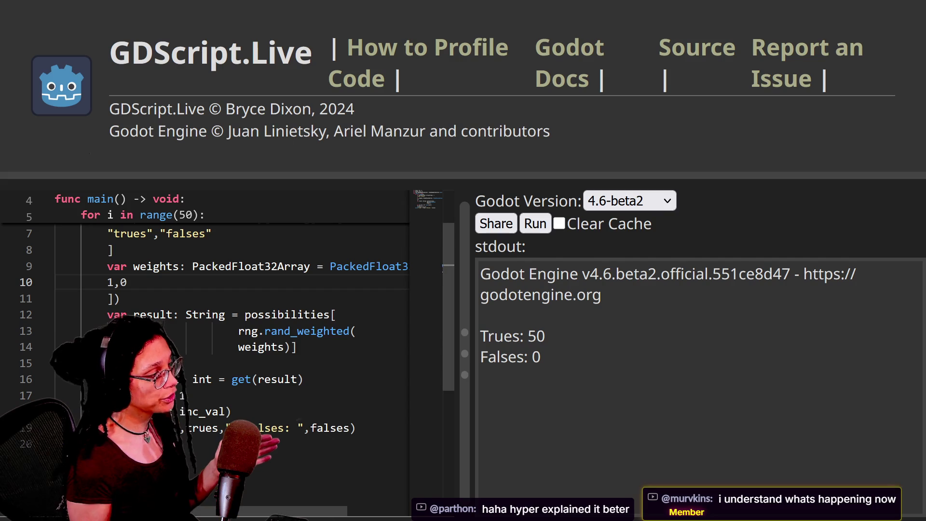
double_click(124, 282)
text(.5)
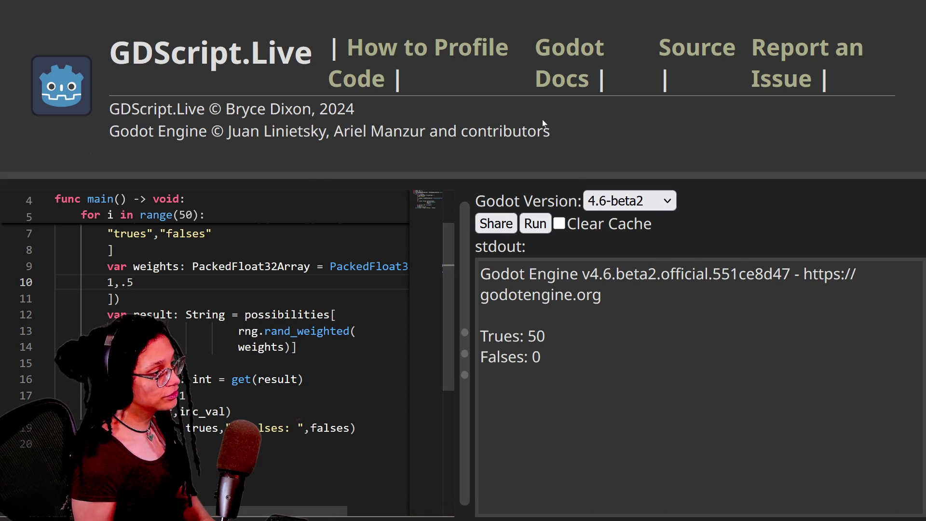
click(535, 223)
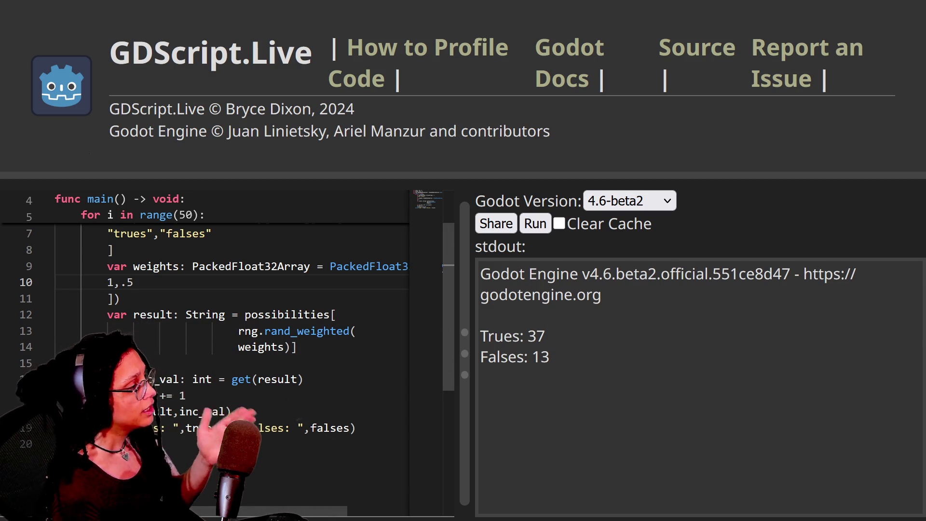
key(shift+Left)
key(shift+Left)
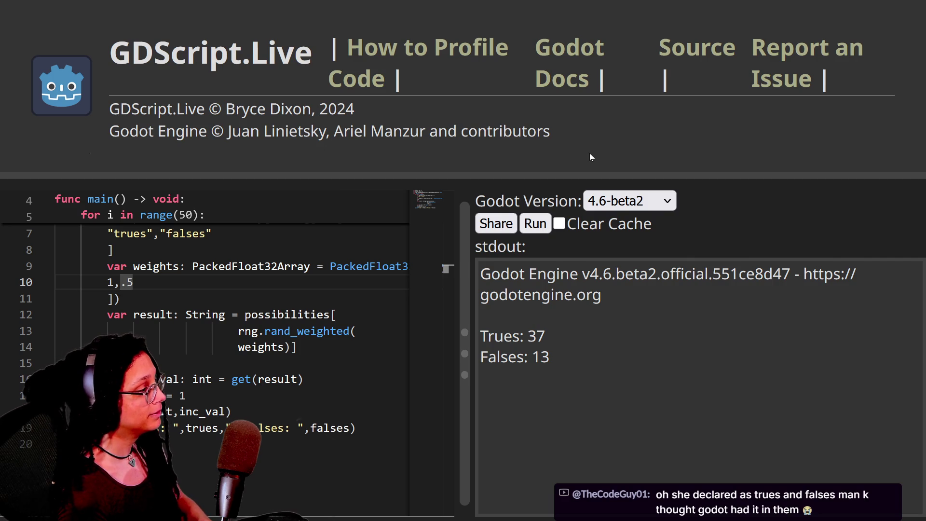
key(Up)
key(Down)
key(Left)
key(Left)
key(Left)
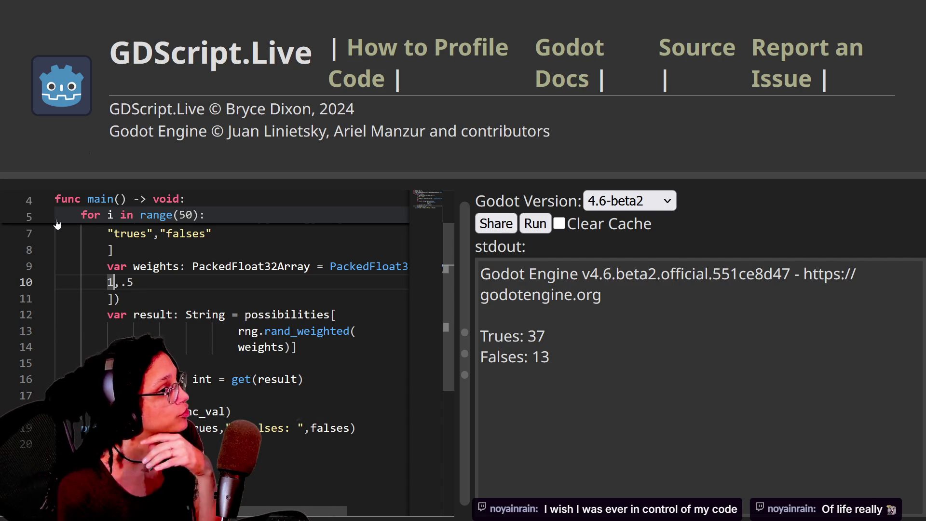
key(Down)
key(Up)
key(Down)
key(Up)
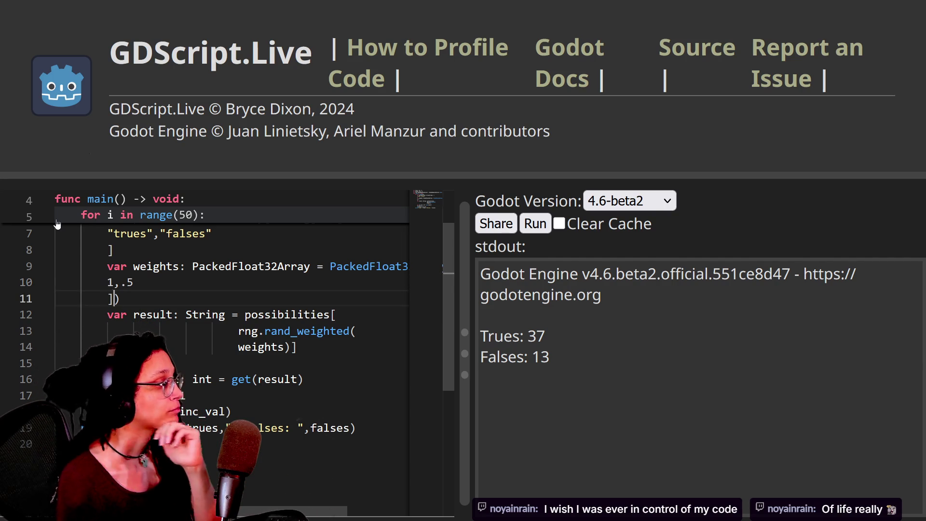
scroll(57, 224, up, 2)
key(Down)
key(Down)
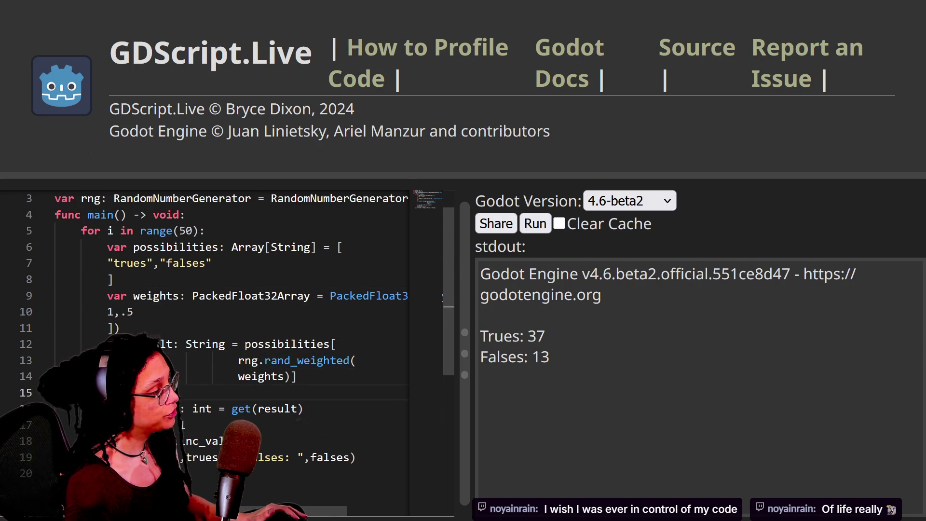
scroll(227, 329, down, 1)
click(127, 266)
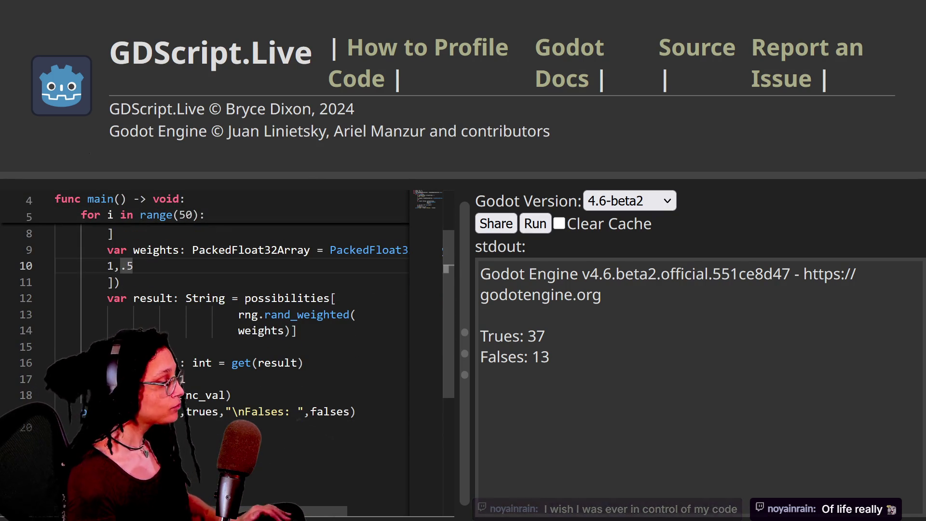
scroll(238, 327, up, 1)
click(112, 280)
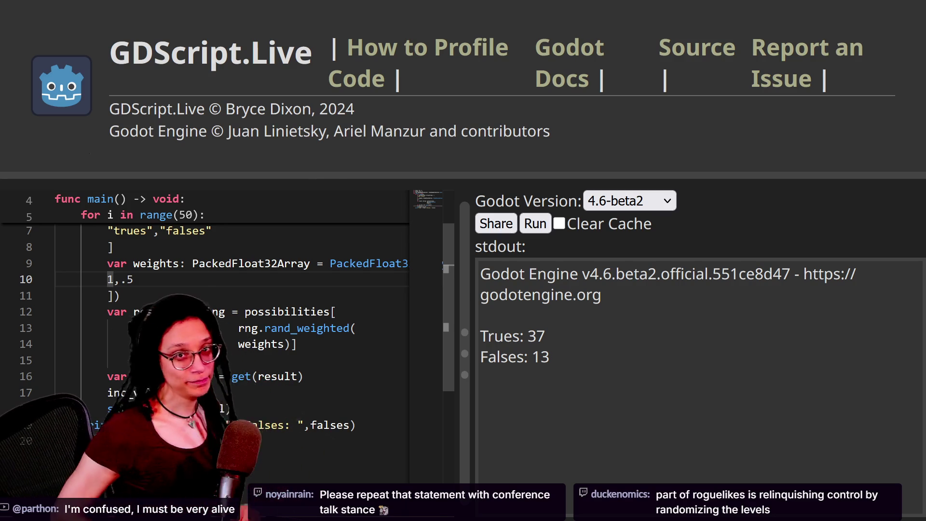
click(113, 279)
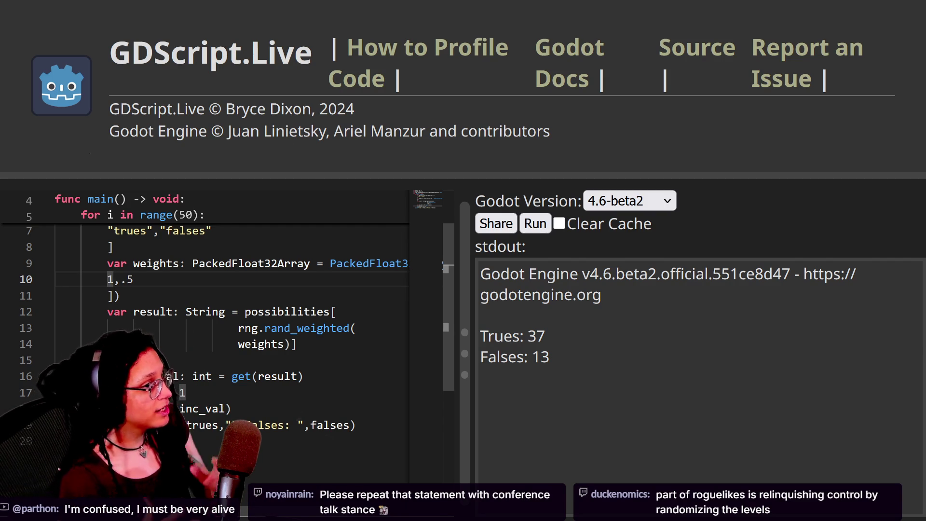
click(134, 279)
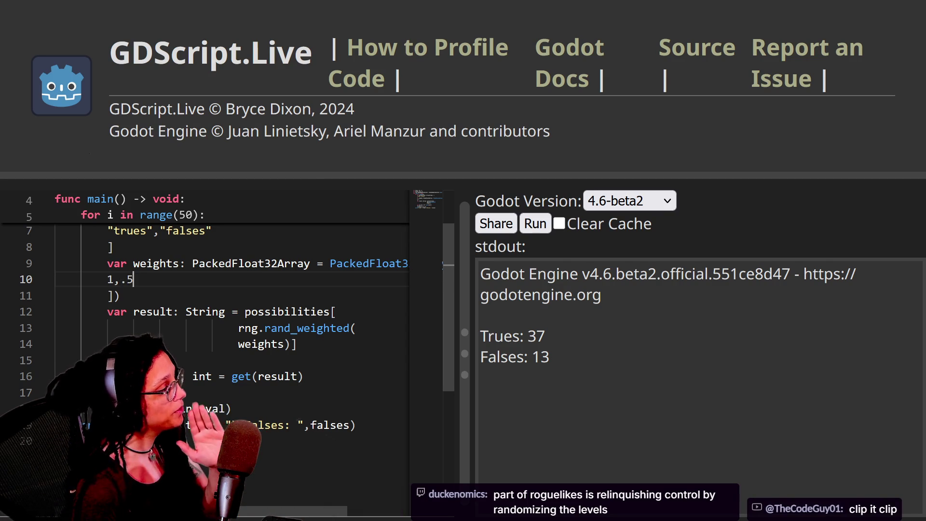
double_click(110, 280)
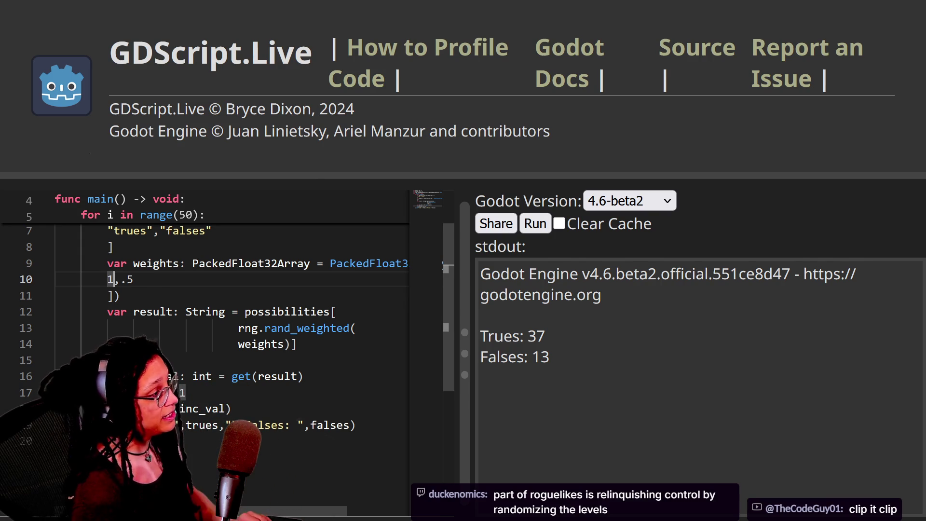
Run the script with weights .5,.5, then with weights 1,3.
text(.5)
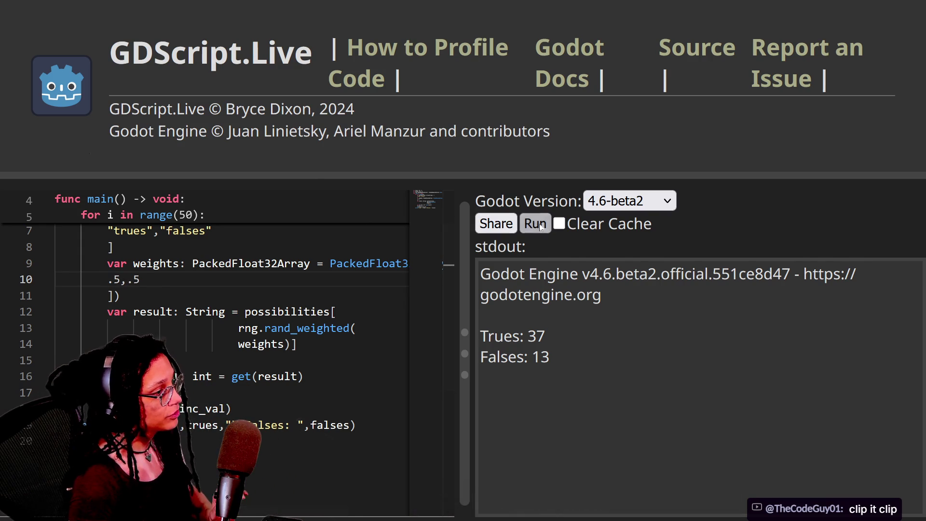
click(535, 224)
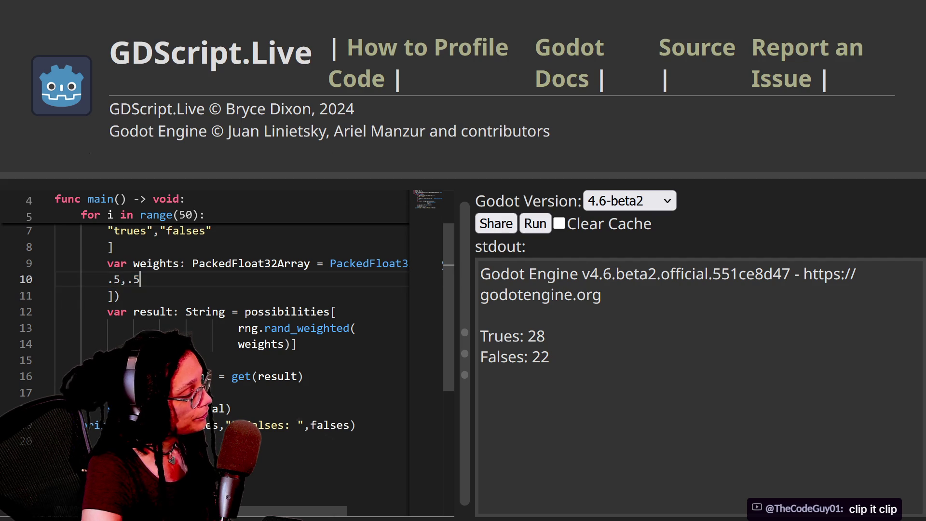
click(107, 279)
click(120, 296)
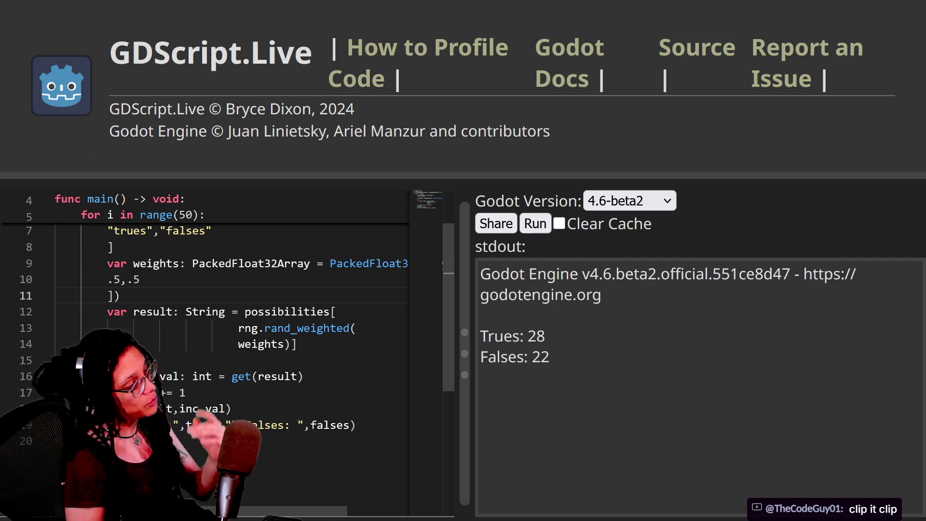
click(108, 279)
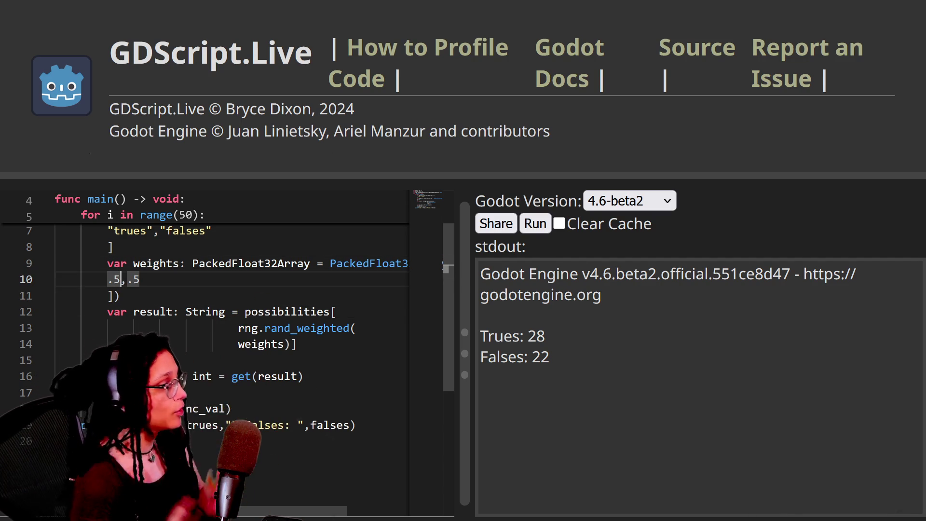
text(1,3)
click(535, 224)
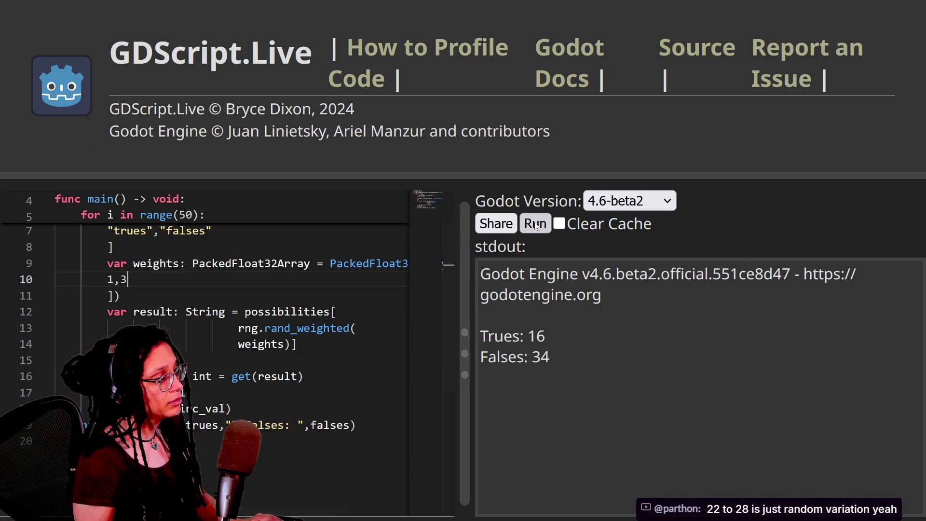
Rerun with weights 1,3, then change the second weight to 5 and run with 1,5.
text(3)
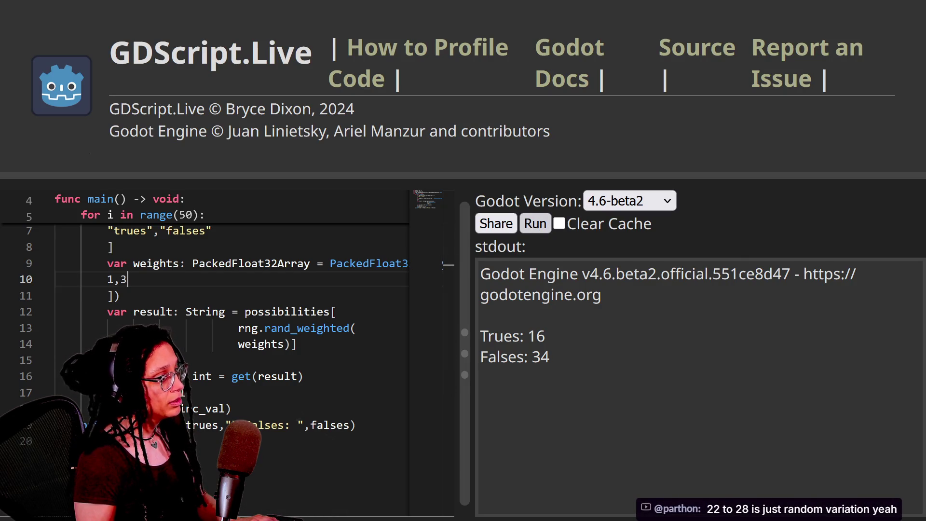
click(531, 231)
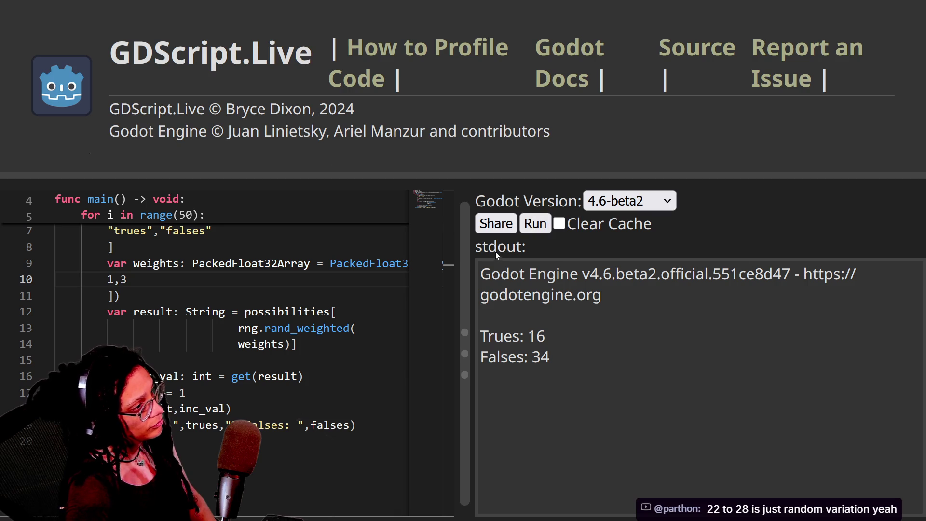
click(546, 222)
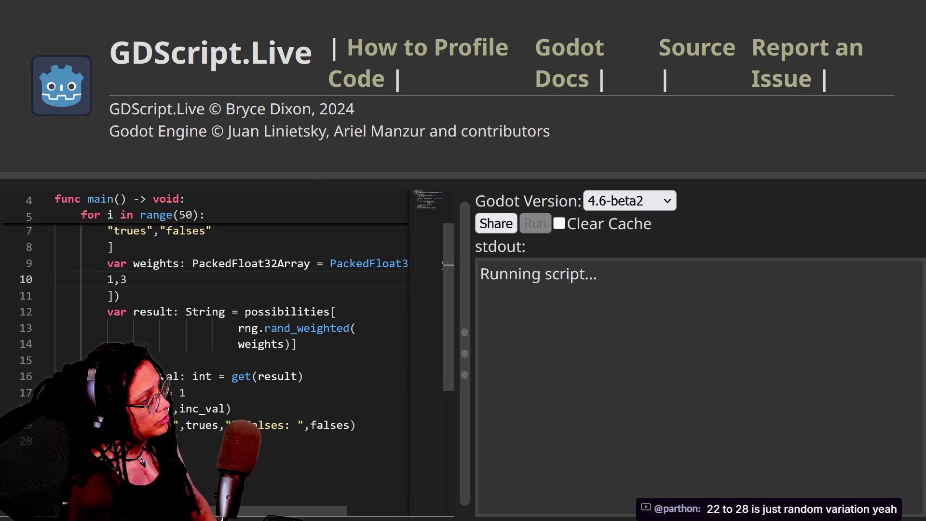
key(BackSpace)
text(5)
click(535, 224)
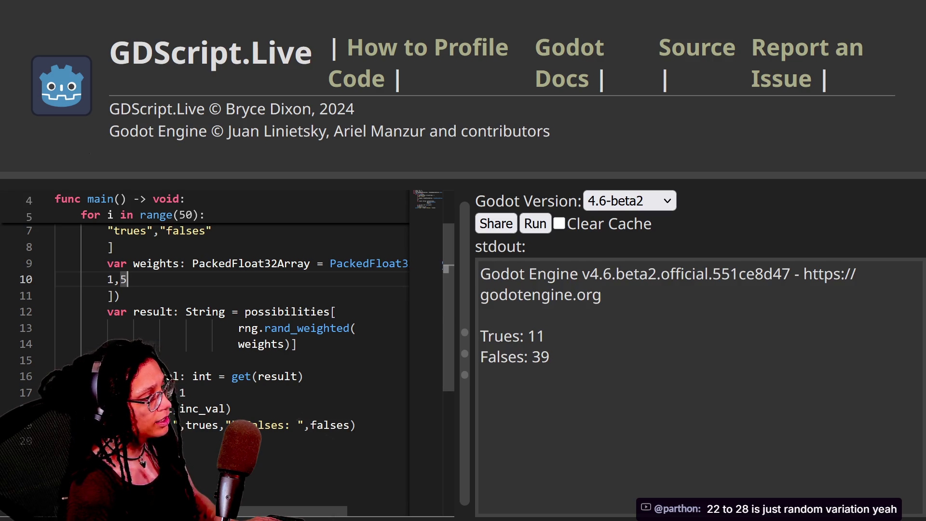
Run with weights 1,0 (Trues: 50, Falses: 0) and select the loop code on lines 7–19.
key(BackSpace)
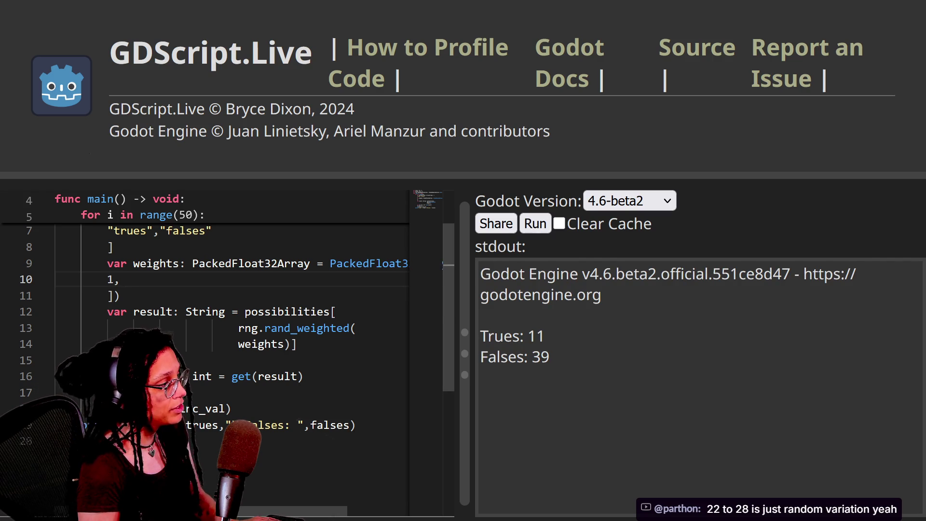
text(1,0)
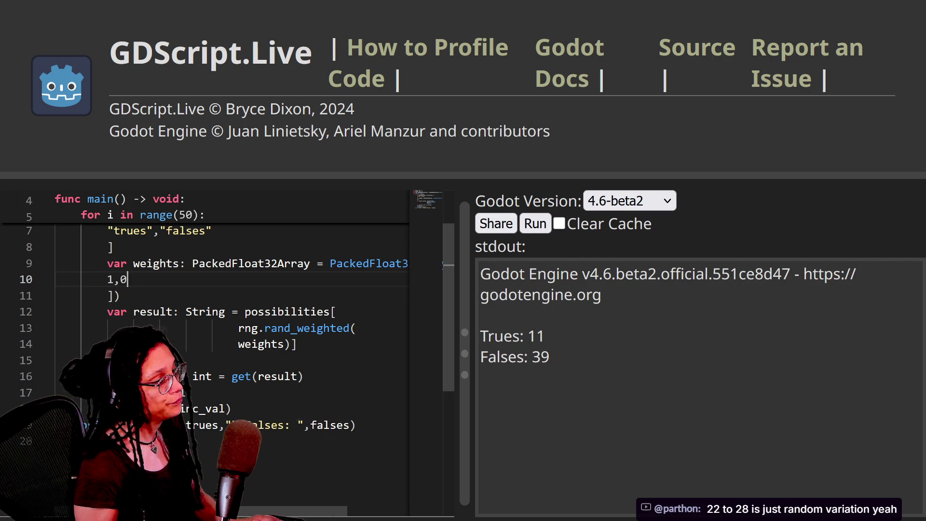
click(530, 224)
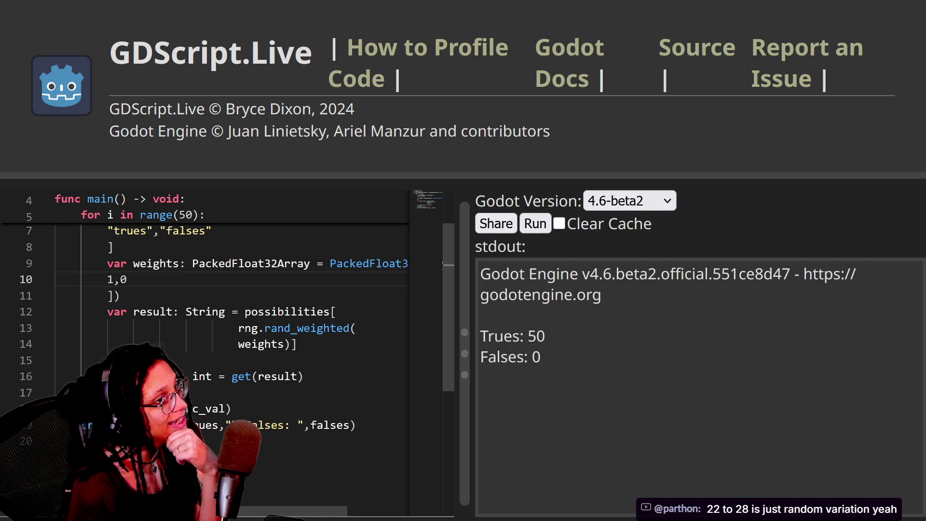
click(126, 280)
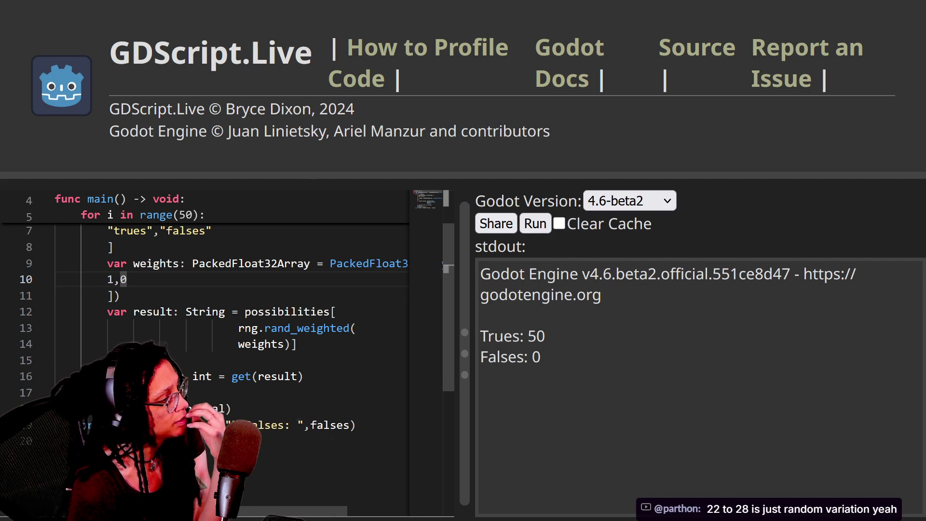
click(107, 280)
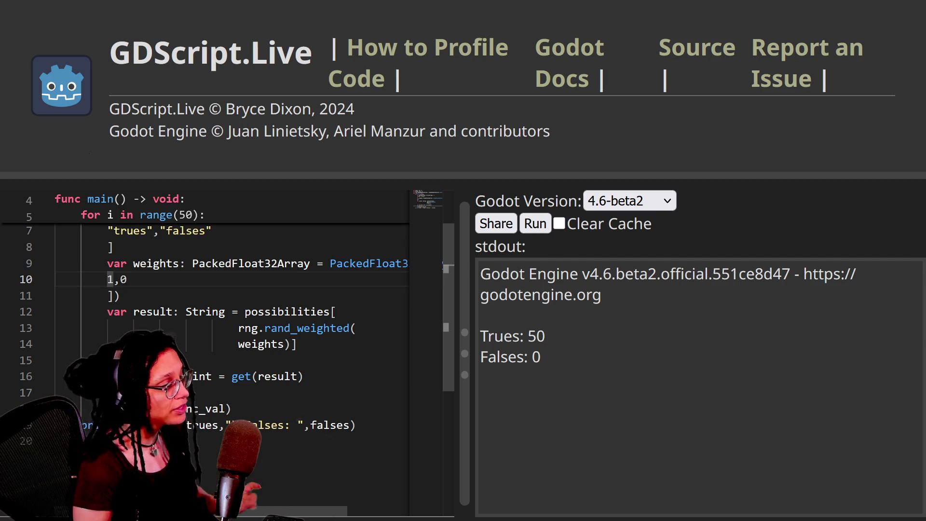
mouse_move(363, 425)
mouse_down()
mouse_move(182, 231)
mouse_move(58, 279)
mouse_move(82, 280)
mouse_move(54, 198)
mouse_up()
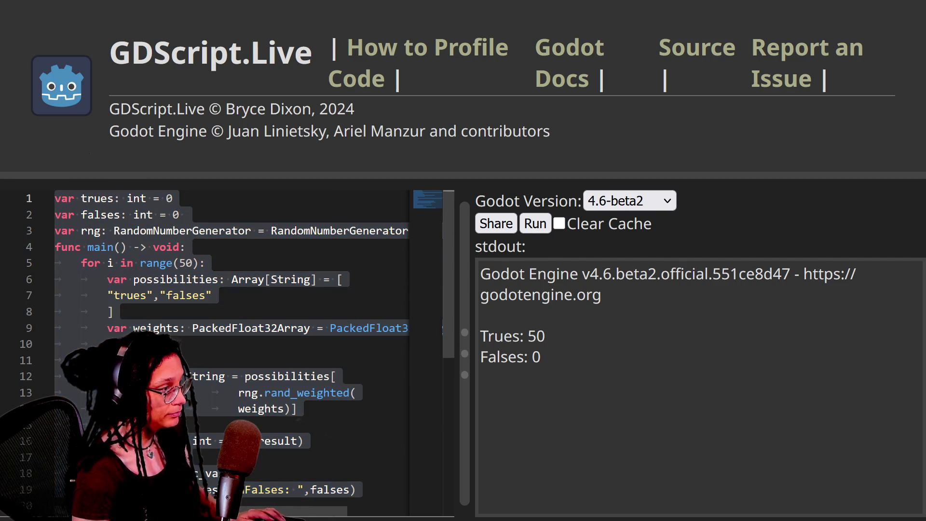
key(alt+Tab)
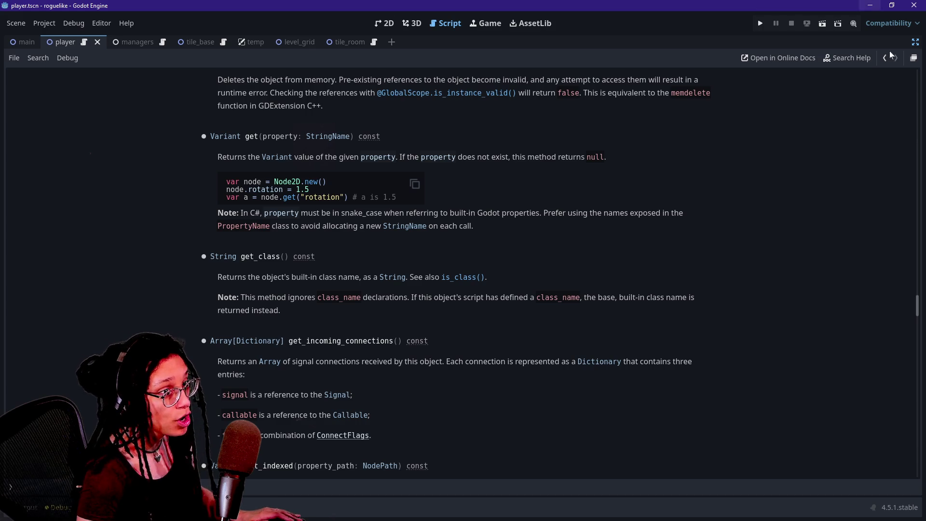
Return to the player script and undo the _roll edits, removing the func main() line.
click(885, 58)
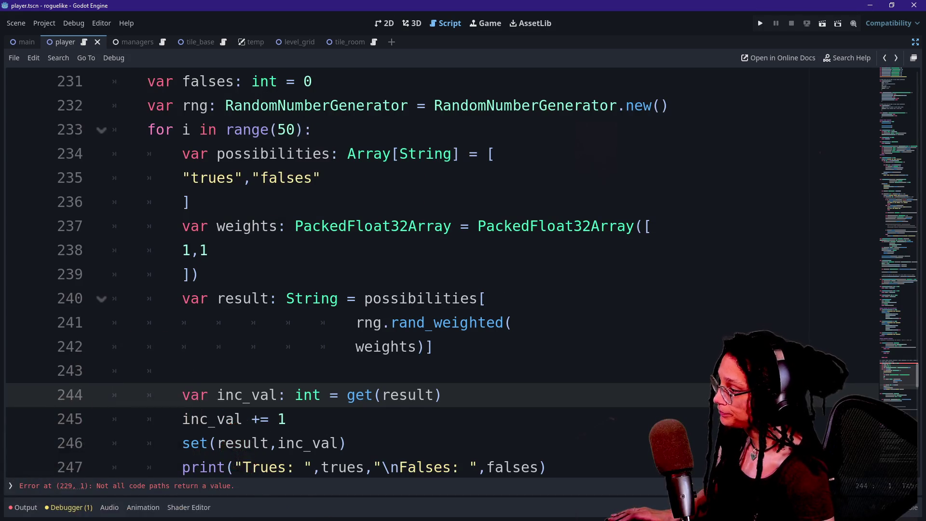
scroll(434, 270, down, 5)
scroll(434, 270, up, 5)
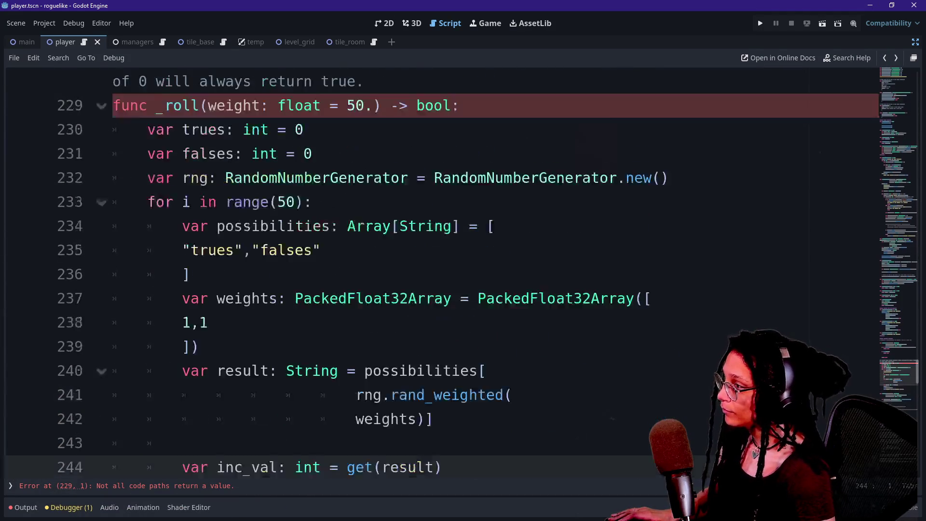
scroll(434, 270, down, 3)
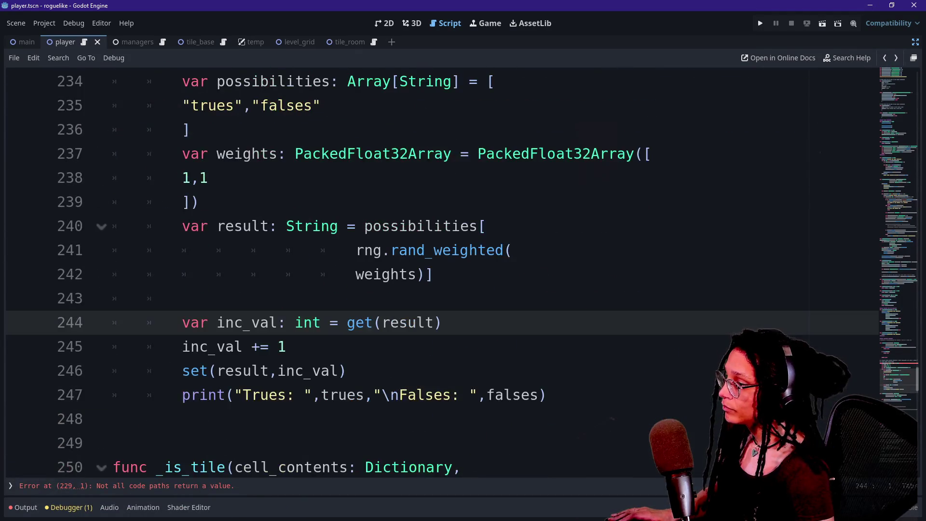
drag(547, 395, 321, 105)
scroll(321, 105, up, 3)
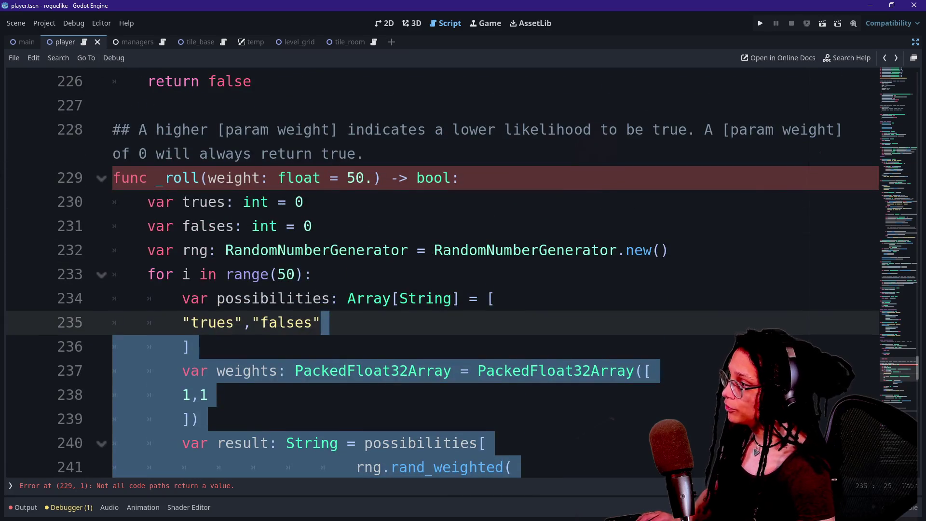
key(ctrl+z)
key(ctrl+z)
key(ctrl+z)
key(ctrl+z)
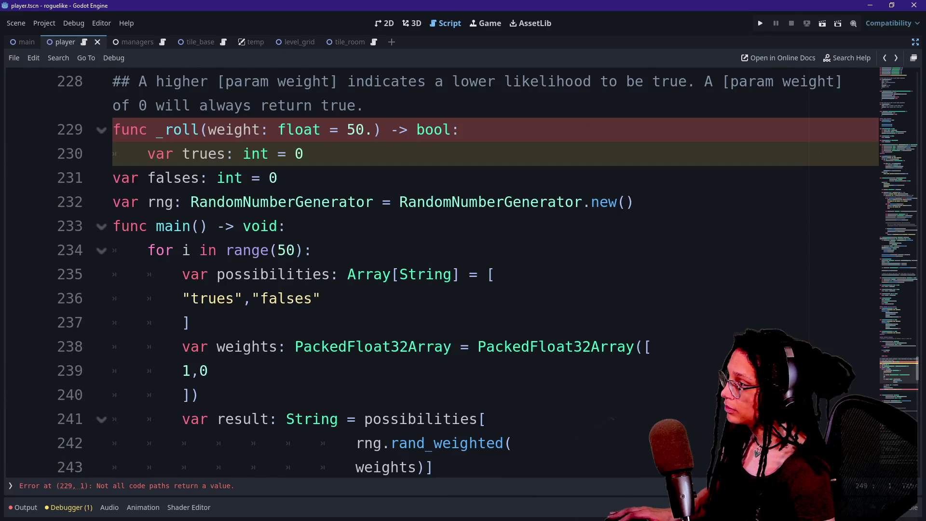
key(ctrl+z)
key(ctrl+z)
key(ctrl+z)
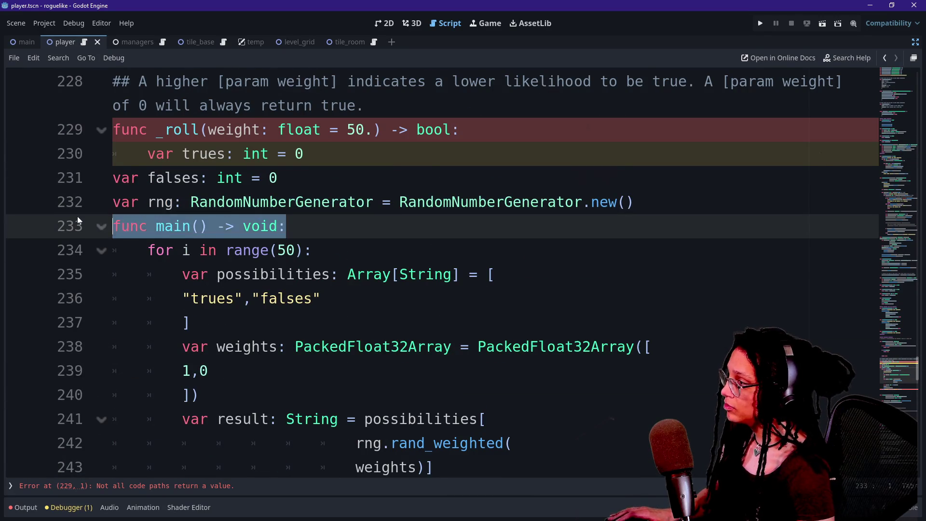
key(ctrl+z)
key(ctrl+z)
key(ctrl+z)
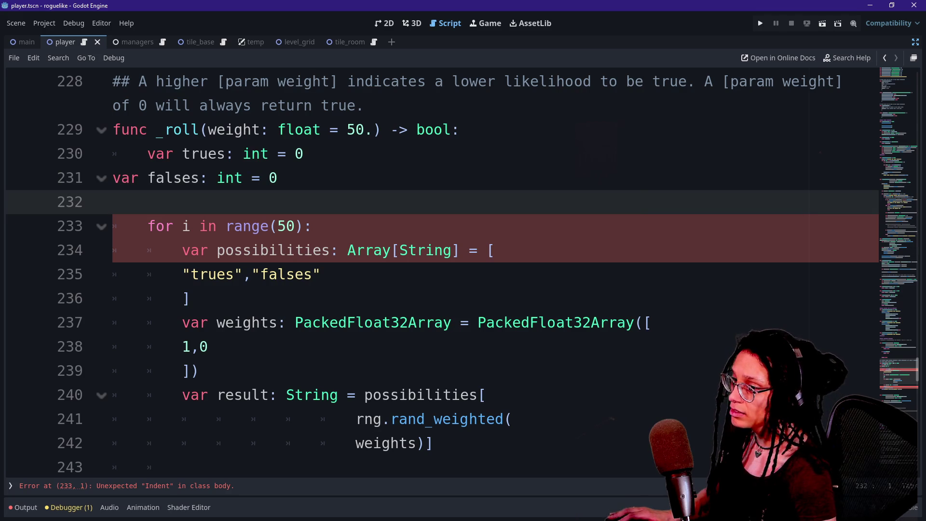
Dismiss the Quick Open file search and turn off distraction-free mode.
scroll(895, 366, down, 1)
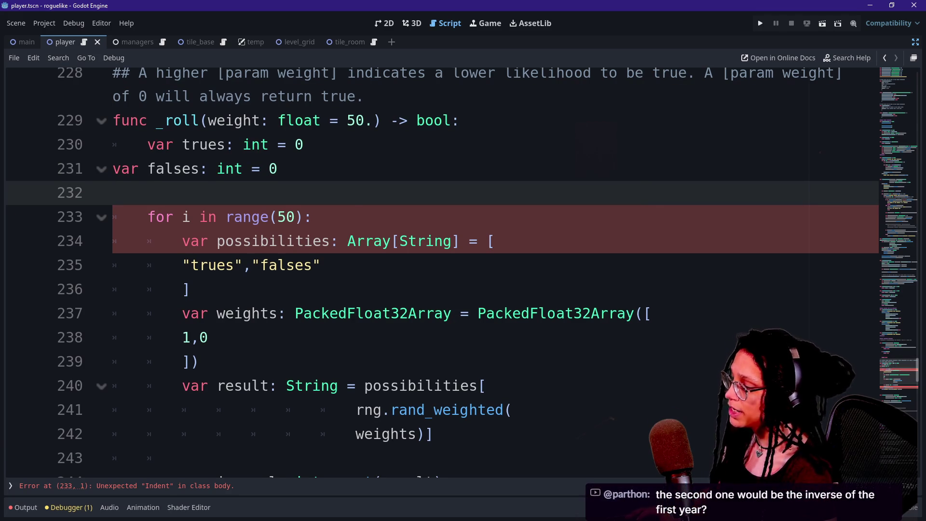
key(shift+alt+o)
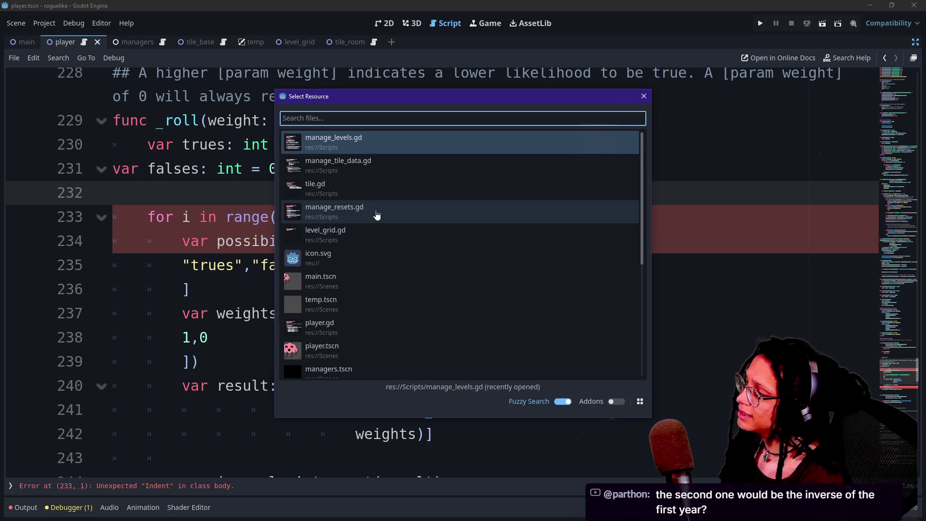
click(644, 97)
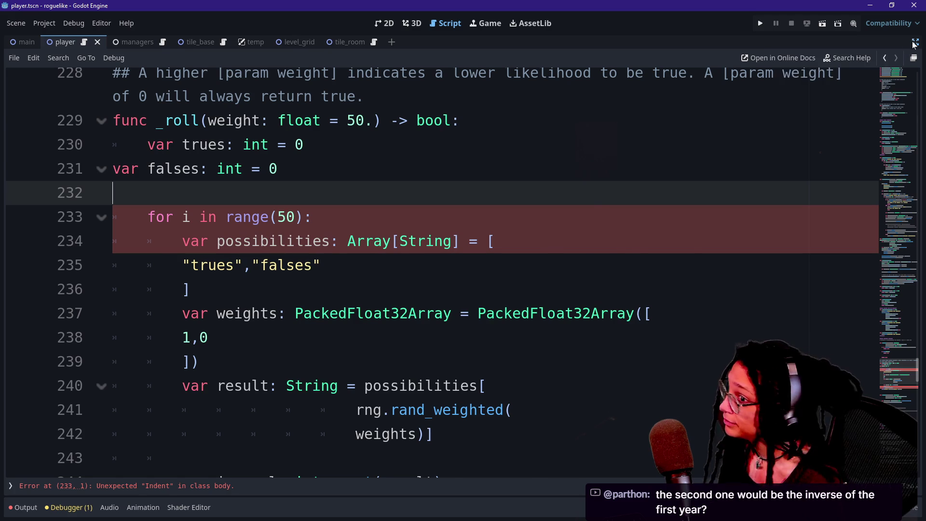
click(912, 46)
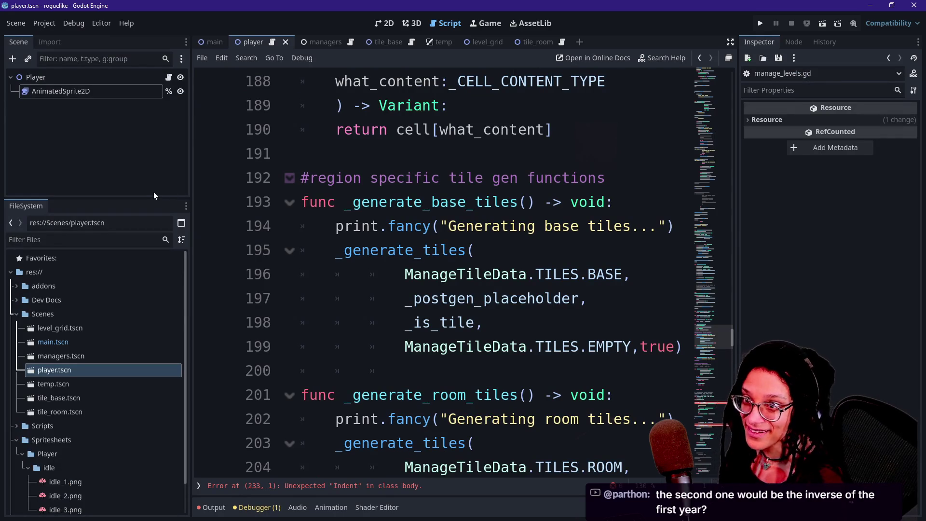
Open the ManageResets node's script from the managers scene in distraction-free mode.
click(10, 152)
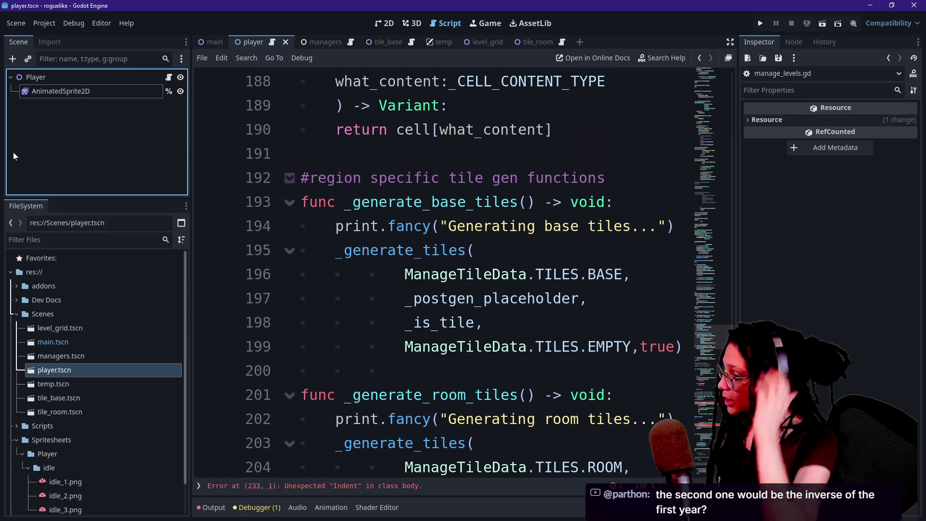
click(200, 44)
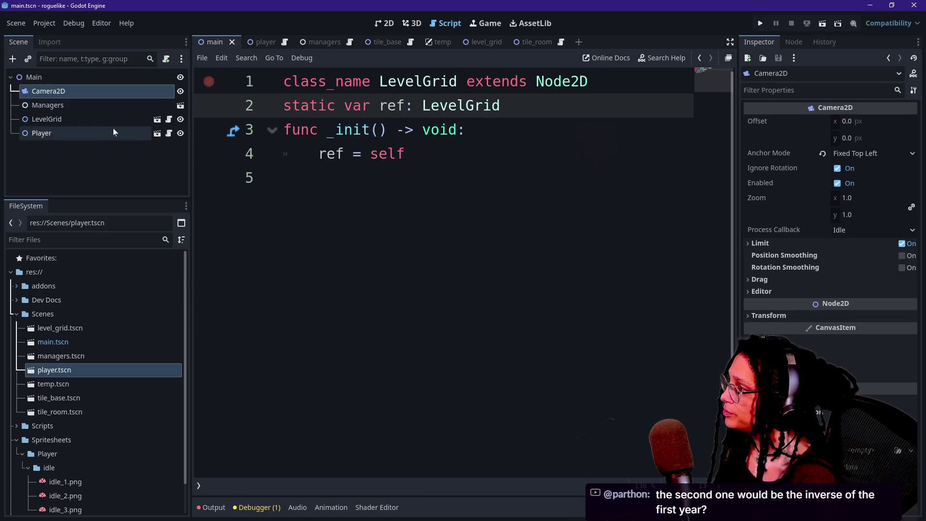
click(180, 105)
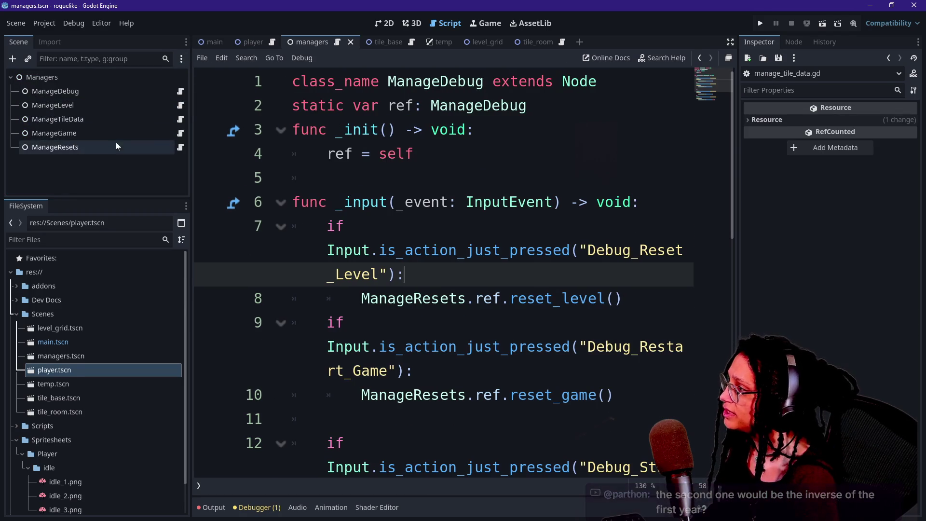
click(117, 145)
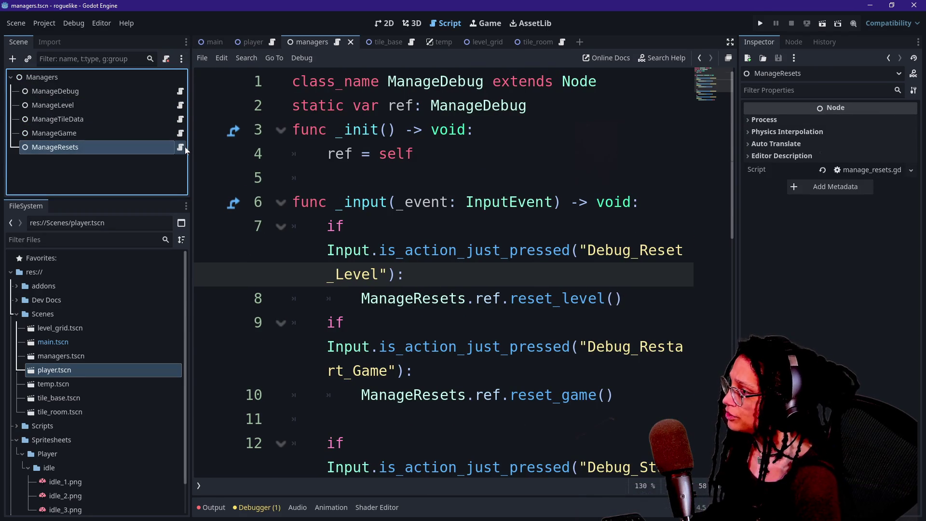
click(181, 147)
key(ctrl+shift+F11)
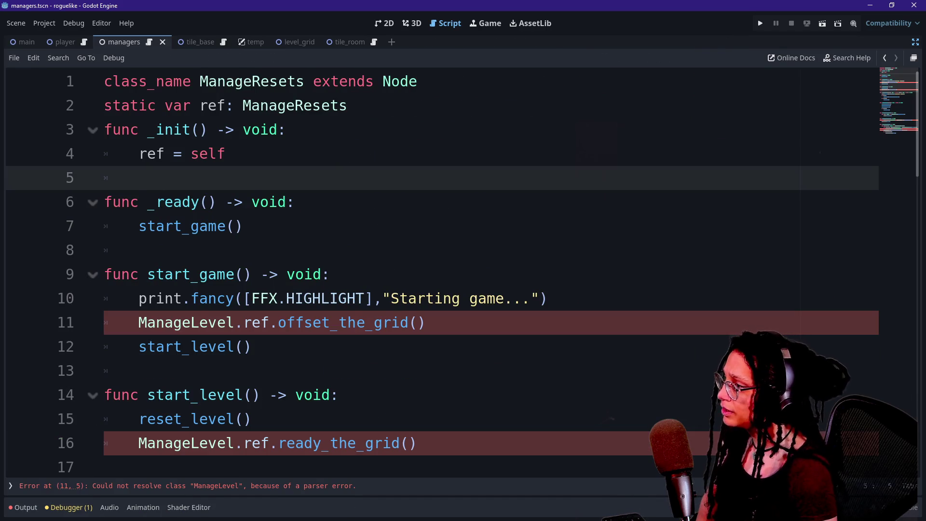
Look over the ManageResets script from its first five lines down to reset_level.
click(235, 322)
key(Down)
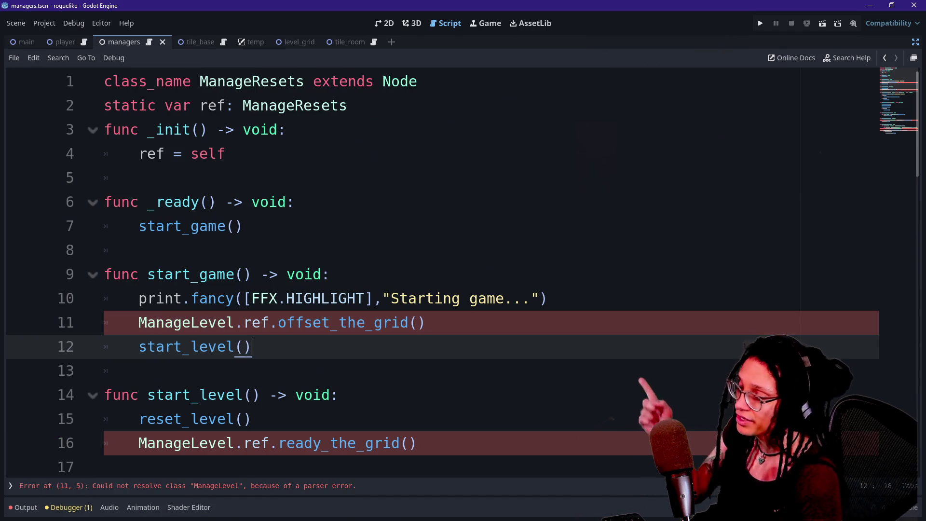
drag(104, 81, 139, 178)
click(139, 178)
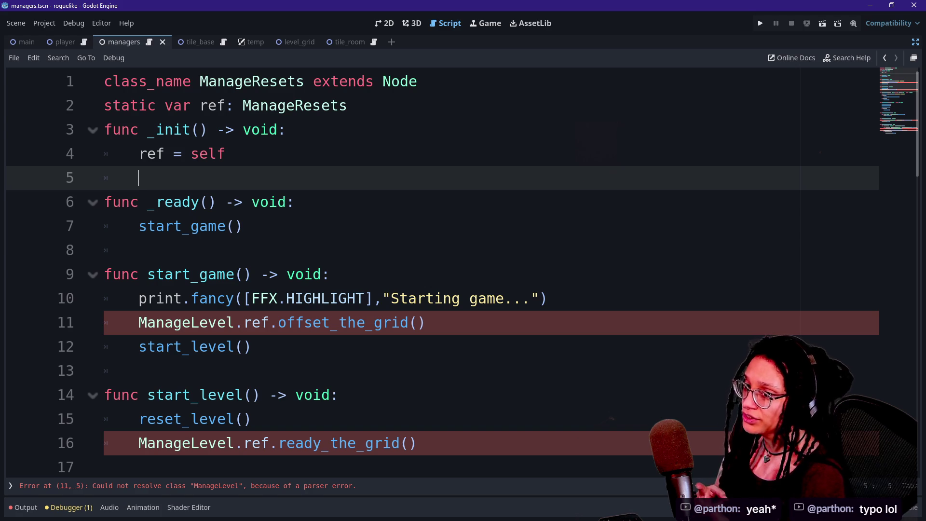
scroll(442, 270, down, 2)
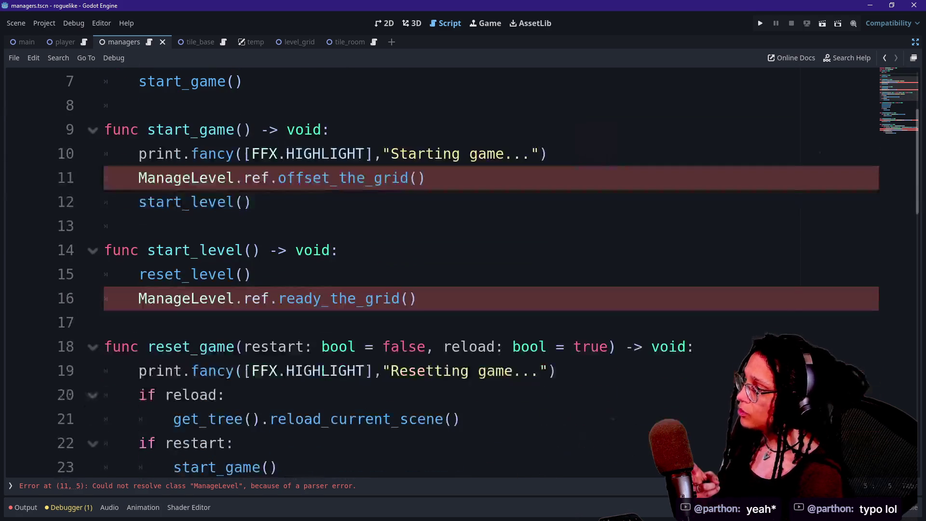
click(251, 274)
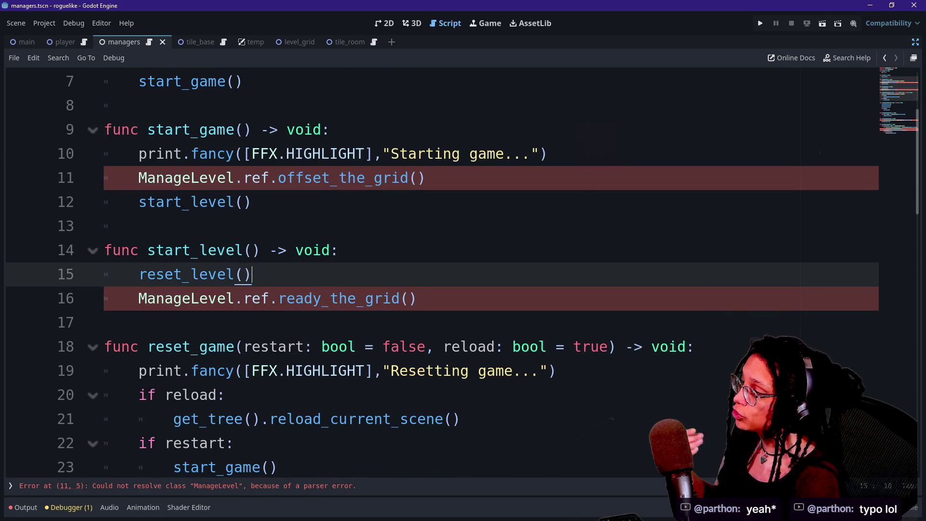
scroll(250, 274, down, 3)
scroll(442, 272, down, 2)
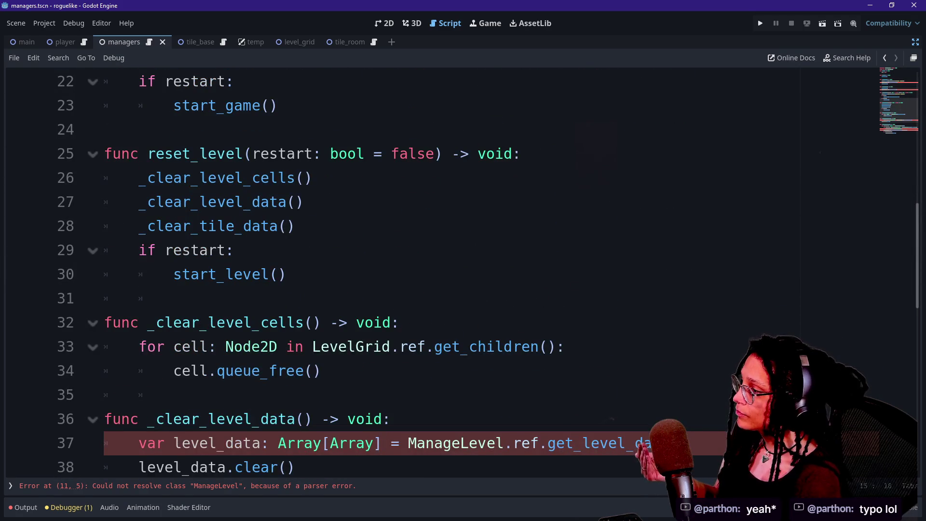
scroll(442, 273, down, 1)
scroll(442, 273, down, 4)
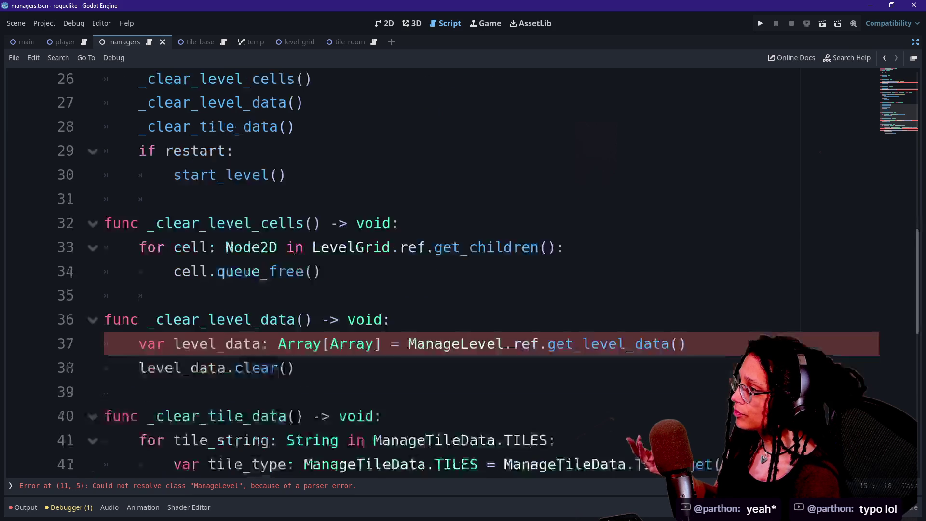
scroll(442, 272, up, 3)
scroll(232, 297, up, 7)
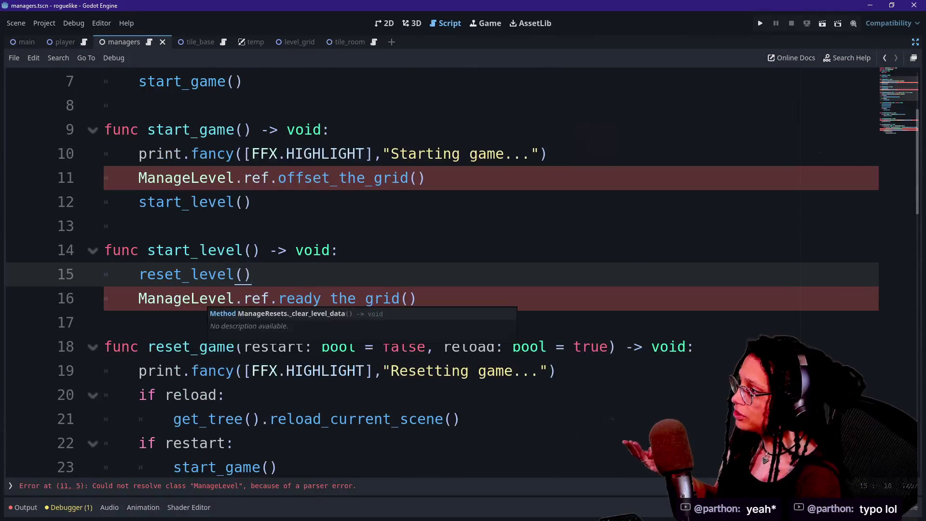
Add a new line 12 after offset_the_grid(), pasting then undoing the rng declaration.
click(426, 177)
key(Return)
text(var rng: RandomNumberGenerator = RandomNumberGenerator.new())
key(ctrl+z)
scroll(463, 270, up, 2)
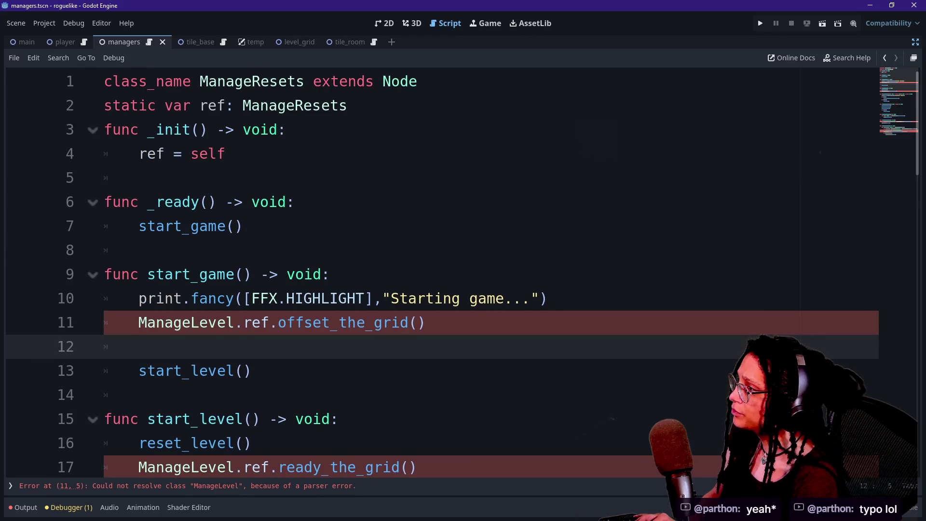
Paste the rng declaration below static var ref, then delete it, keeping blank line 3.
click(348, 105)
key(Return)
key(Return)
text(var rng: RandomNumberGenerator = RandomNumberGenerator.new())
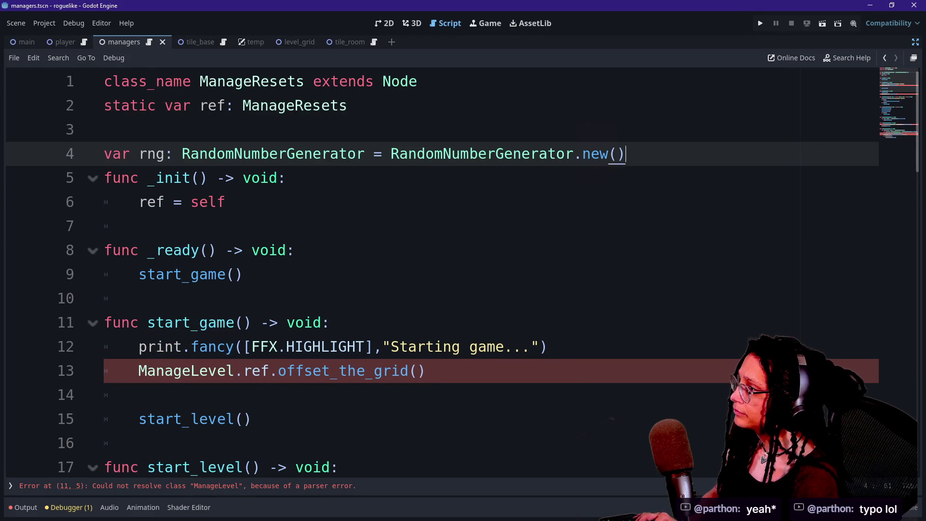
click(104, 130)
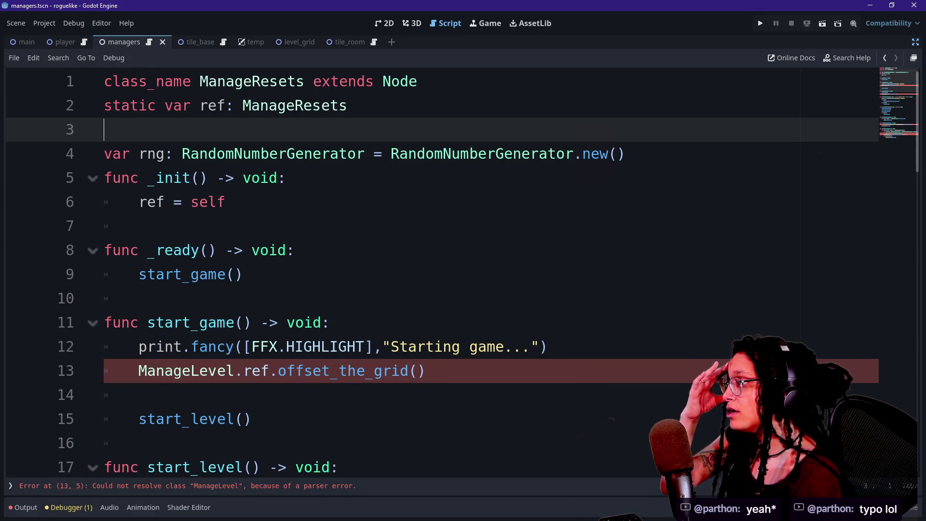
click(625, 153)
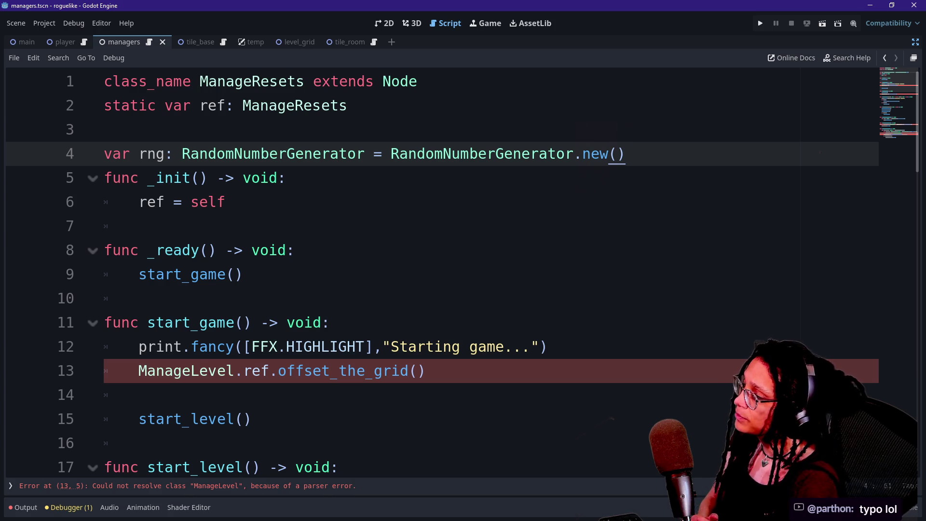
key(shift+Up)
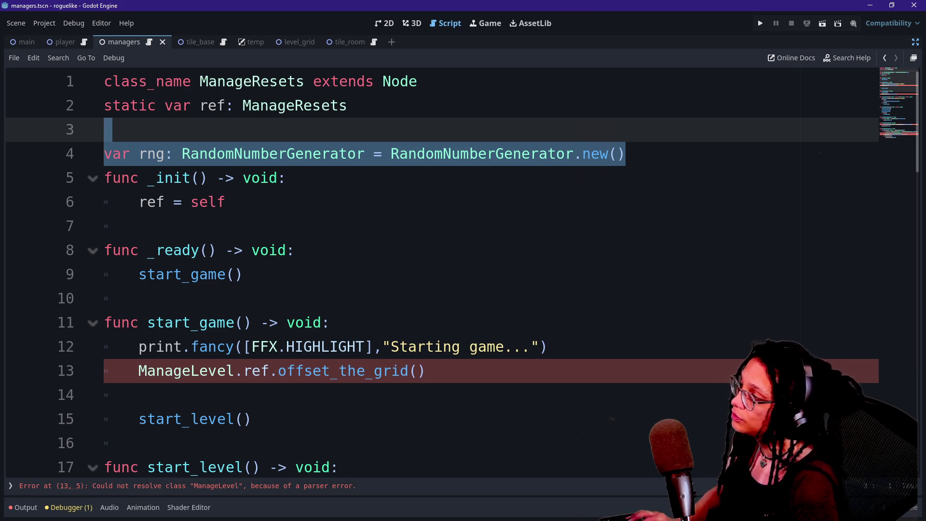
key(Delete)
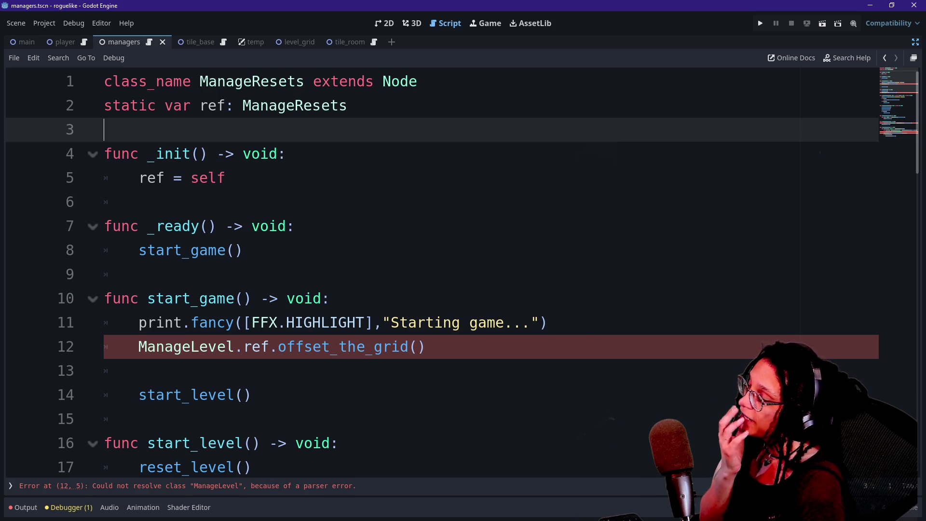
Leave distraction-free mode and open Project Settings to the Globals Autoload list.
click(915, 46)
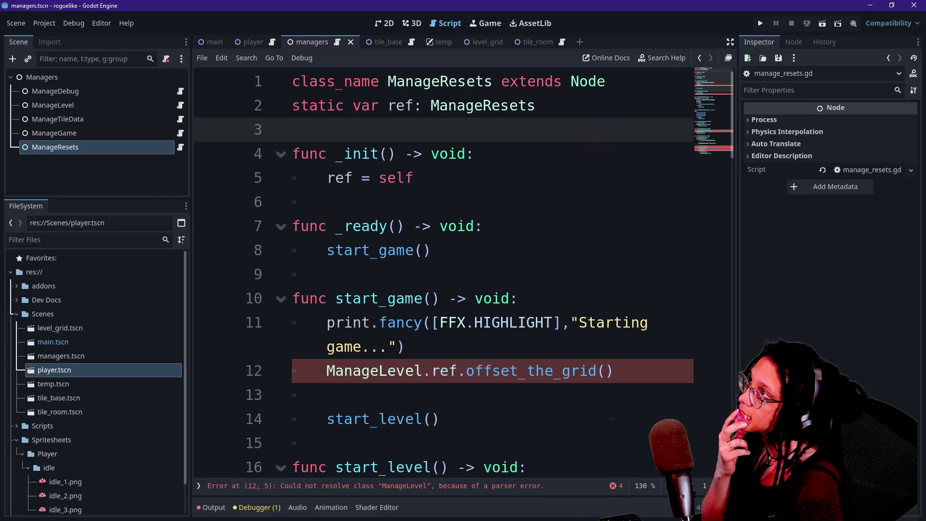
click(69, 22)
click(44, 23)
click(43, 27)
click(44, 24)
click(53, 37)
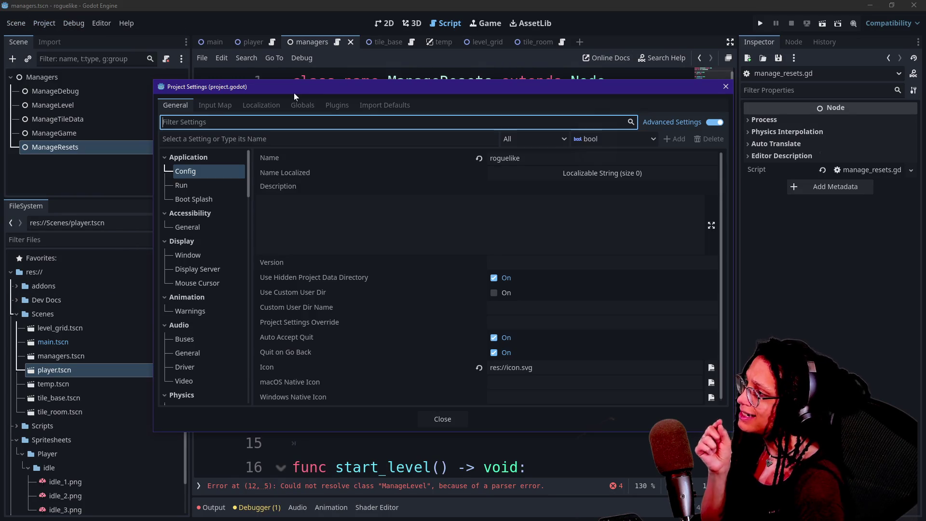
click(300, 104)
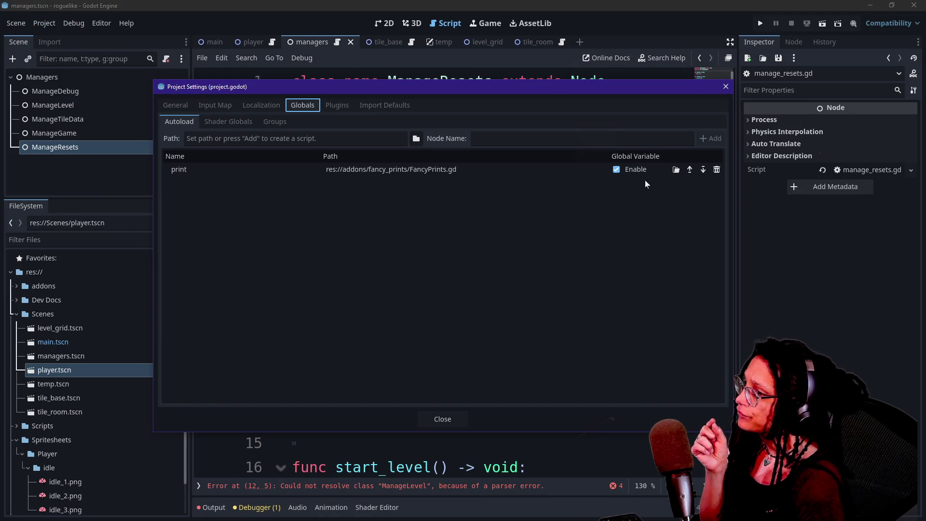
click(364, 217)
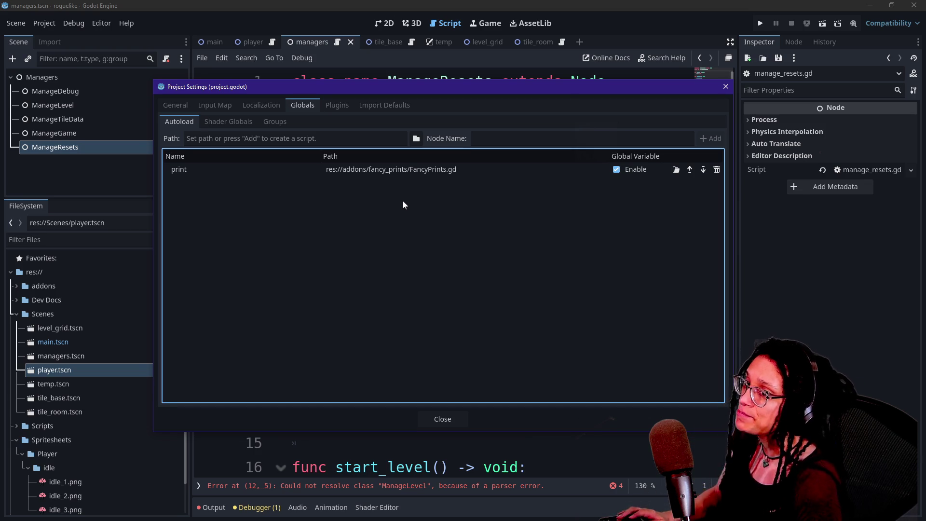
key(alt+Tab)
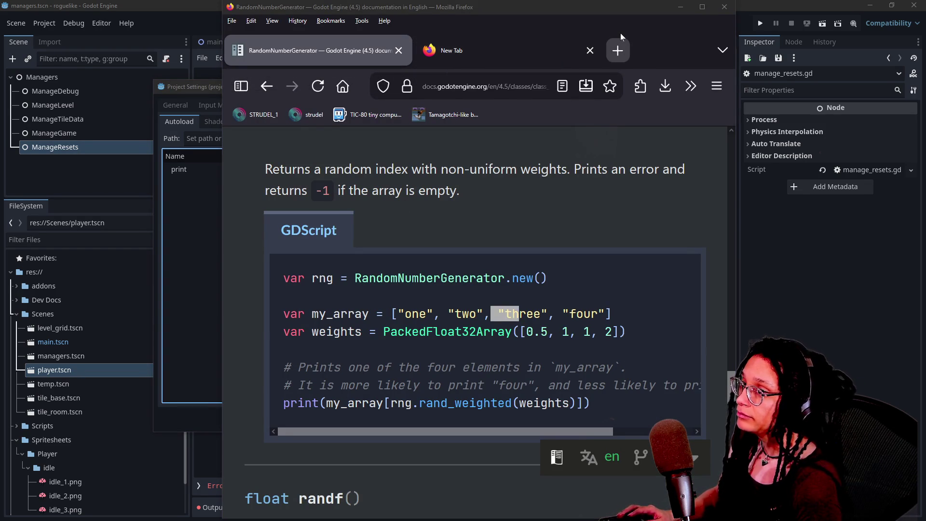
Open the tamagotchi-like-wip itch.io page via 'tama' and switch the game to CAM: COMPUTER.
key(alt+Tab)
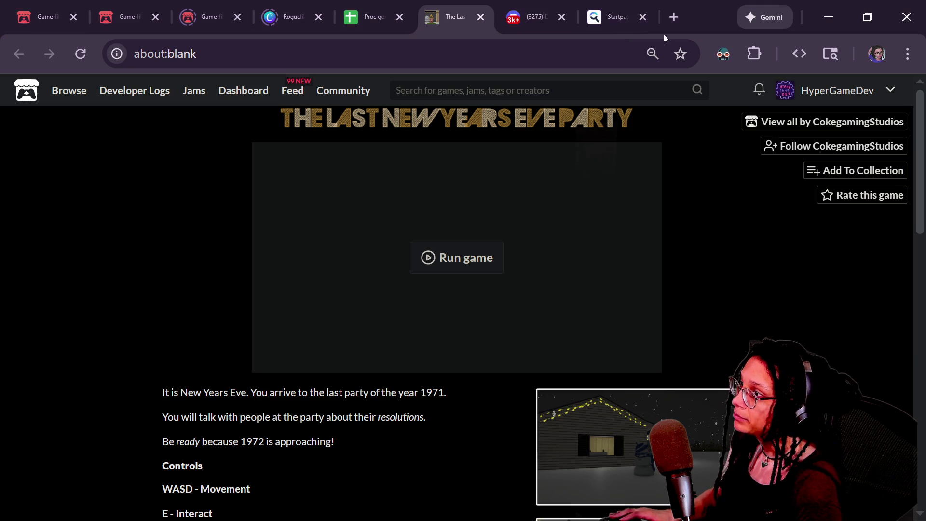
click(559, 60)
text(tama)
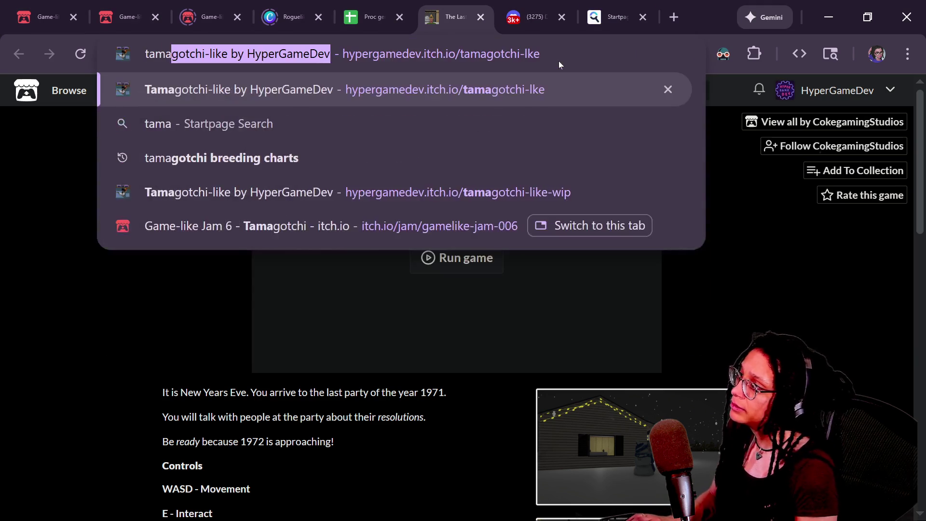
click(482, 192)
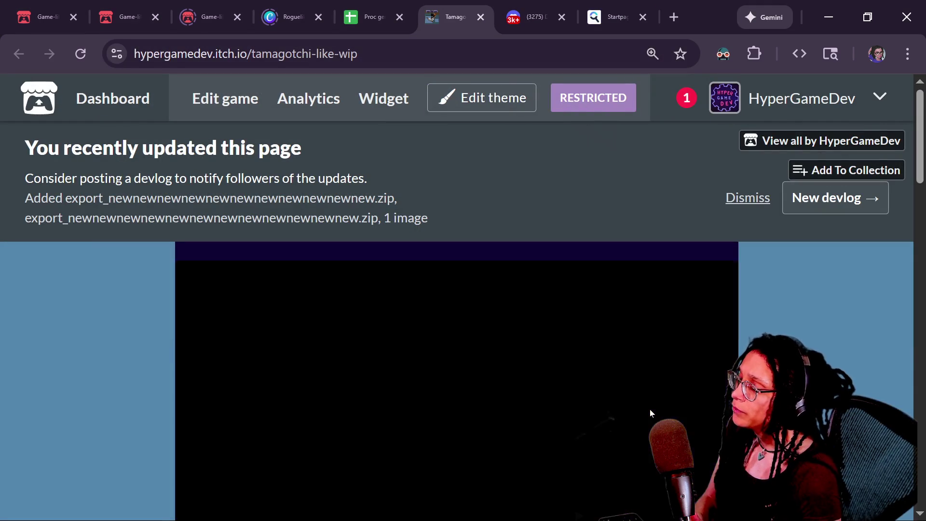
scroll(670, 413, down, 2)
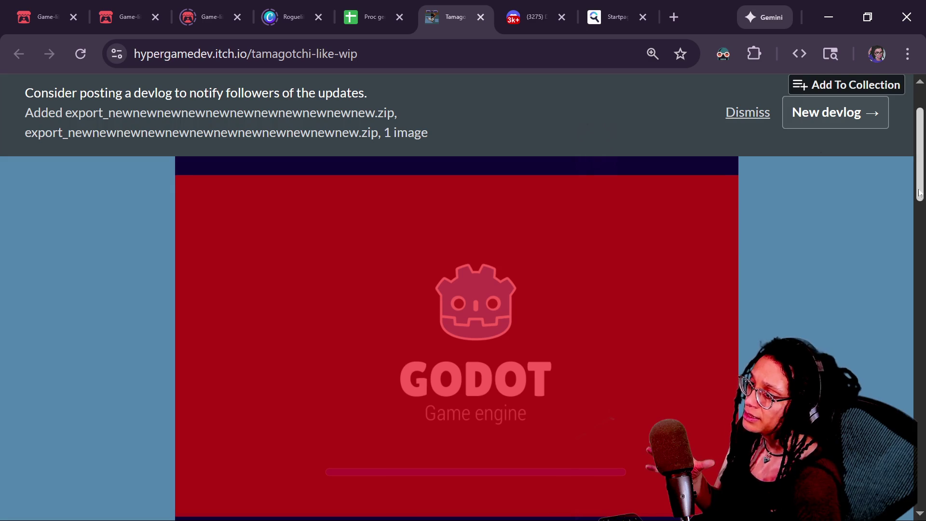
drag(920, 194, 919, 195)
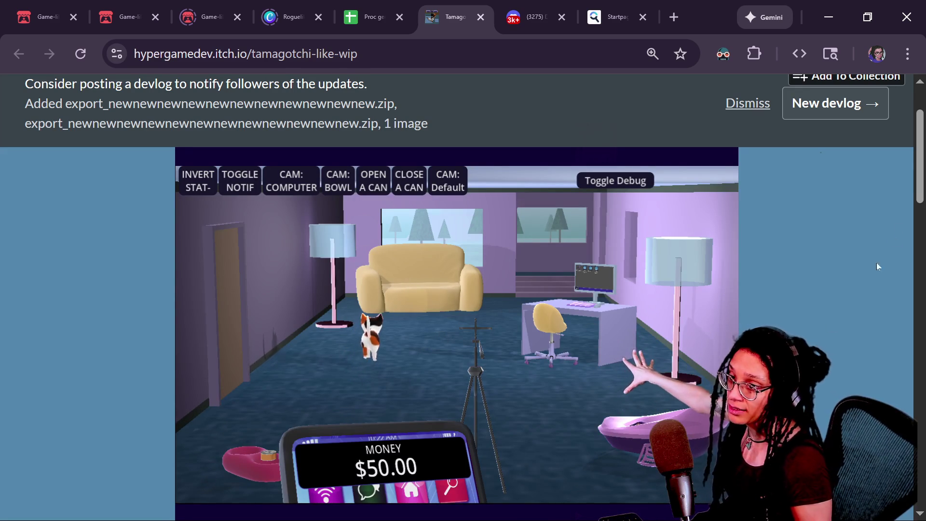
scroll(916, 203, down, 1)
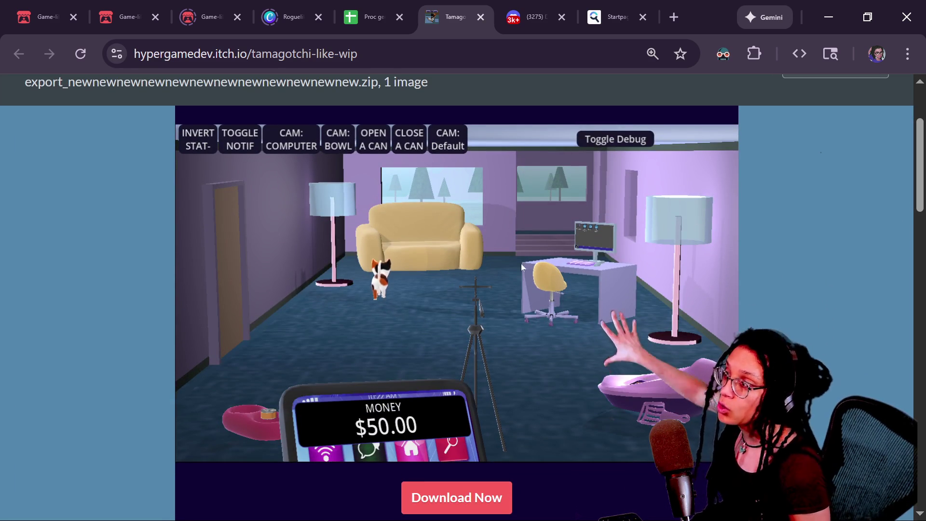
click(304, 140)
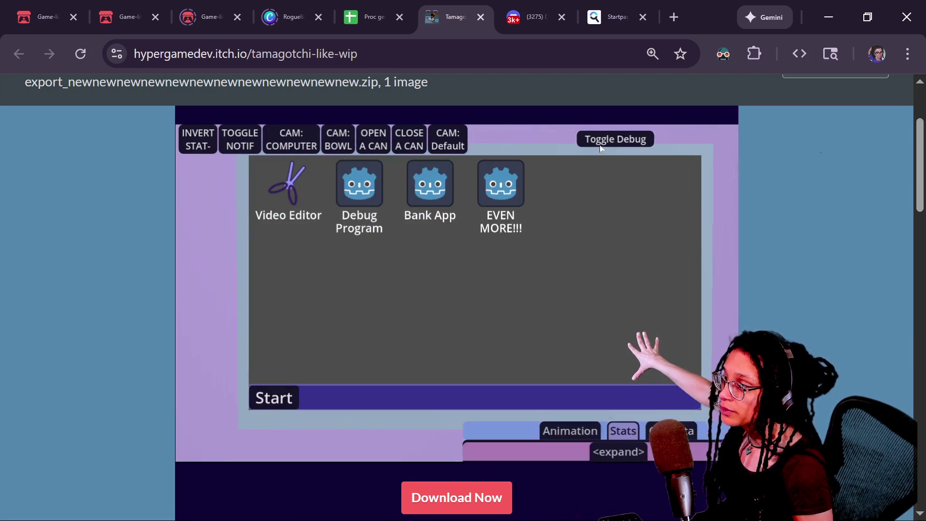
double_click(289, 203)
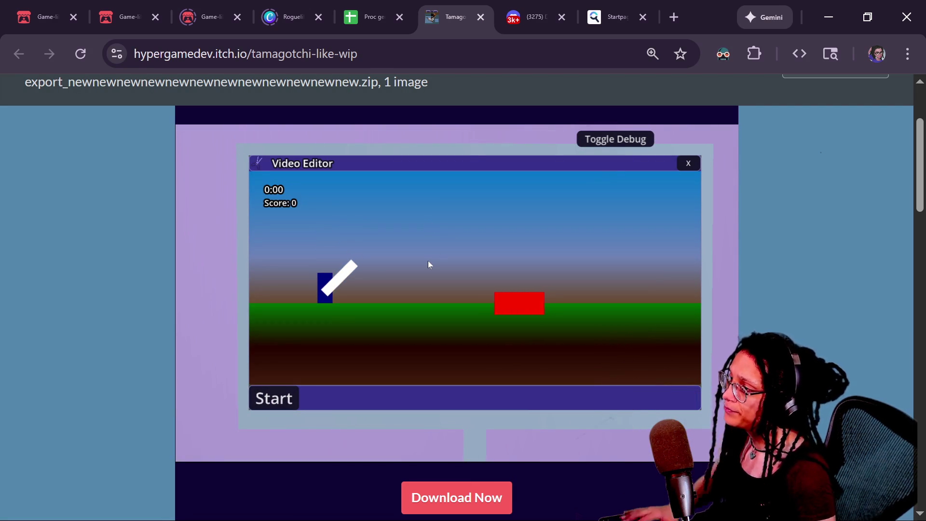
key(space)
key(Right)
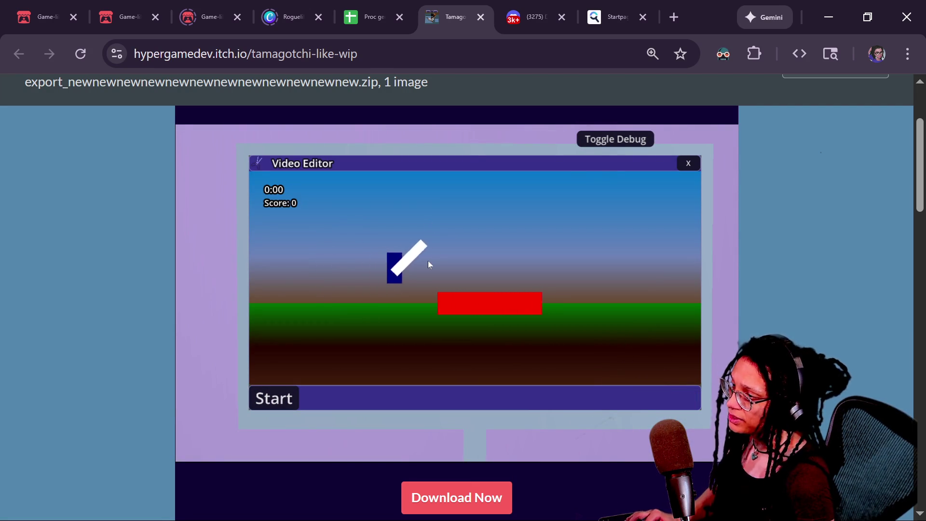
key(Left)
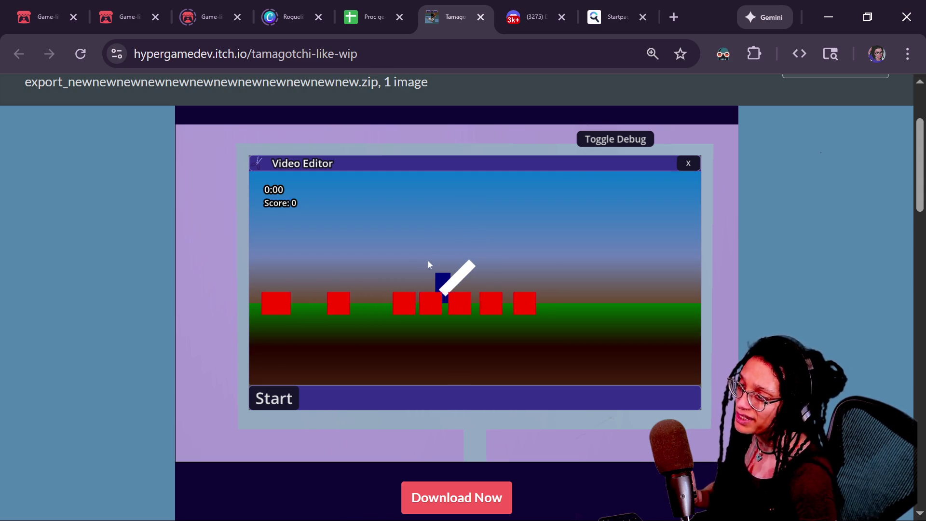
key(Up)
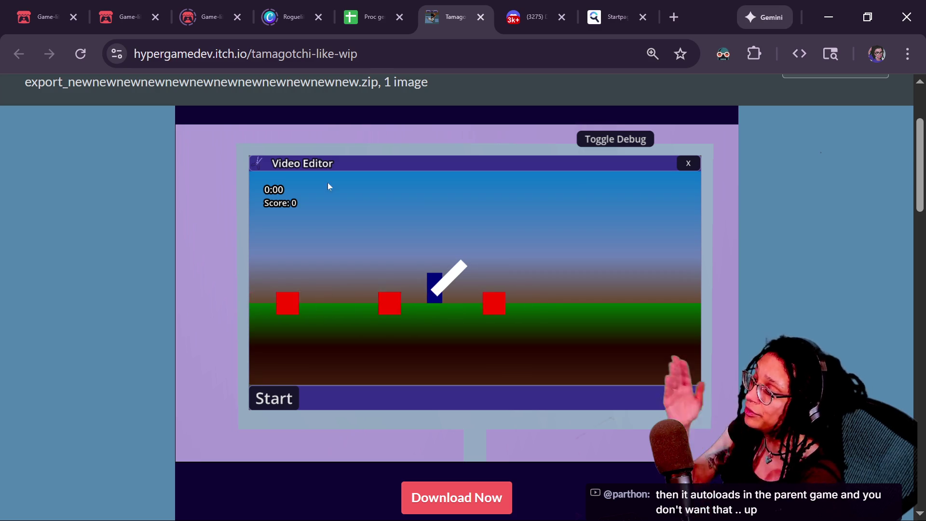
click(685, 168)
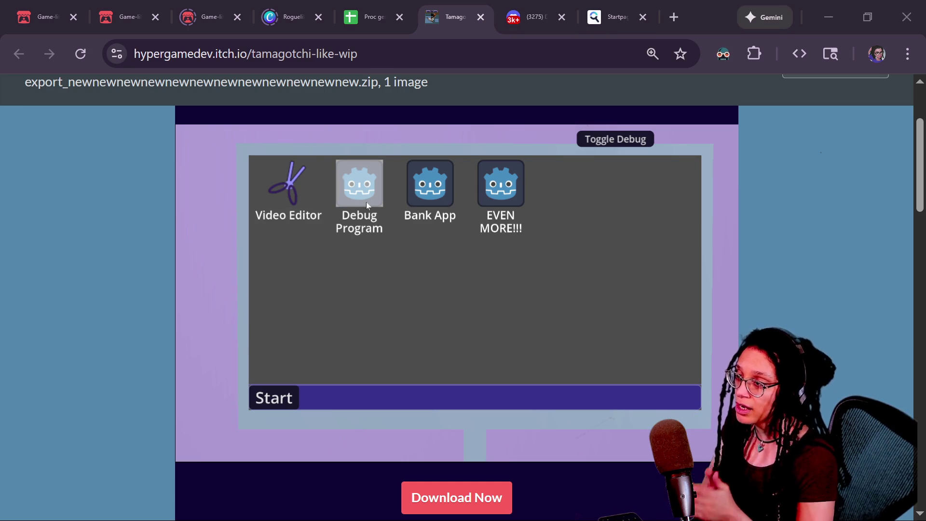
Show the game's debug buttons, cycle cameras, and zoom in on the computer screen.
click(623, 139)
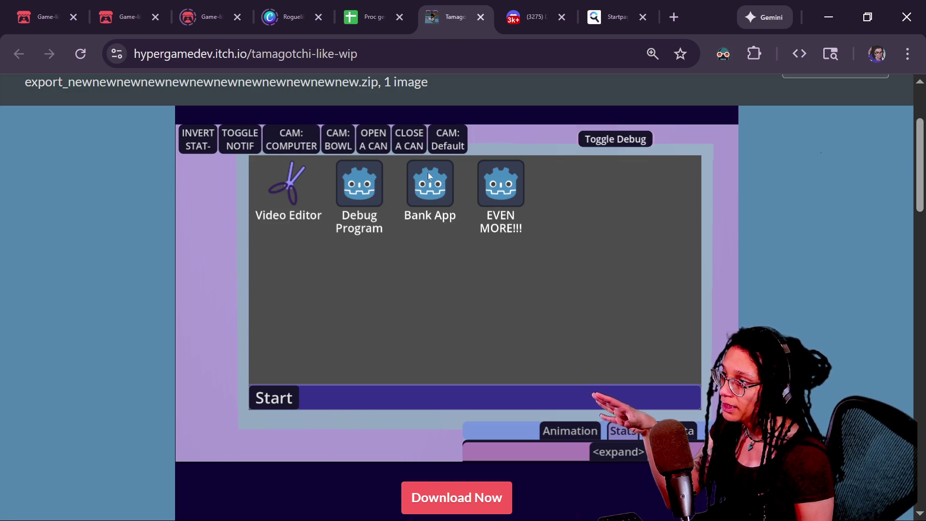
click(441, 145)
click(608, 140)
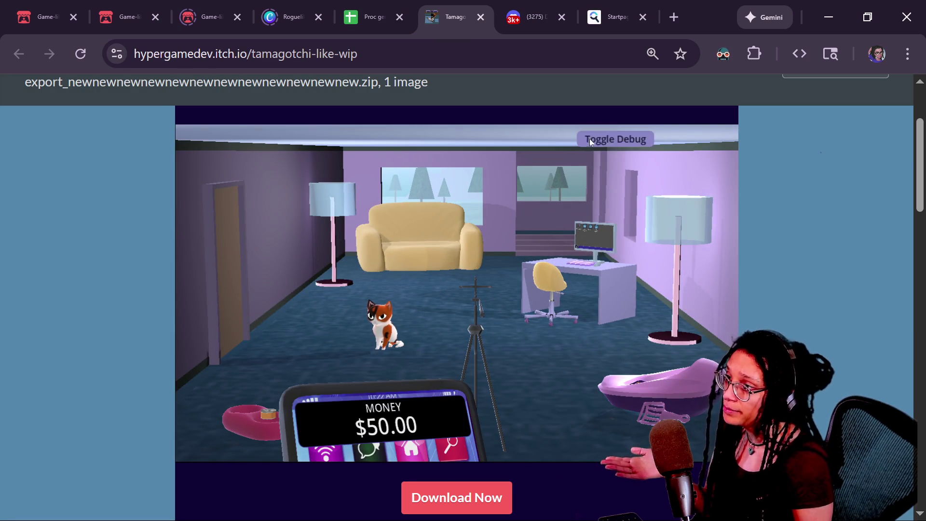
click(615, 139)
click(291, 139)
click(613, 144)
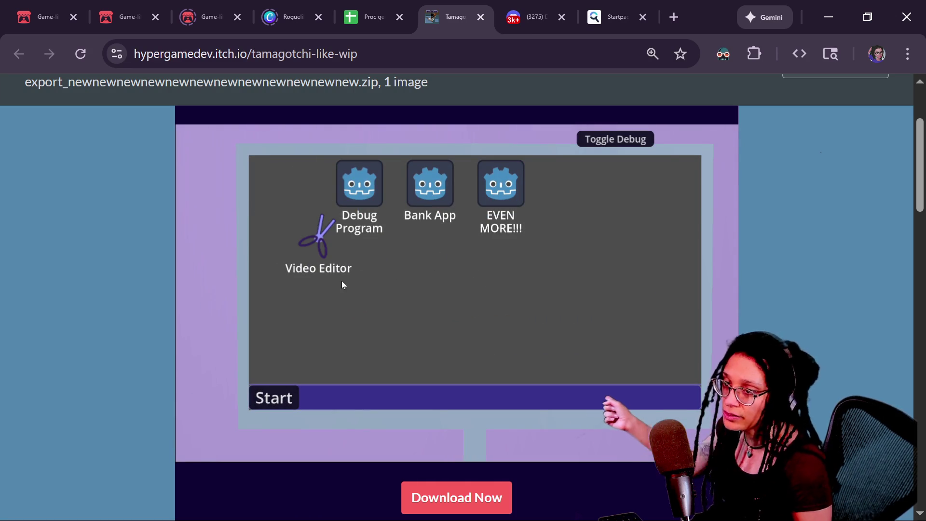
Drag the Video Editor desktop icon below the other icons.
click(333, 259)
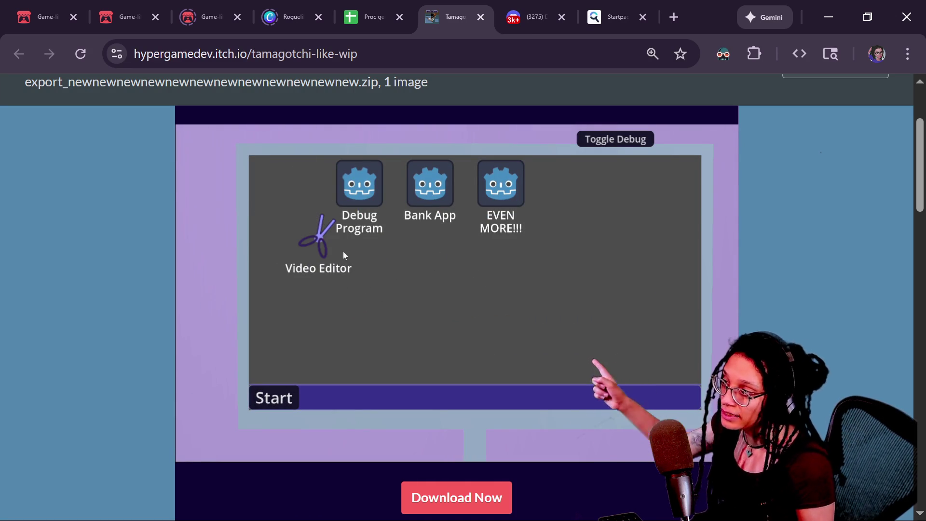
drag(345, 255, 395, 285)
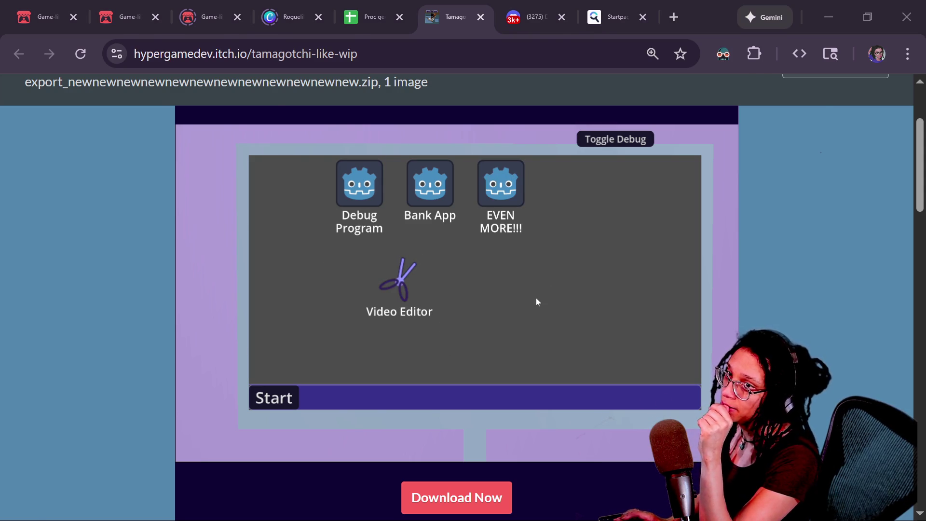
key(alt+Tab)
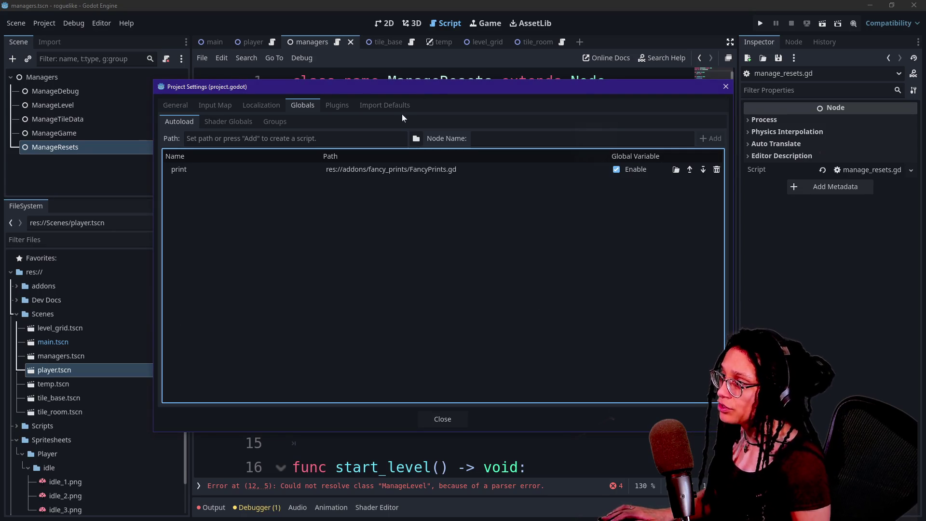
Register a Globals autoload with a new script saved as res://Scripts/globals.gd.
click(362, 140)
text(Globals)
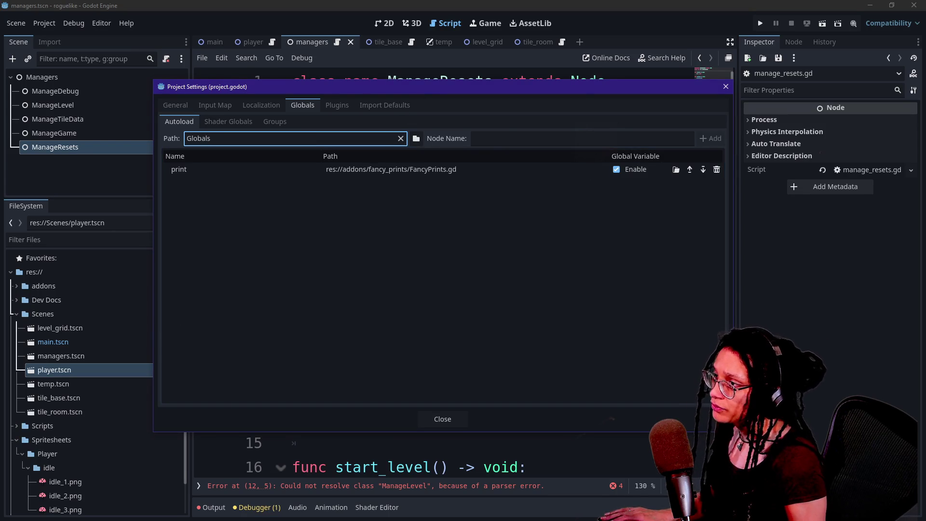
key(ctrl+x)
click(583, 138)
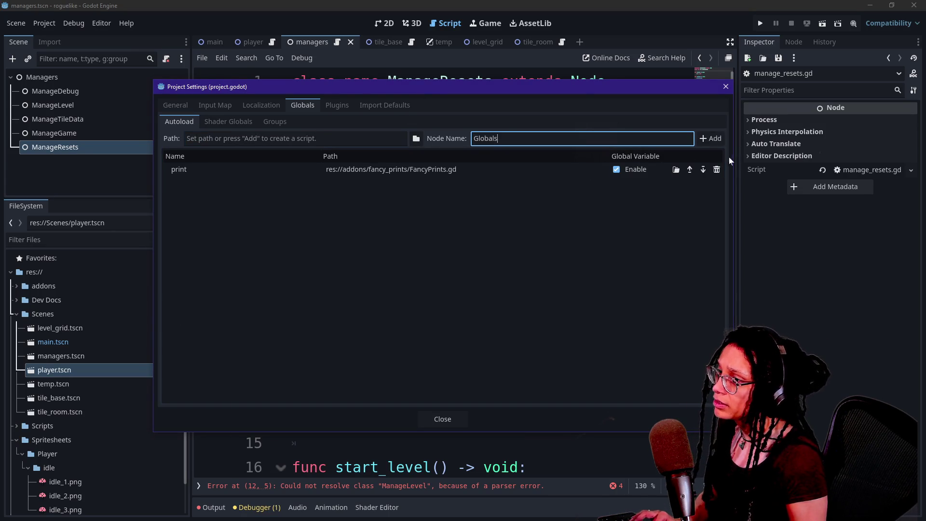
click(714, 139)
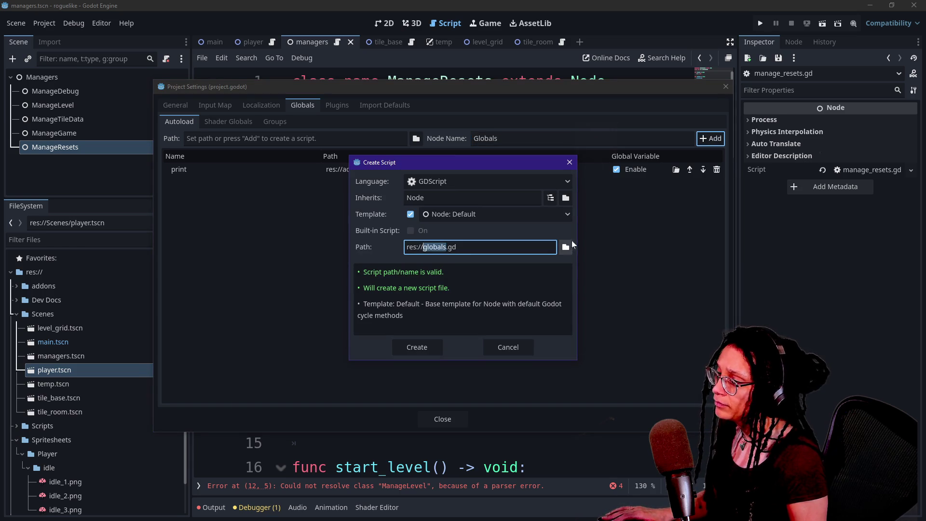
click(566, 247)
double_click(448, 165)
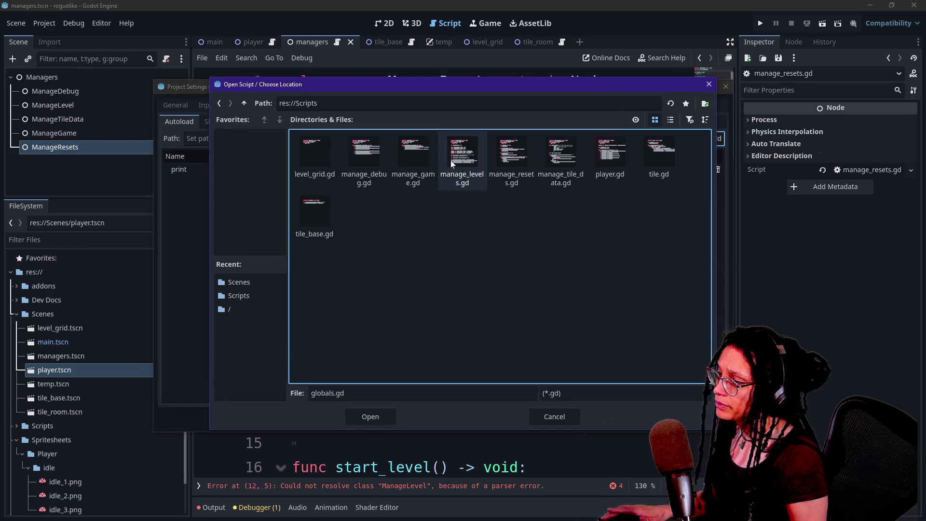
click(361, 418)
click(436, 341)
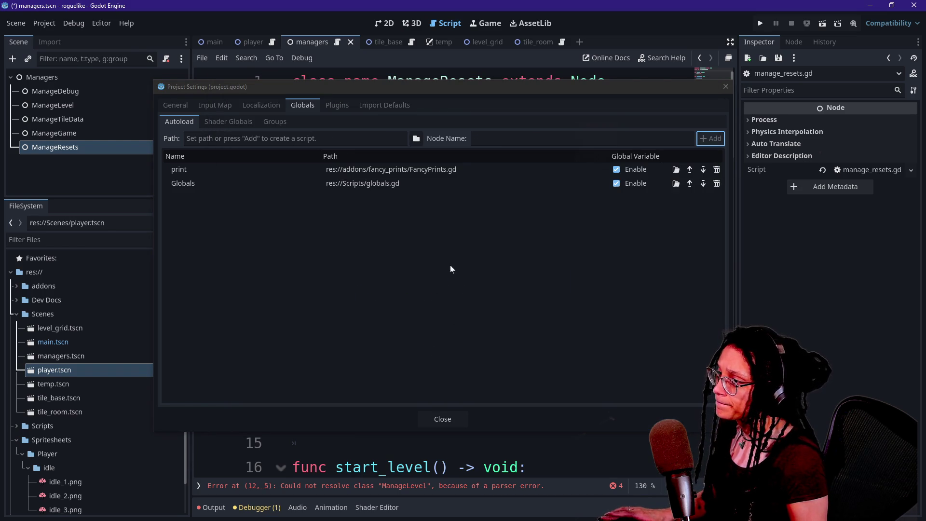
Close Project Settings and quick-open globals.gd in the script editor.
click(440, 424)
click(450, 300)
key(ctrl+alt+o)
text(gl)
key(Return)
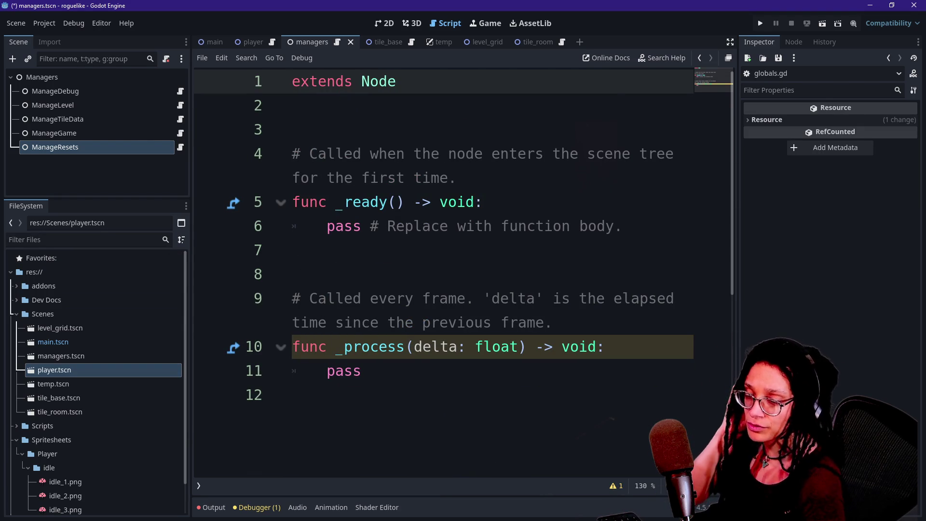
Delete the template code in globals.gd, leaving only extends Node.
key(ctrl+End)
key(shift+Up)
key(shift+Up)
key(shift+Up)
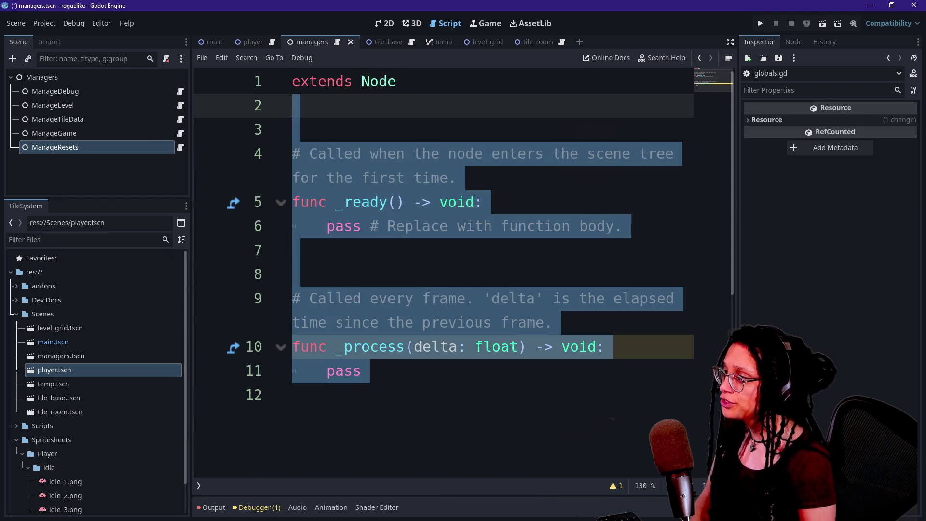
key(BackSpace)
key(BackSpace)
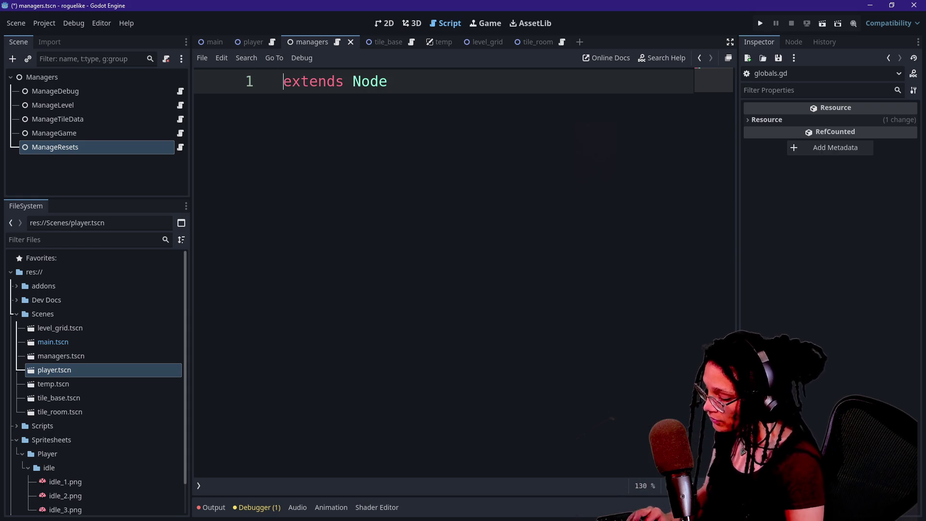
Visit the ManageDebug script, reopen globals.gd, then switch to the itch.io game page.
click(180, 92)
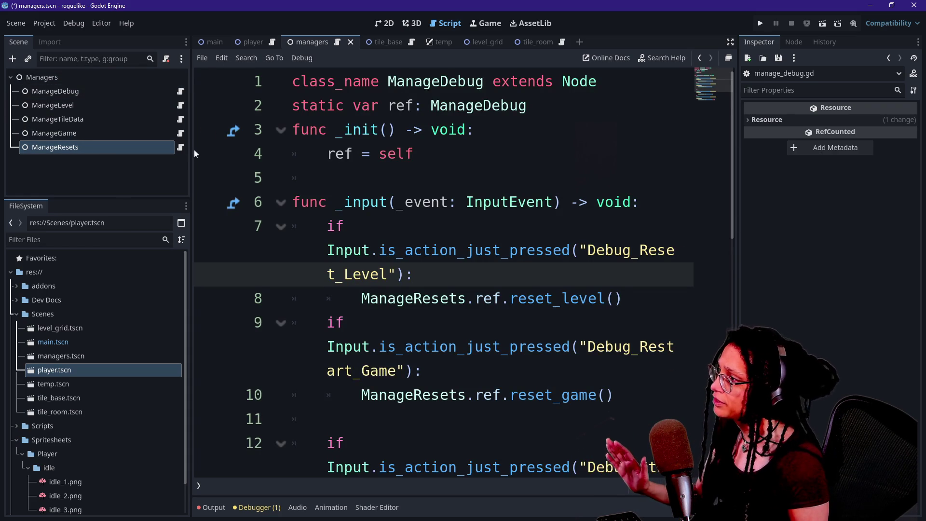
key(ctrl+alt+o)
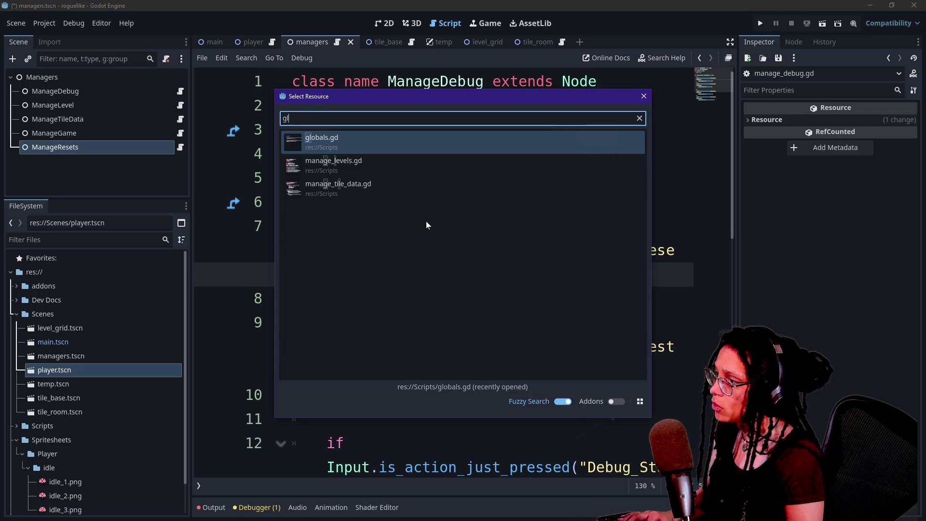
key(Return)
key(Return)
key(Return)
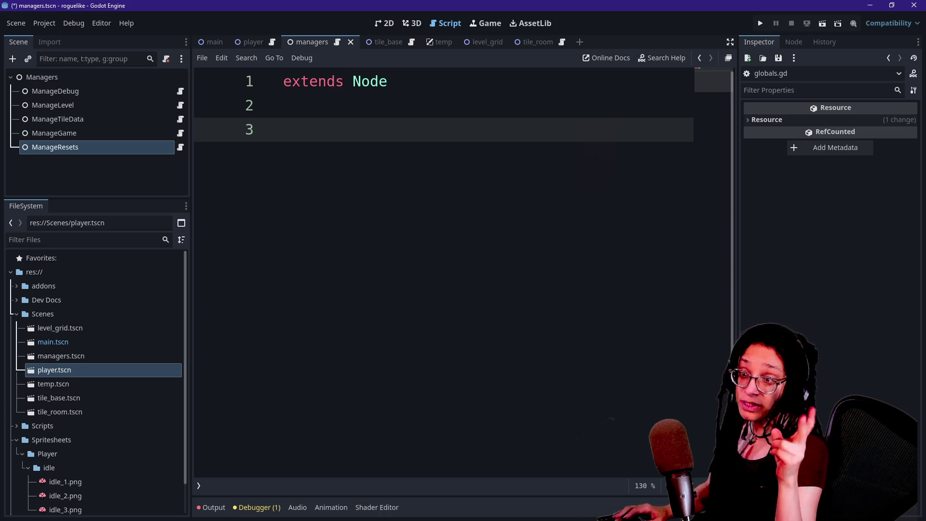
key(alt+Tab)
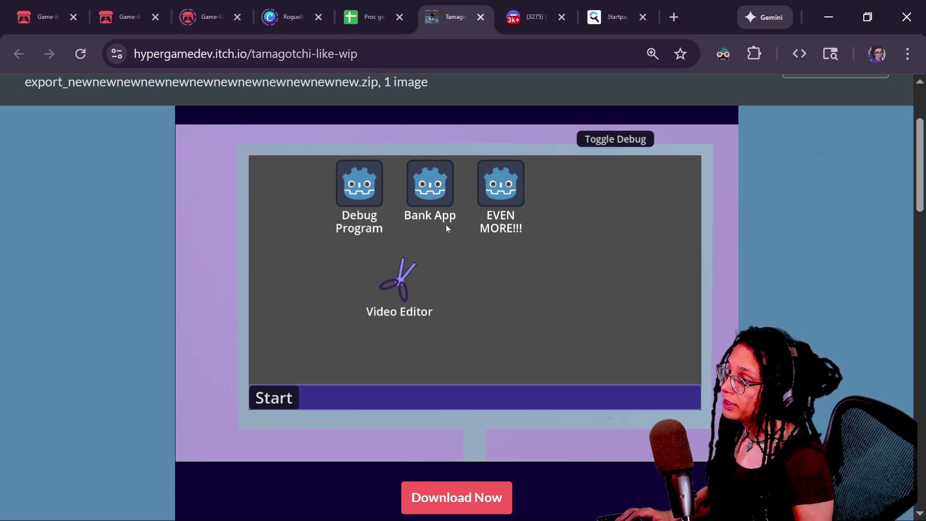
Switch the game camera to CAM: Default via the debug toggle, then return to Godot.
click(619, 138)
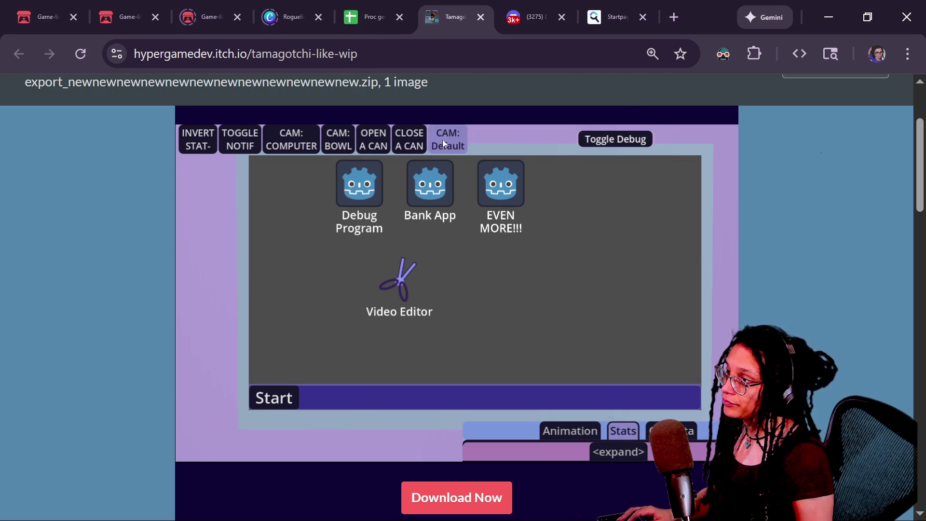
click(442, 139)
click(583, 139)
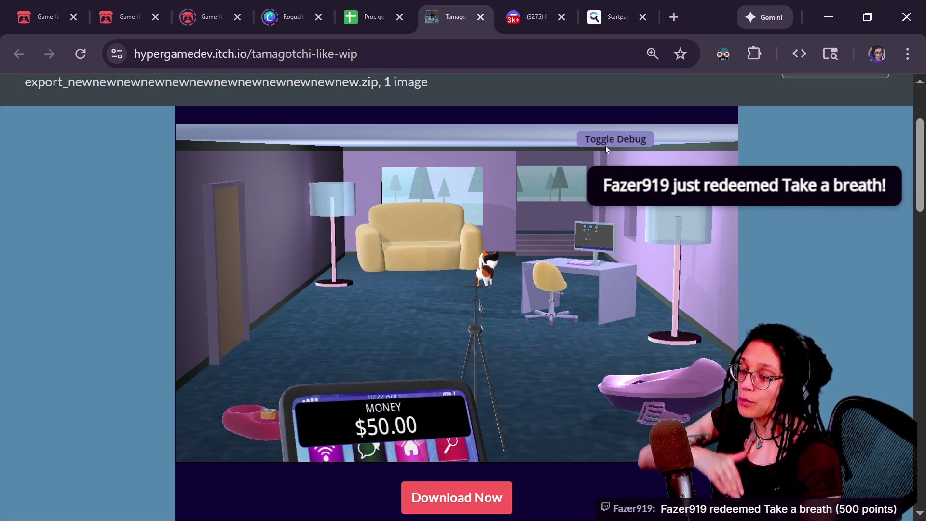
key(alt+Tab)
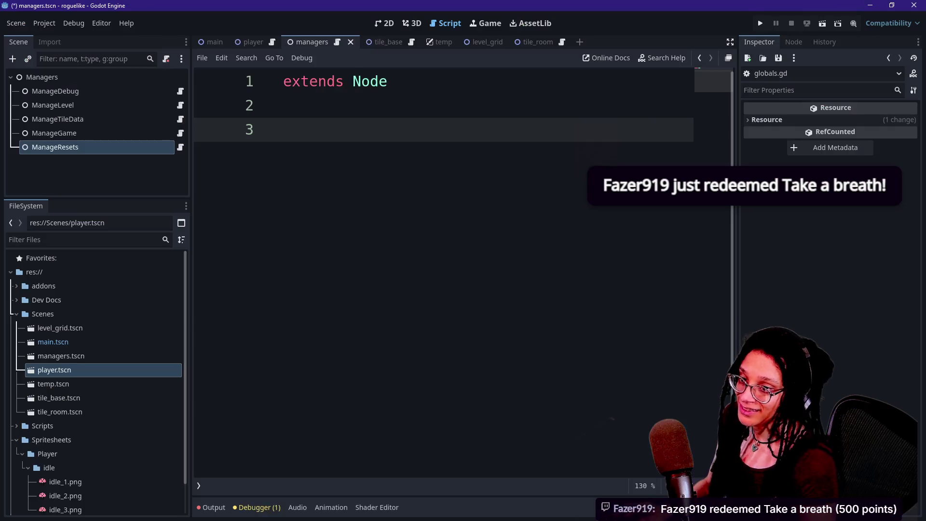
Drag the Twitch stream manager browser window over the Godot editor.
key(Up)
key(Down)
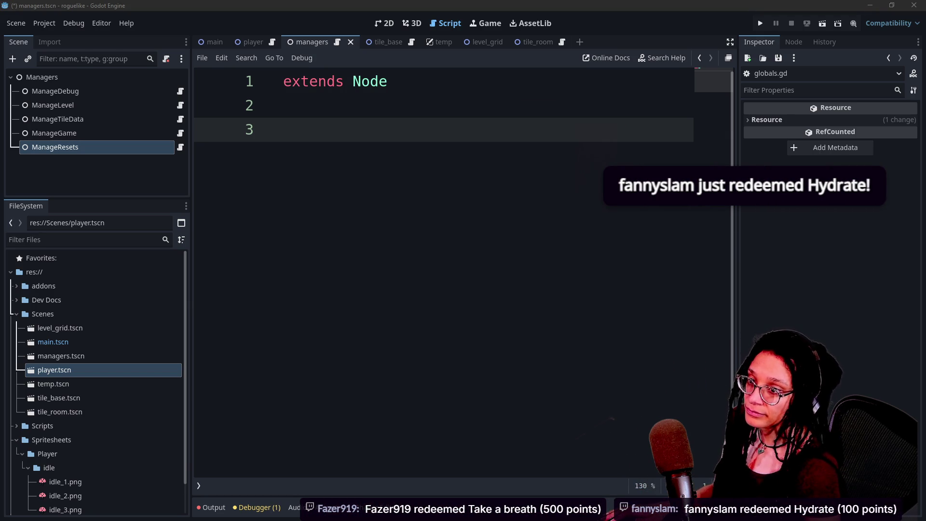
mouse_move(925, 125)
mouse_down()
mouse_move(738, 124)
mouse_move(674, 22)
mouse_up()
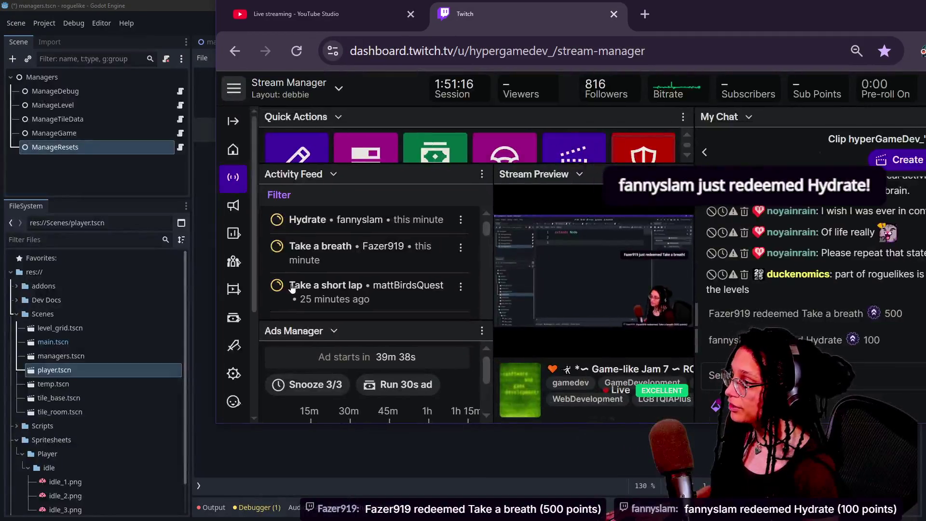
Browse the Twitch dashboard's stream alerts and Monetization Community pages.
mouse_move(237, 287)
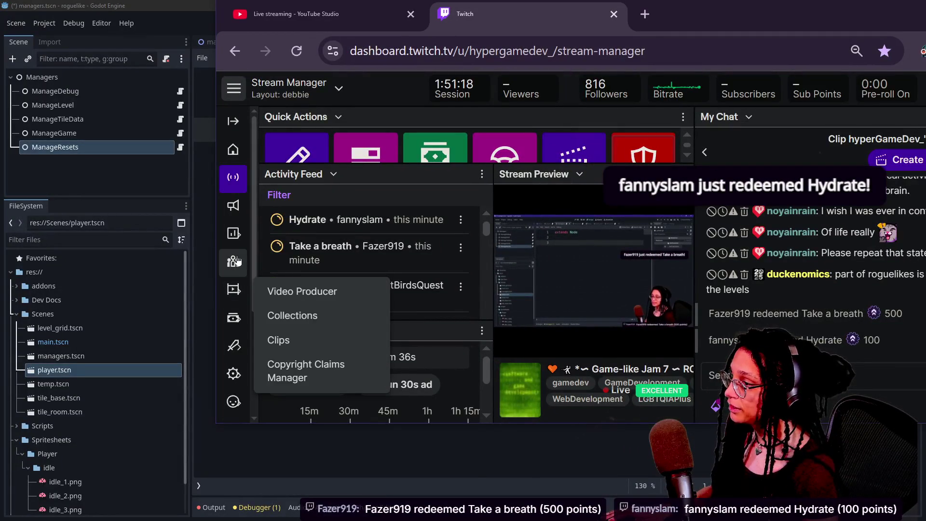
mouse_move(236, 260)
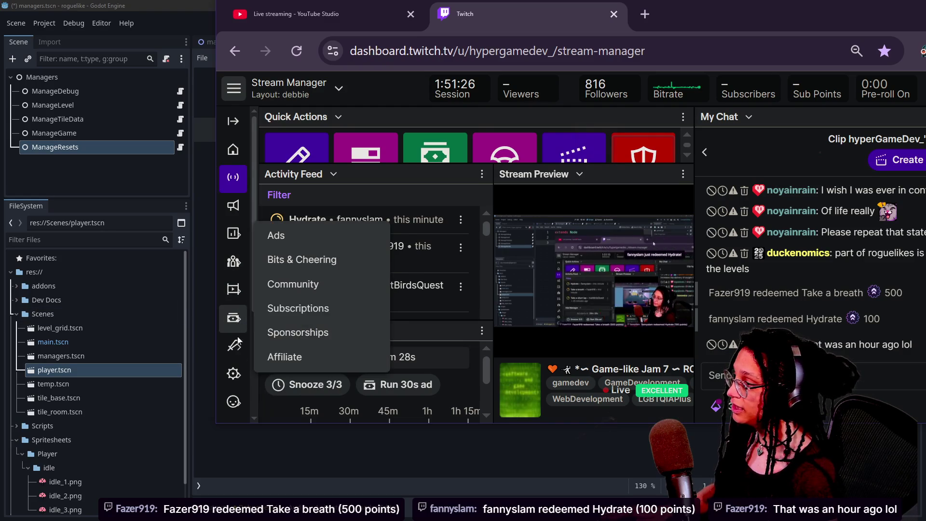
mouse_move(236, 351)
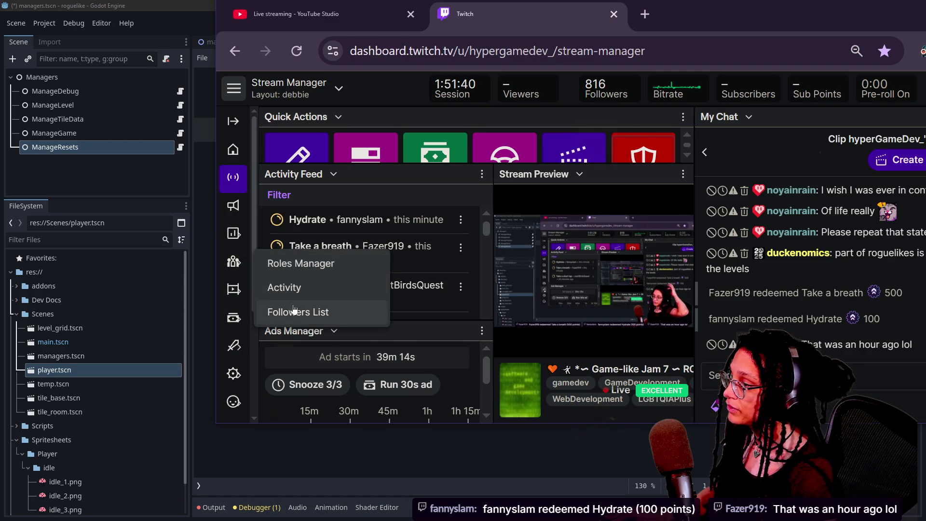
click(233, 206)
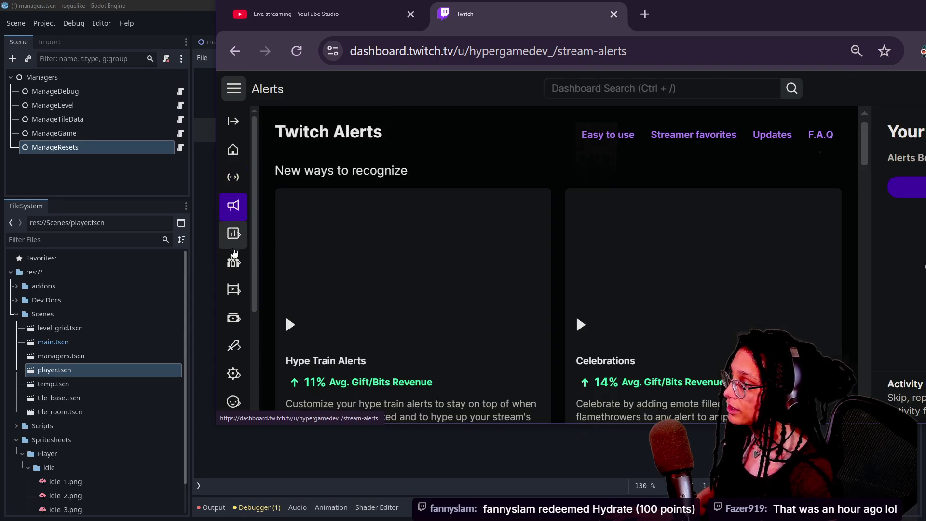
mouse_move(234, 234)
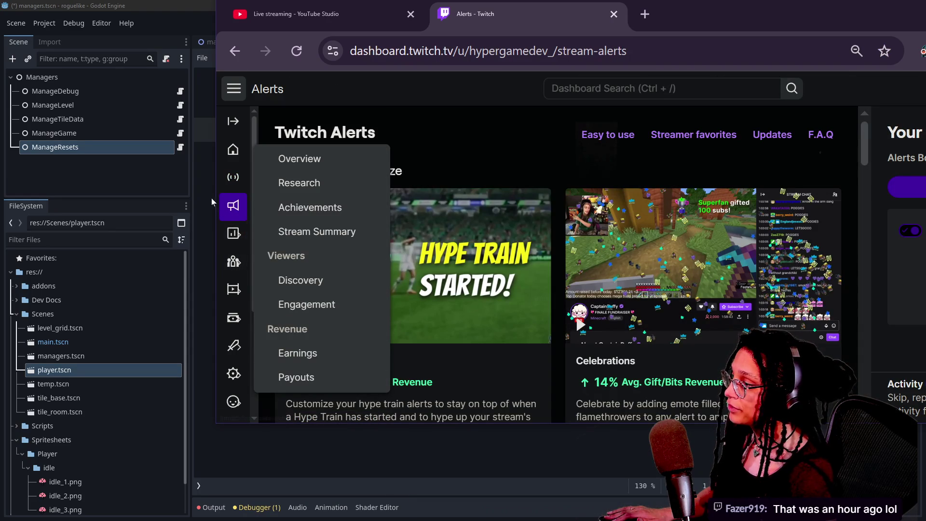
mouse_move(238, 322)
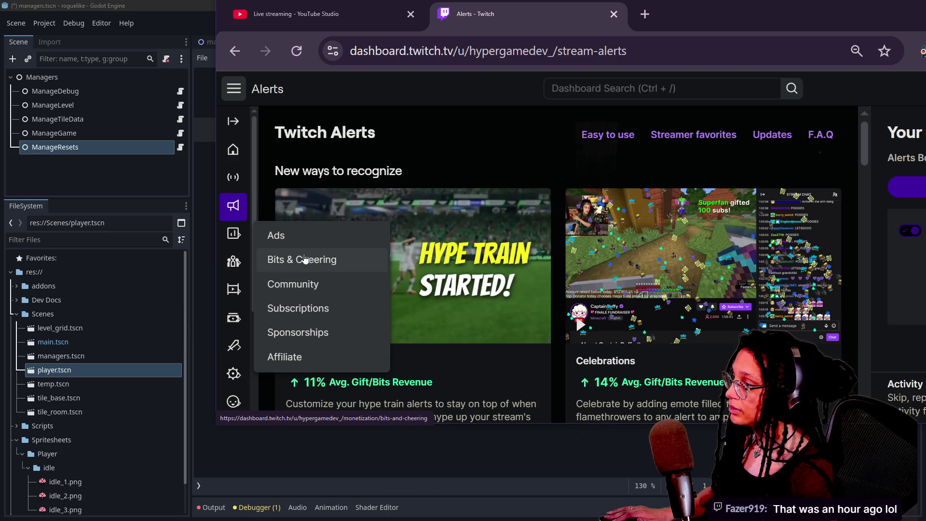
click(309, 287)
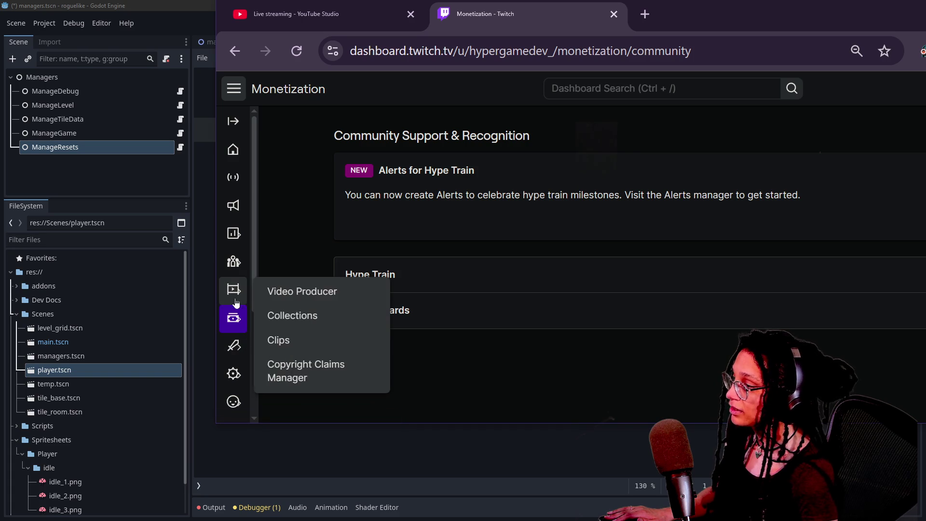
mouse_move(235, 263)
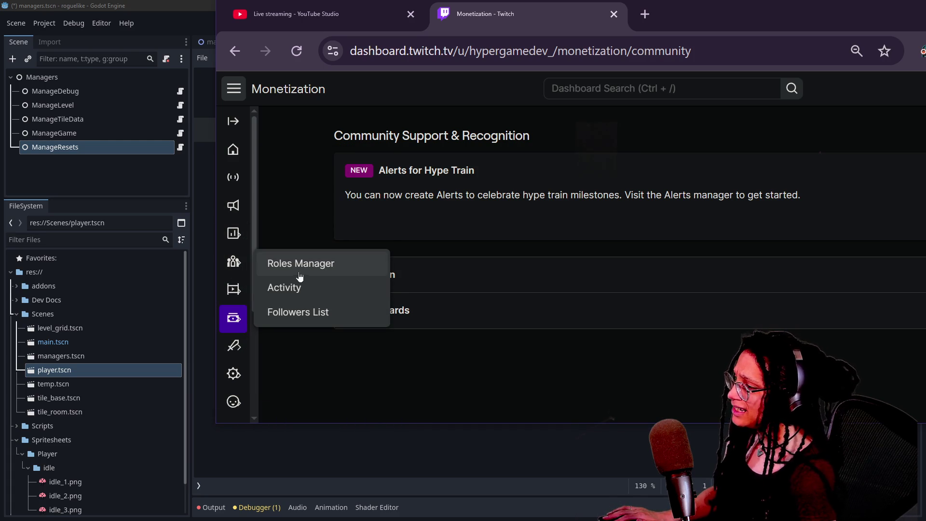
mouse_move(237, 325)
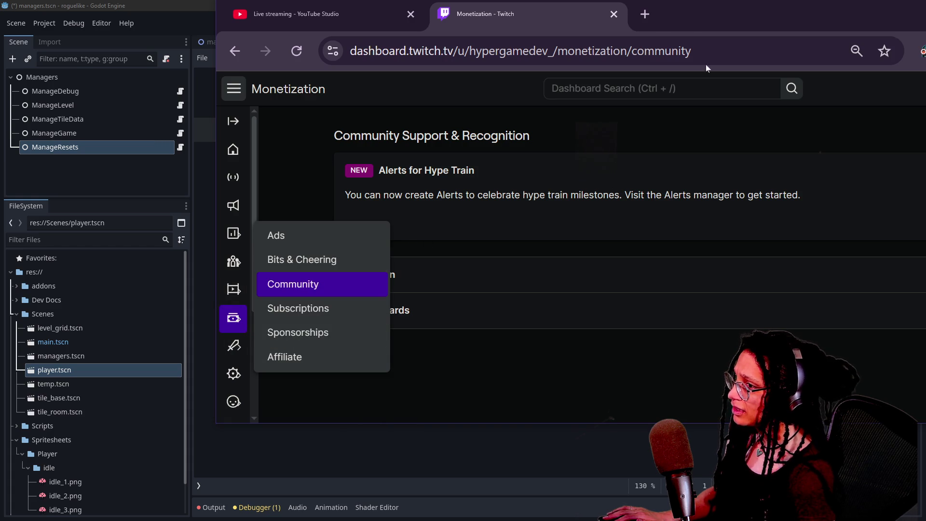
Search 'points' to open Power-ups and Channel Points and scroll to Custom Rewards.
click(678, 91)
text(points)
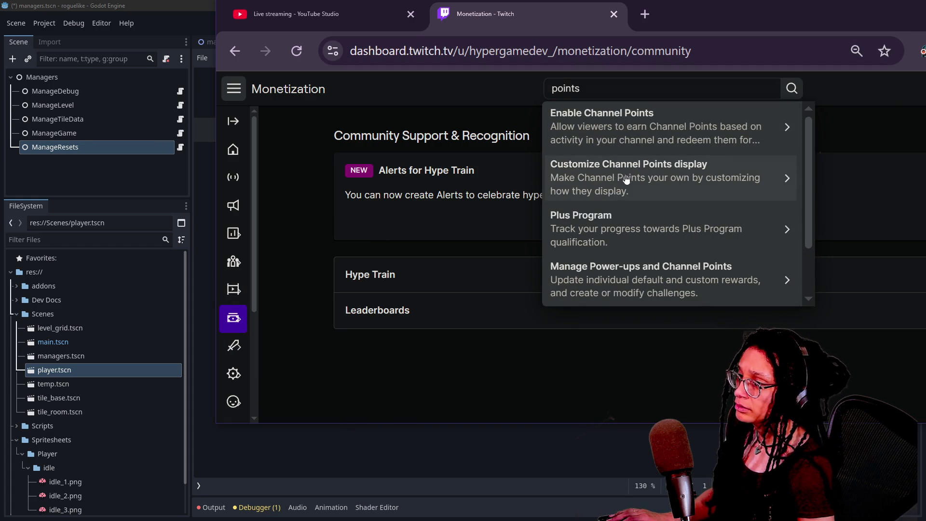
click(644, 290)
right_click(474, 249)
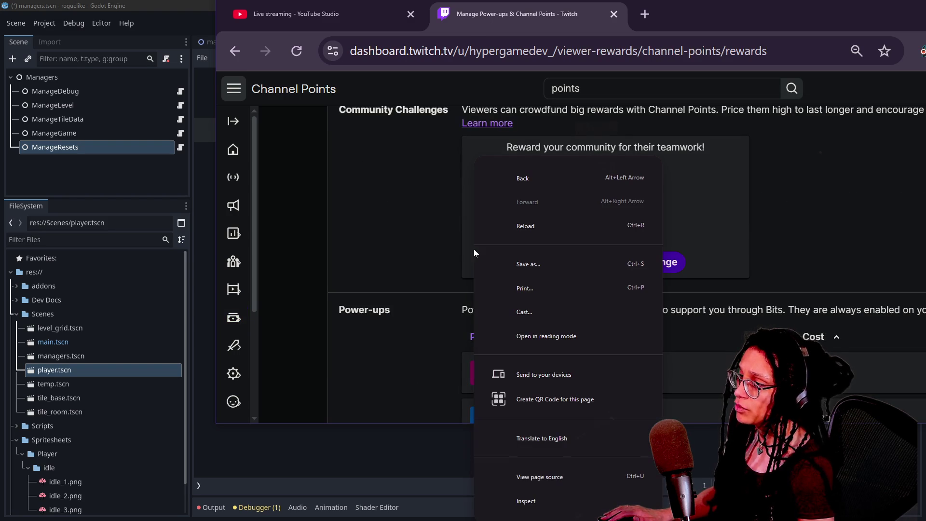
click(412, 199)
scroll(412, 198, down, 3)
scroll(412, 198, down, 10)
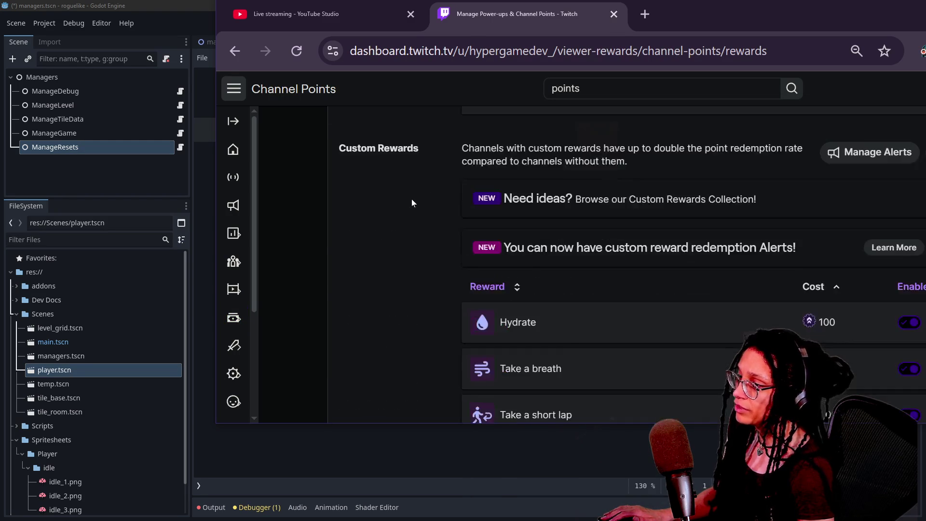
drag(725, 28, 548, 27)
Change the Take a breath reward's redemption cooldown from 1 to 2 hours and save.
click(807, 294)
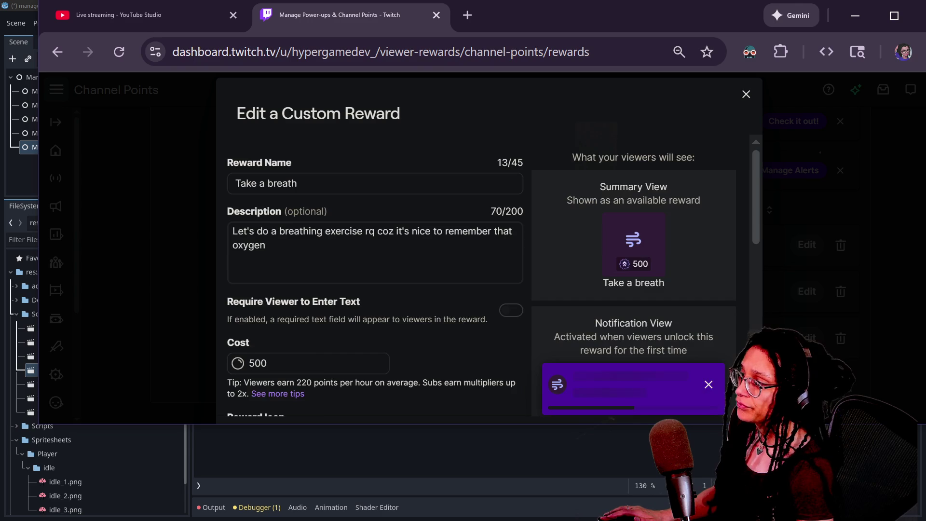
scroll(276, 300, down, 10)
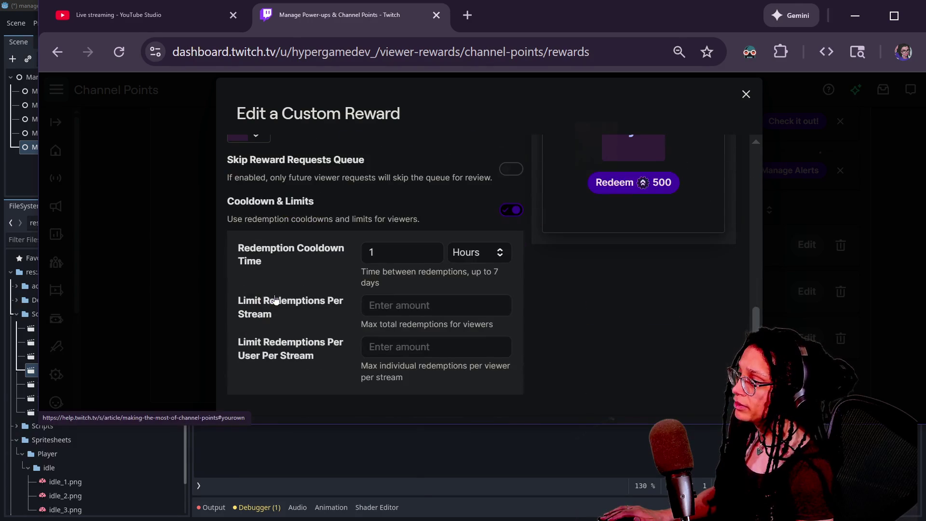
click(373, 252)
key(BackSpace)
text(2)
click(514, 295)
scroll(514, 296, down, 1)
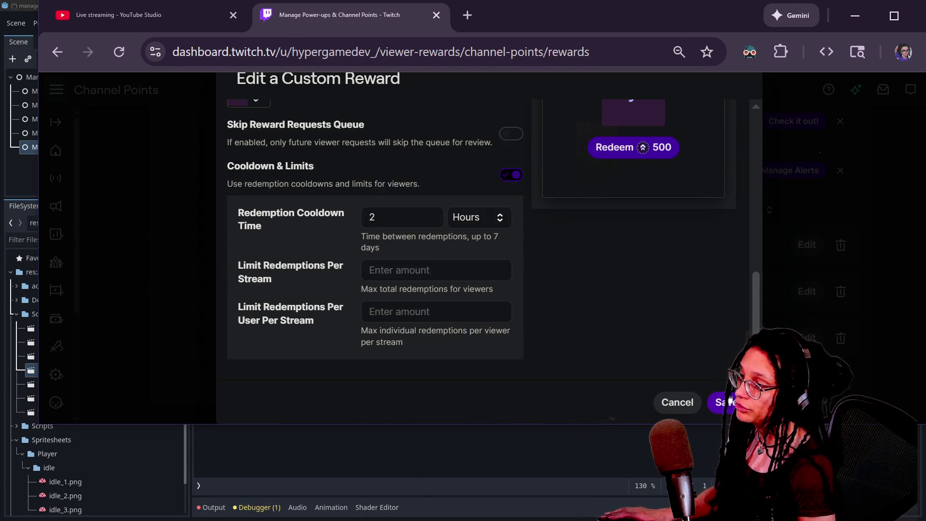
click(730, 400)
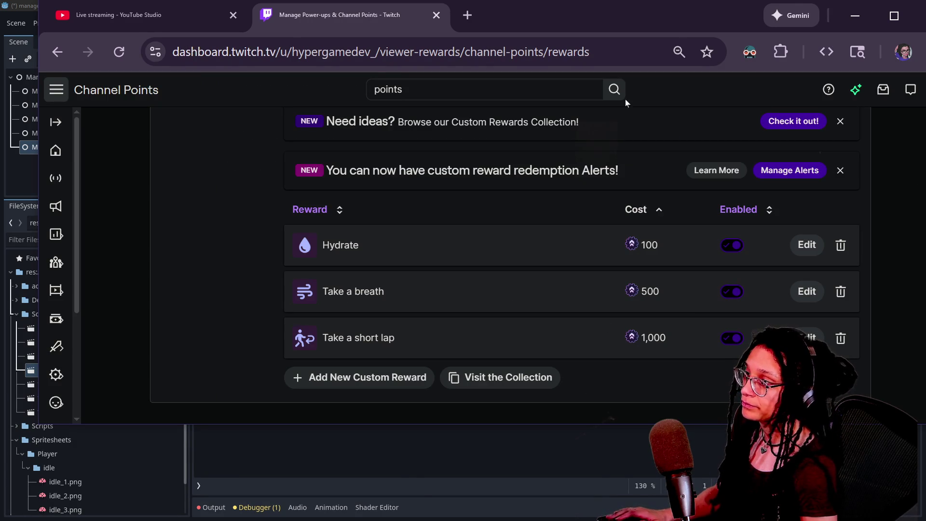
Go to the dashboard Home page and move the browser window aside.
scroll(174, 190, up, 10)
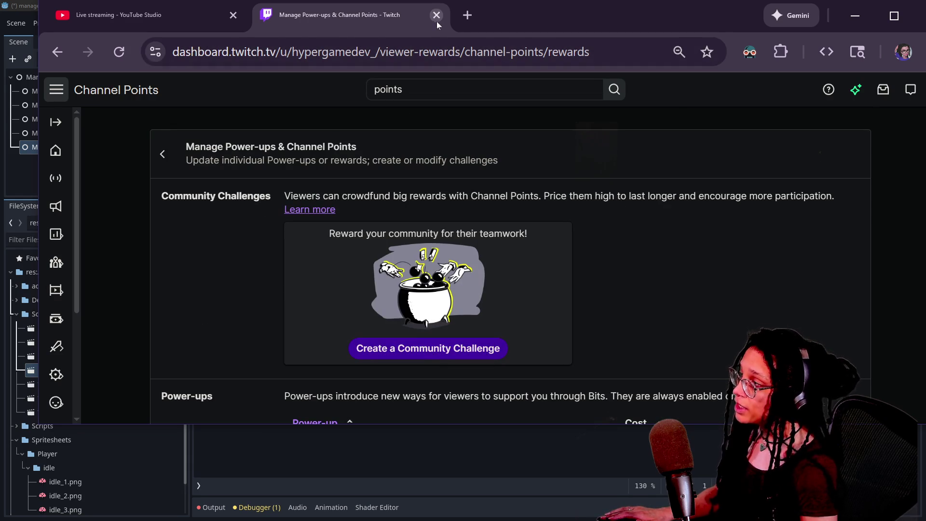
click(61, 171)
click(61, 169)
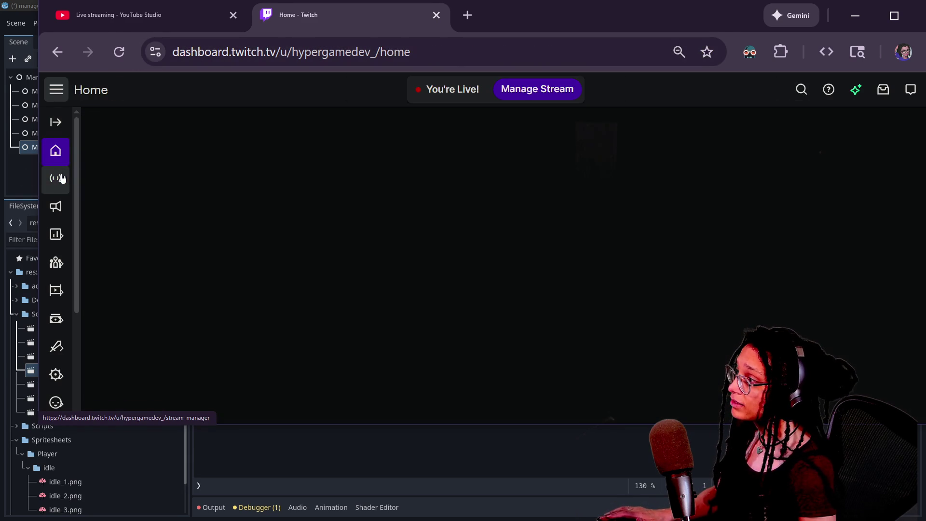
click(62, 180)
mouse_move(494, 26)
mouse_down()
mouse_move(671, 5)
mouse_move(925, 78)
mouse_move(925, 97)
mouse_up()
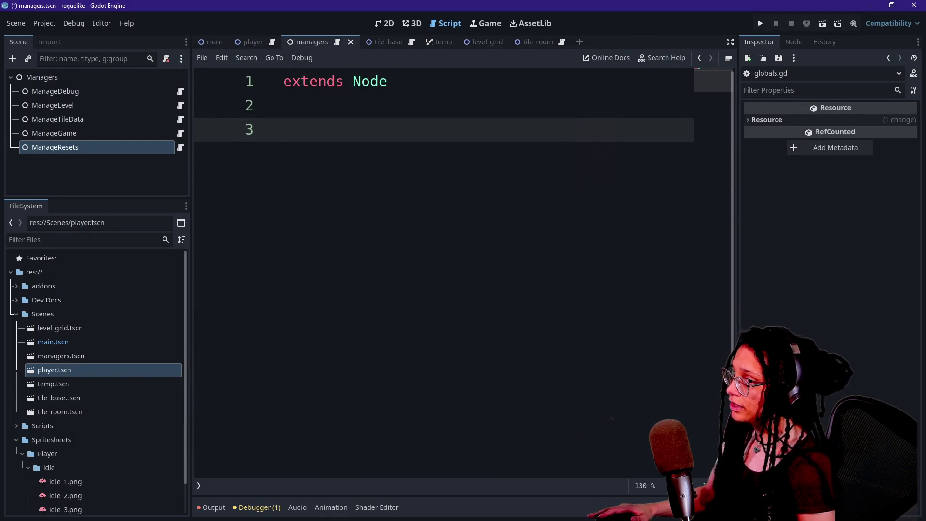
Start a fresh line 3 and draft a var named high_scores_program.
key(BackSpace)
key(Return)
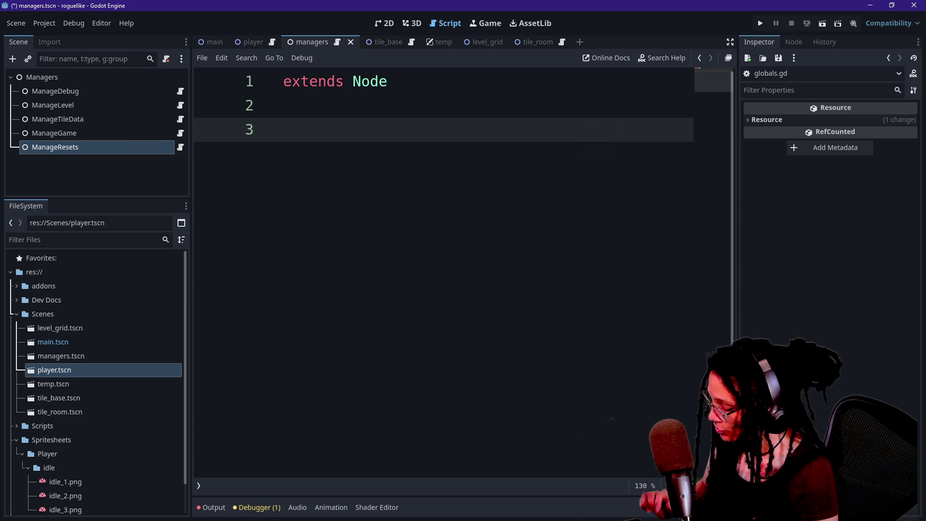
text(var )
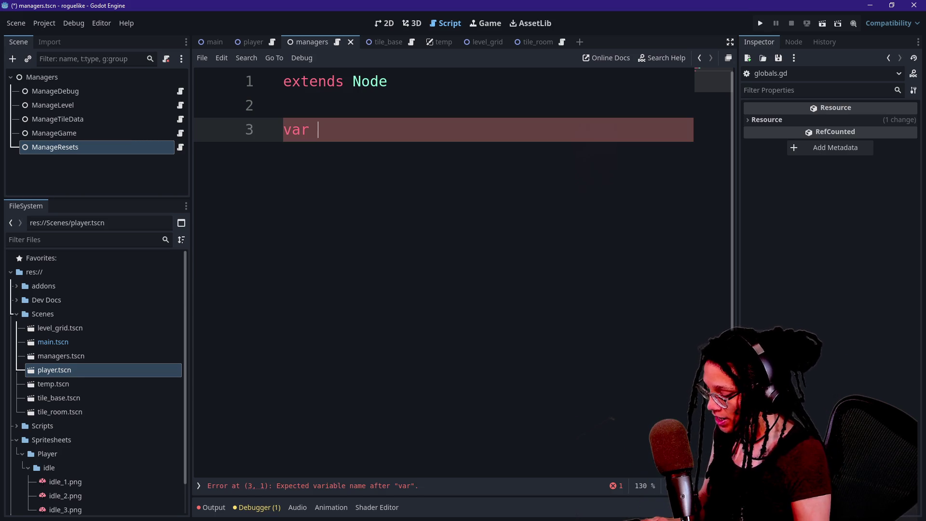
text(hi)
key(BackSpace)
key(BackSpace)
text(m)
key(BackSpace)
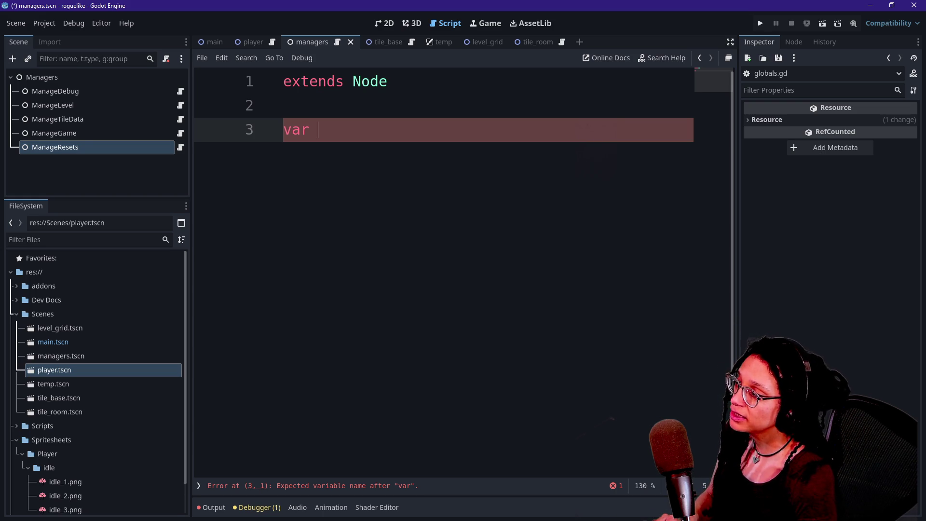
text(program)
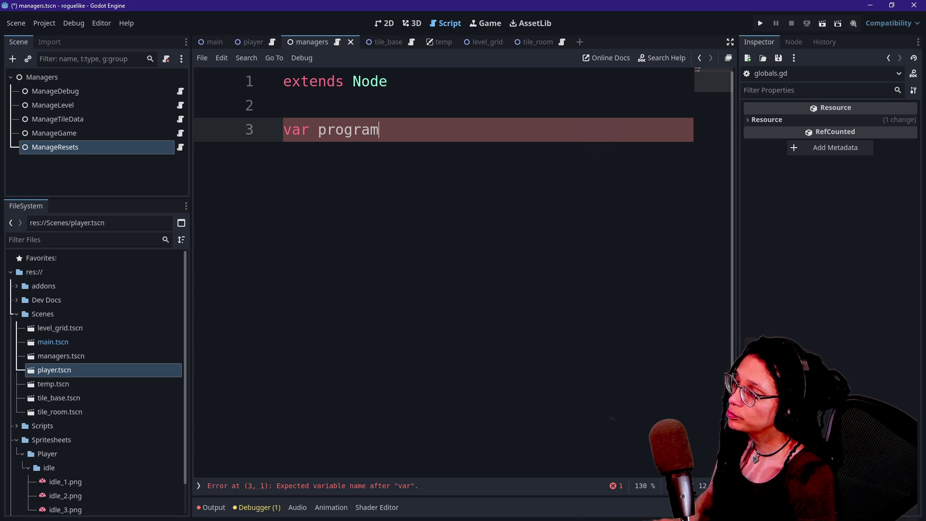
text(game)
key(BackSpace)
key(BackSpace)
key(BackSpace)
text(igh)
text(co)
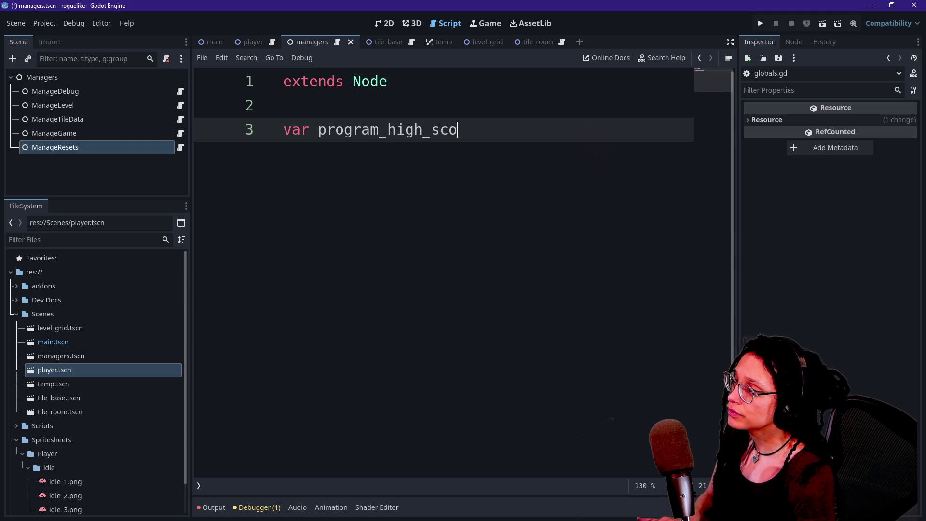
text(e)
key(BackSpace)
key(BackSpace)
key(BackSpace)
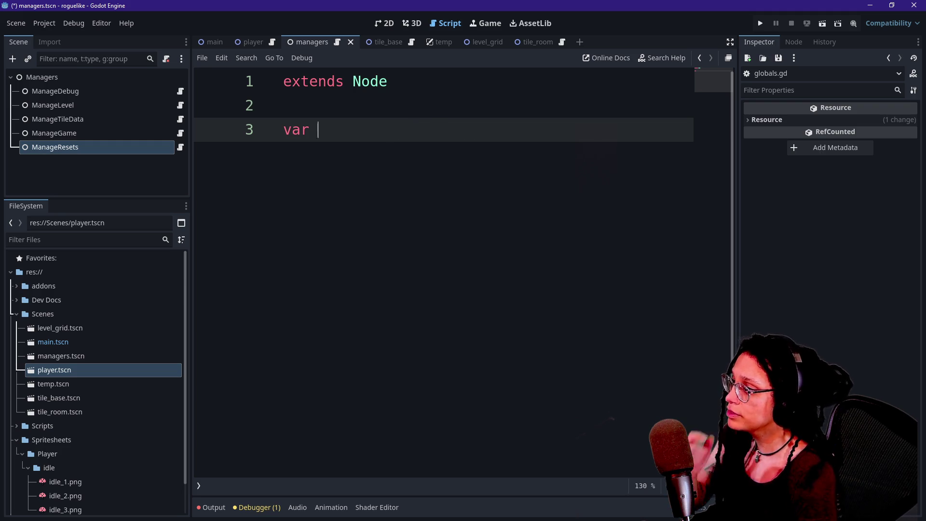
text(hi)
key(BackSpace)
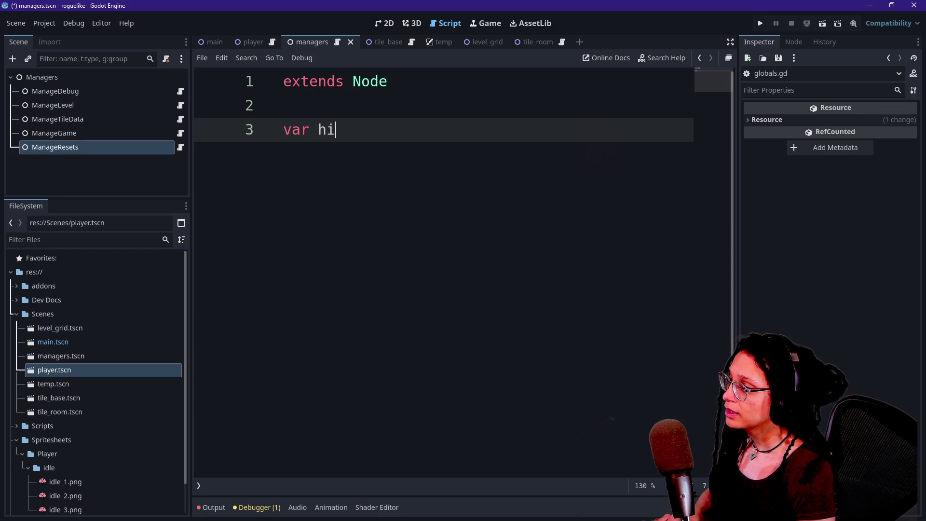
text(gh_scores_)
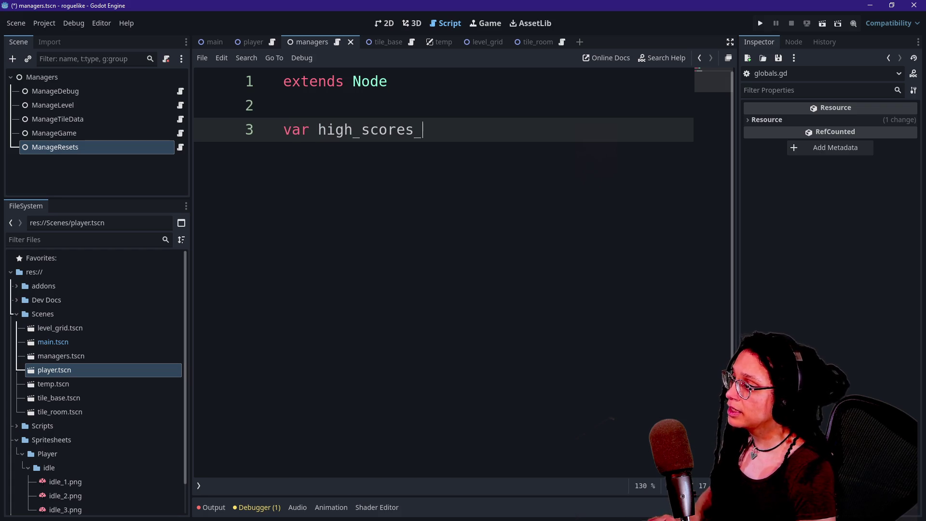
text(programs)
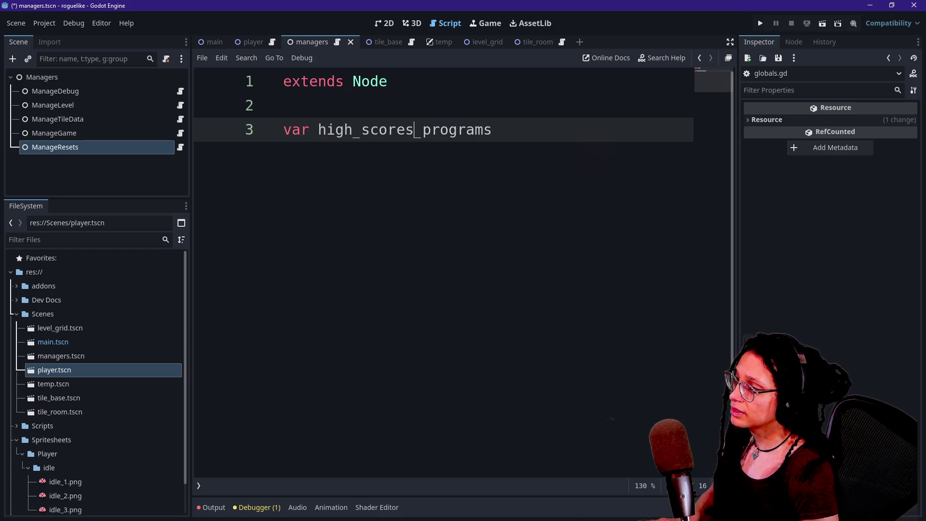
key(BackSpace)
Rename the variable to app_high_scores and begin its type hint.
double_click(400, 130)
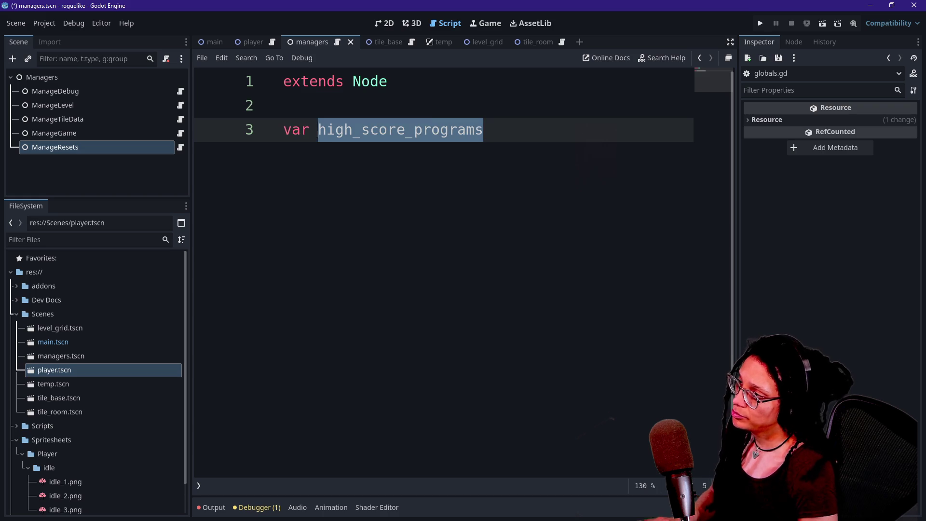
text(program)
key(BackSpace)
key(BackSpace)
key(BackSpace)
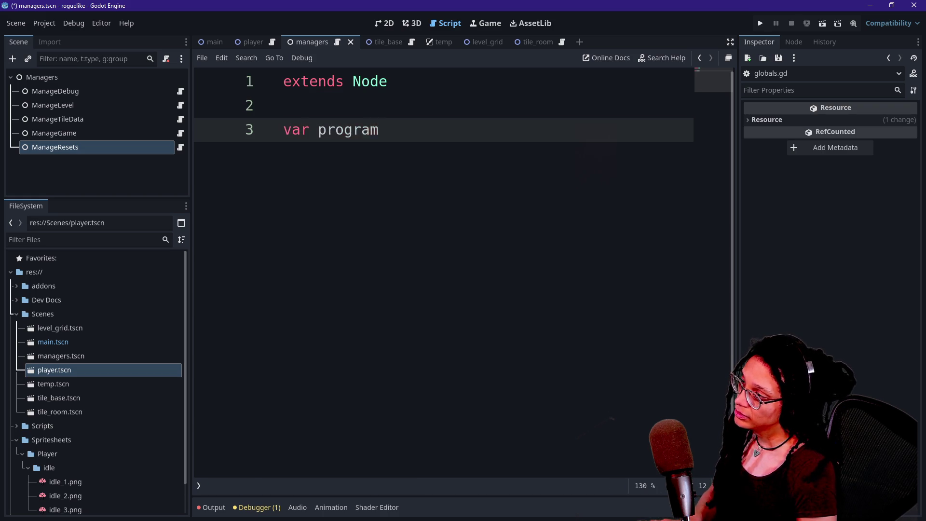
text(app_hi)
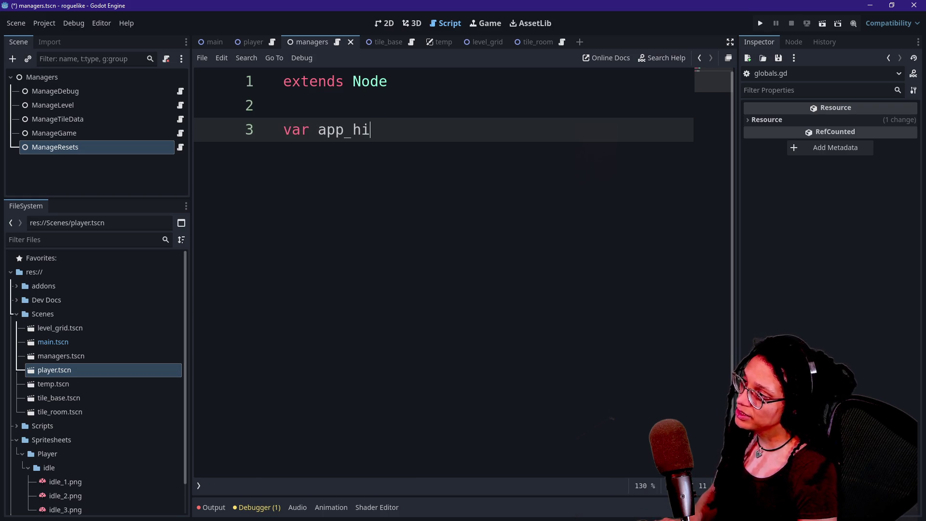
text(gh_scores()
key(BackSpace)
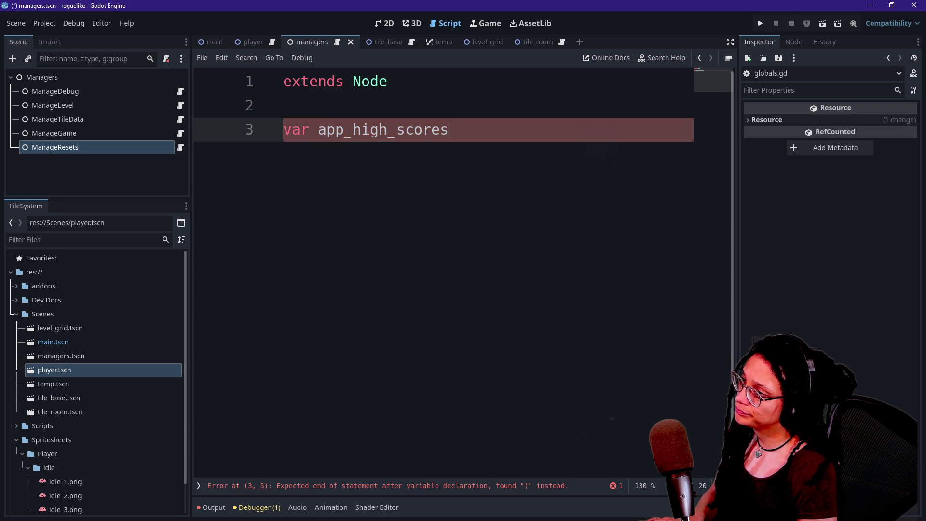
key(BackSpace)
text(: Array)
key(BackSpace)
key(BackSpace)
key(BackSpace)
Type app_high_scores as Dictionary[String,float] initialised to empty braces {}.
key(BackSpace)
key(BackSpace)
text(Diction)
key(BackSpace)
key(BackSpace)
key(BackSpace)
text(tionar)
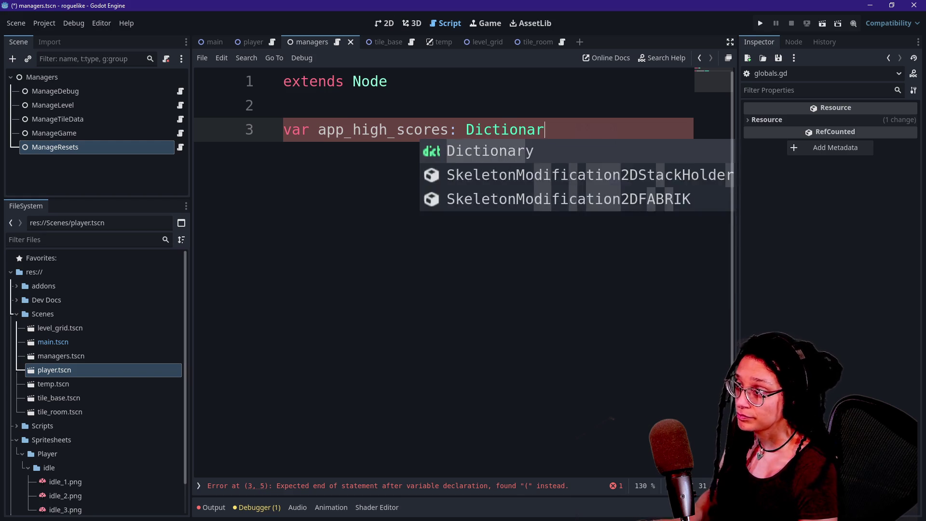
text(y[S)
key(BackSpace)
text(String,)
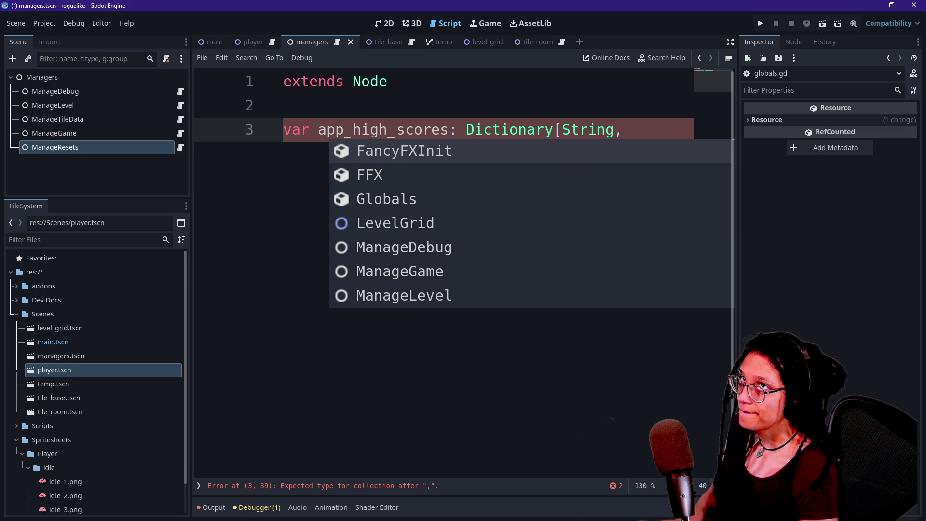
text(float)
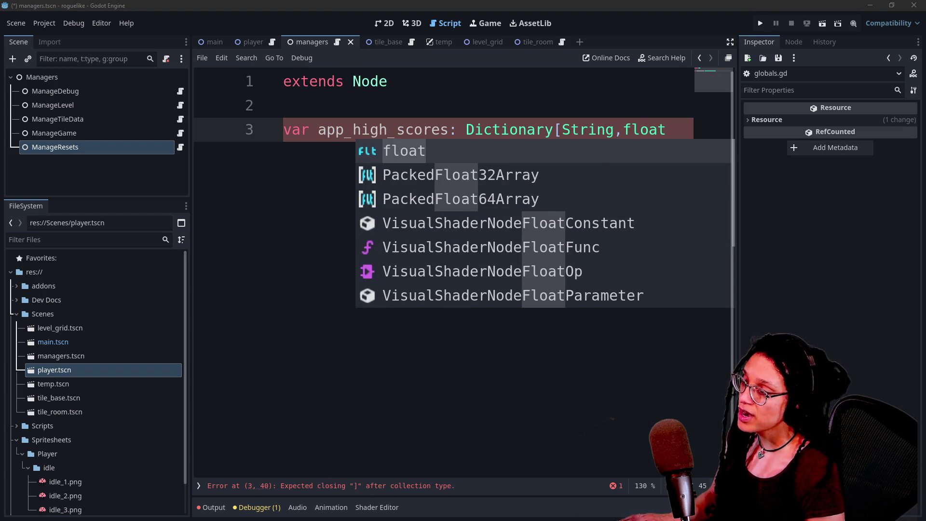
key(Escape)
text(])
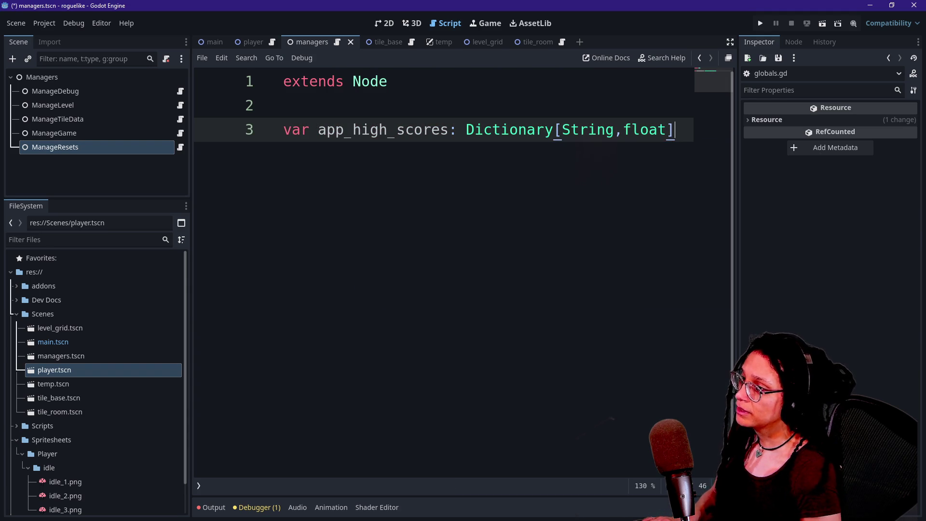
text( = {})
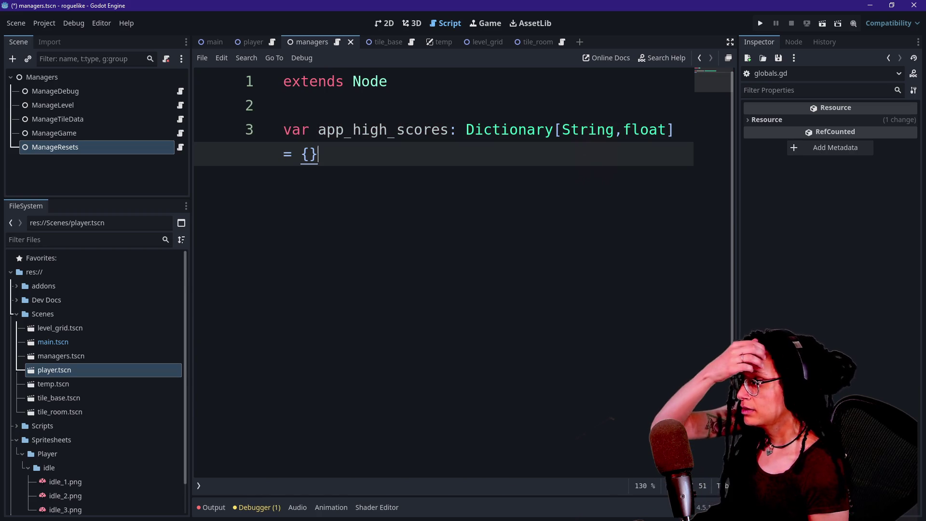
Add the entry "Script Planner": 0 on its own line and save the scene.
key(Left)
text(")
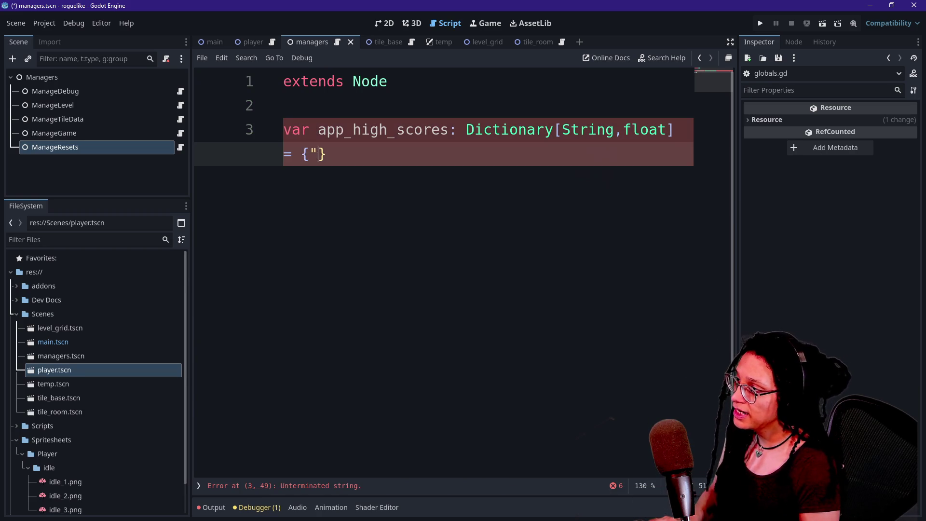
text(M)
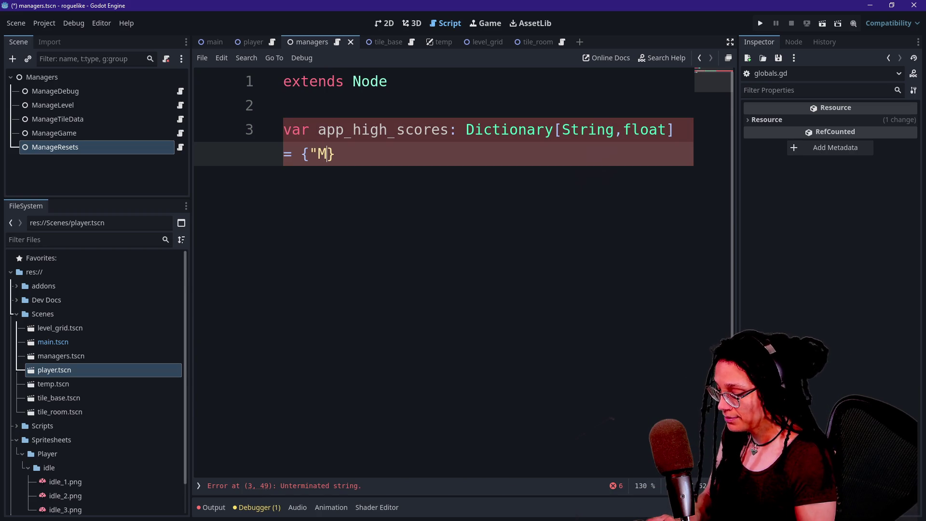
key(BackSpace)
text(Scri)
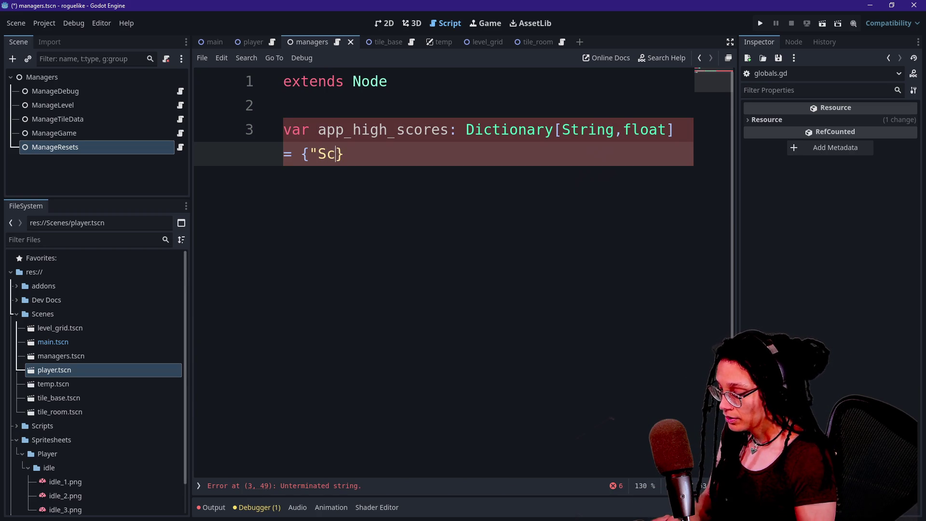
text(pt Edi)
key(BackSpace)
key(BackSpace)
key(BackSpace)
text(Planner")
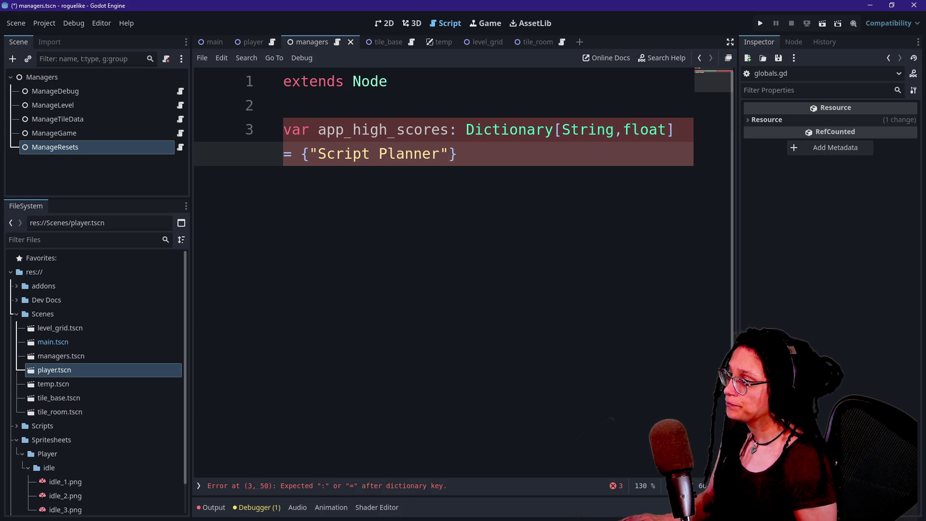
click(309, 154)
key(Return)
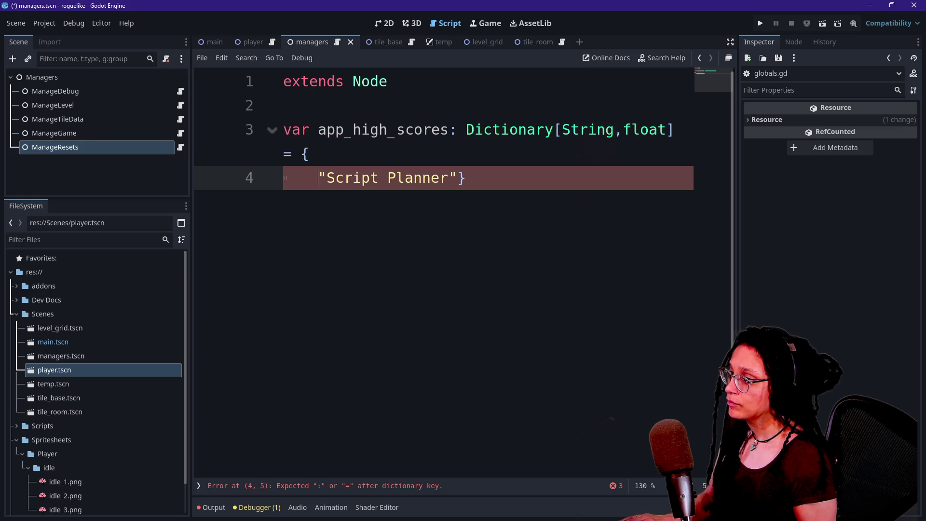
text(: 0)
key(Return)
key(Up)
key(Up)
key(Down)
key(End)
key(shift+Home)
key(ctrl+s)
key(End)
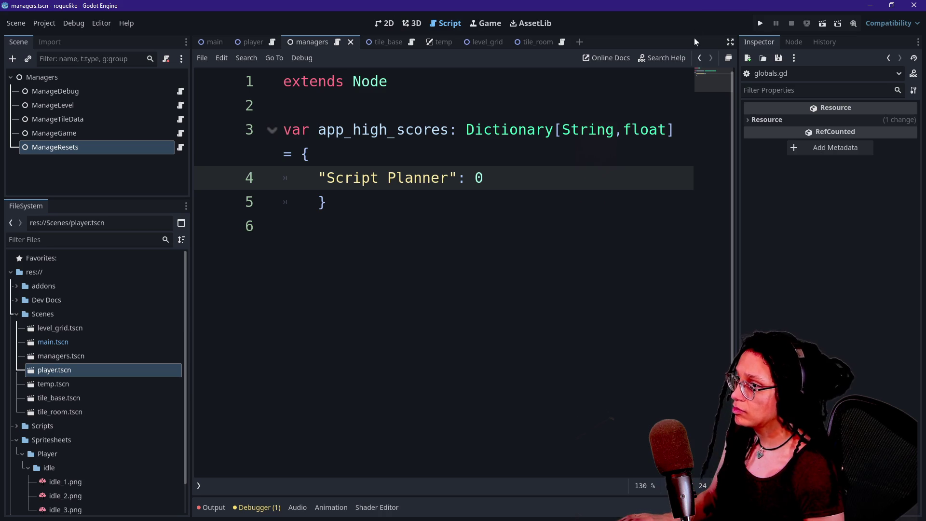
Jump back to the ManageDebug script and forward again to globals.gd.
click(699, 58)
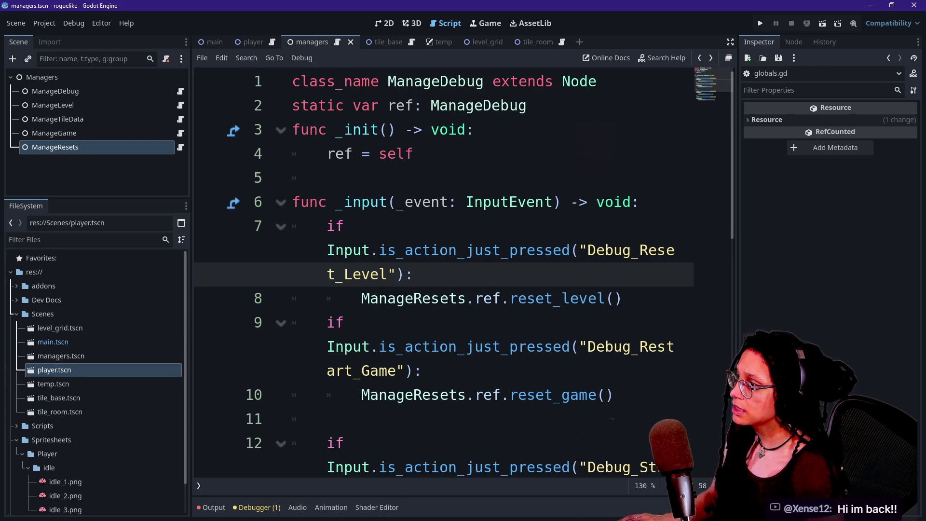
click(711, 58)
click(711, 58)
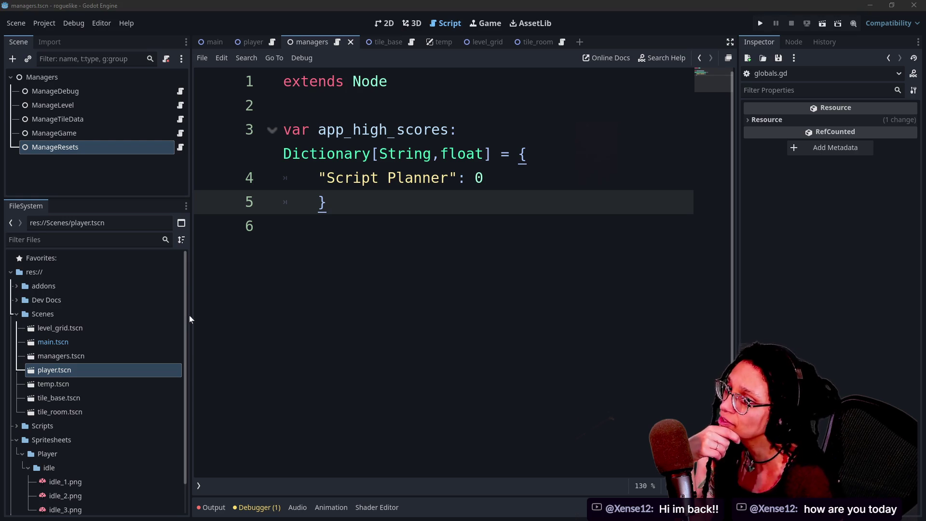
Fold the app_high_scores dictionary declaration, keeping its closing brace on line 5.
drag(327, 202, 283, 203)
drag(304, 203, 282, 169)
click(272, 130)
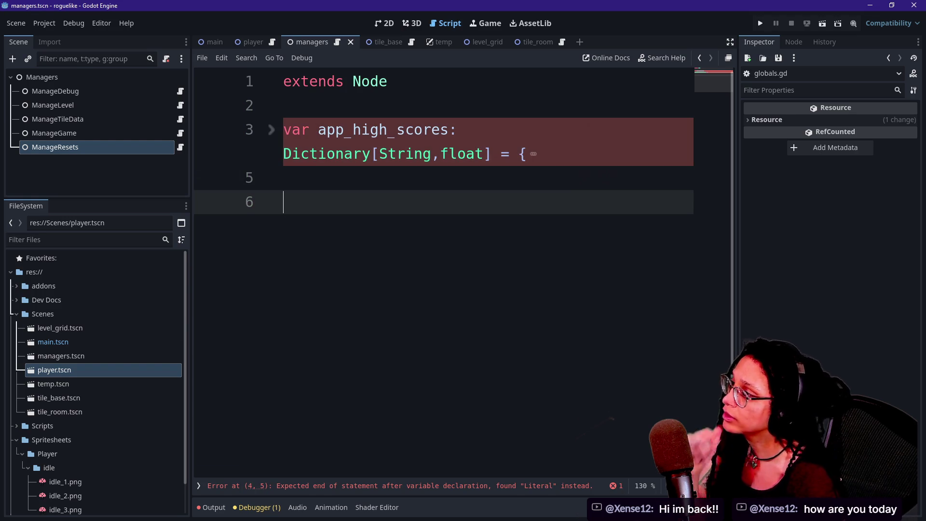
key(ctrl+z)
click(284, 201)
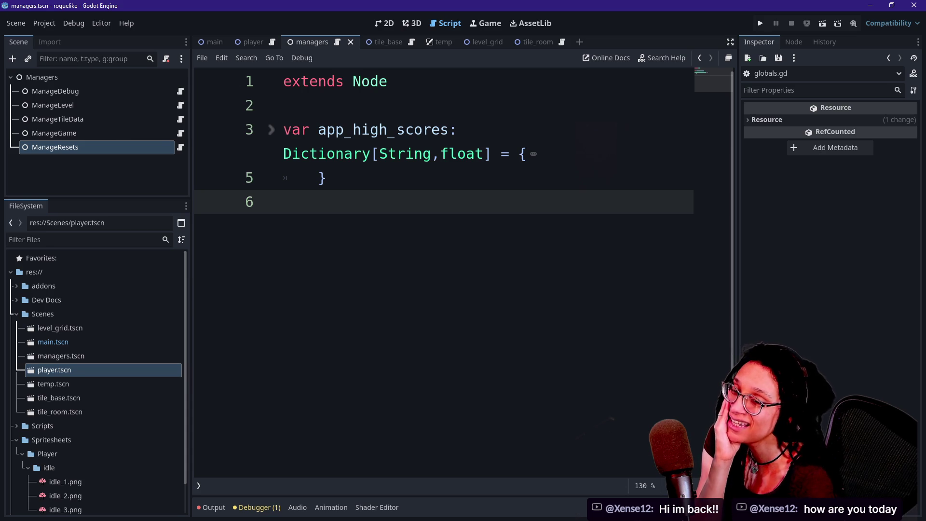
mouse_move(333, 155)
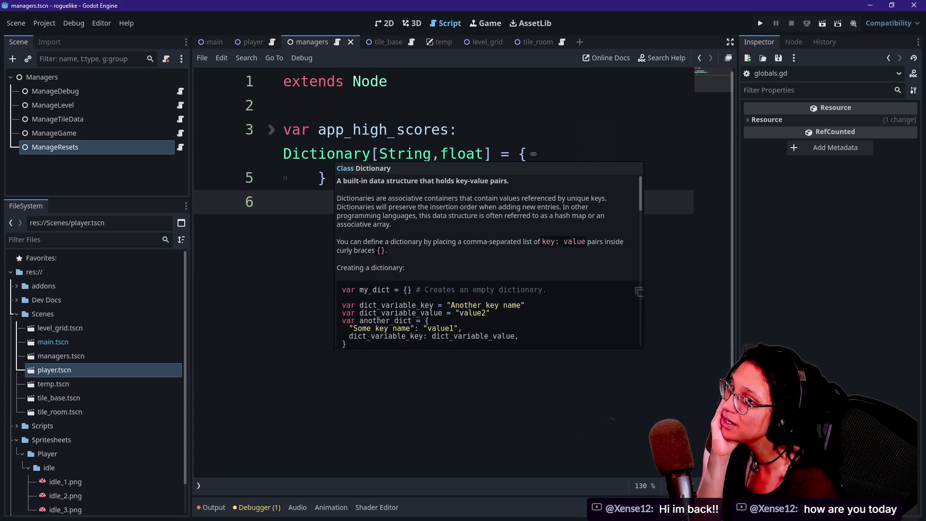
right_click(138, 78)
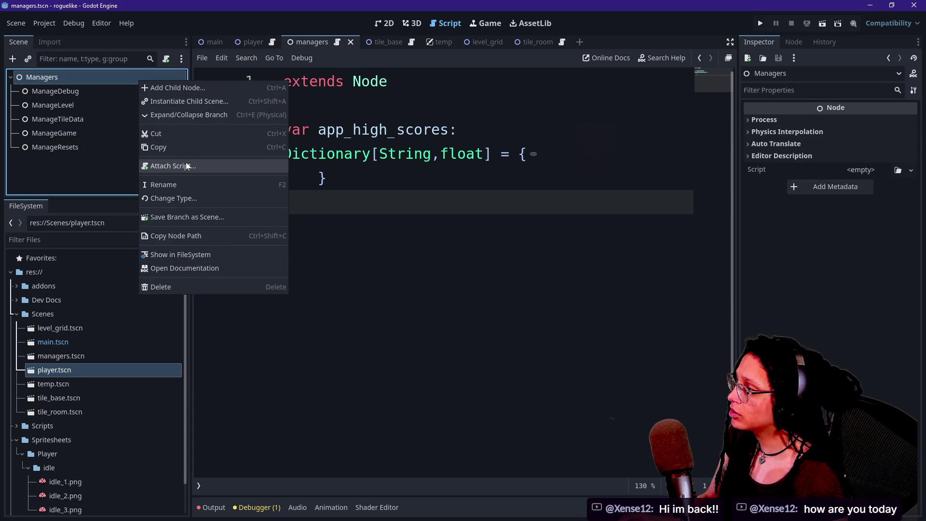
Add a plain Node child under Managers and rename it ManageGameData.
click(168, 91)
text(m)
key(BackSpace)
key(Return)
key(F2)
text(Manage)
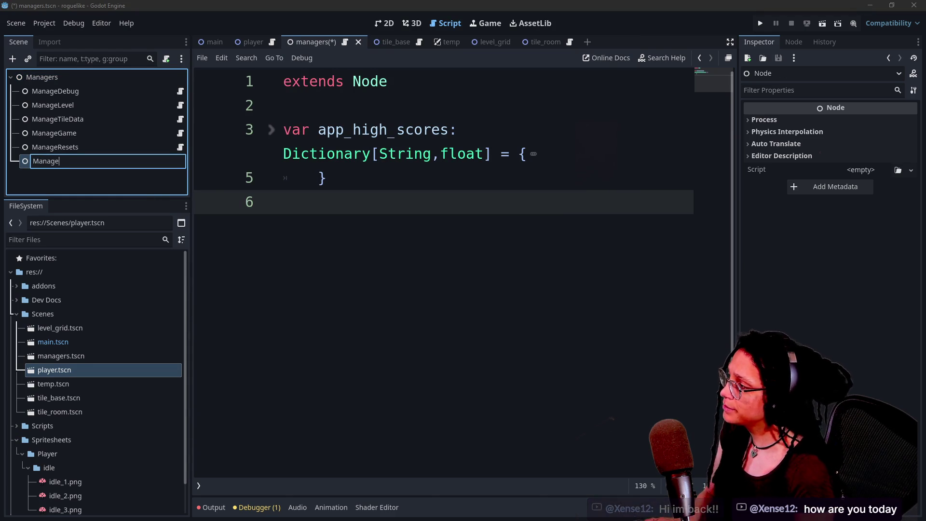
text(D)
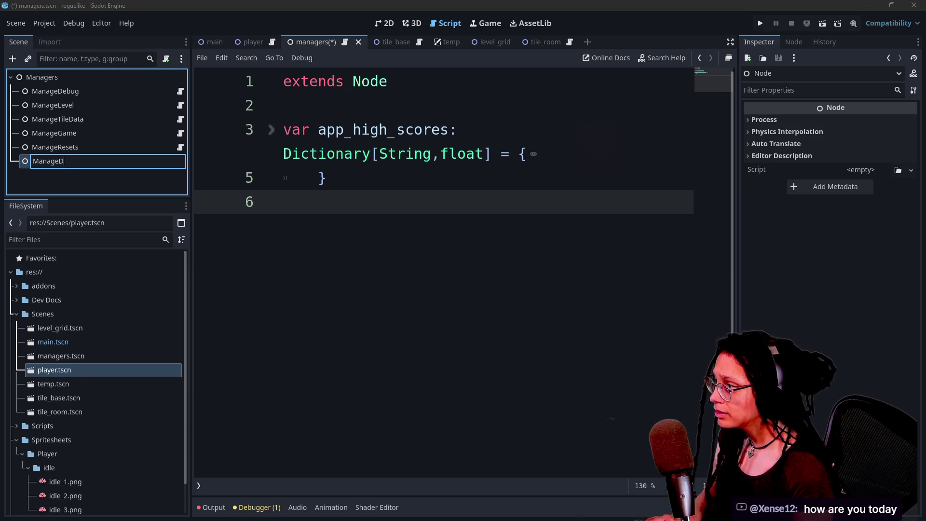
key(BackSpace)
text(GameData)
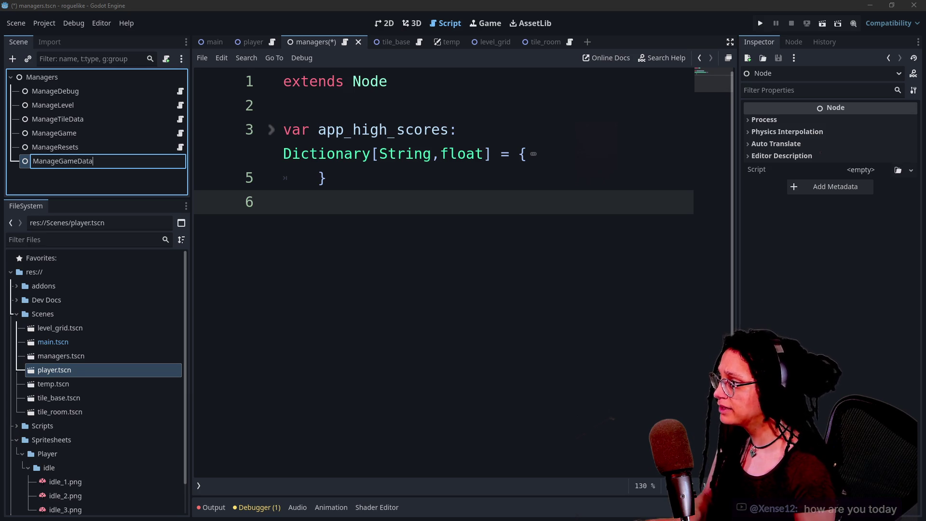
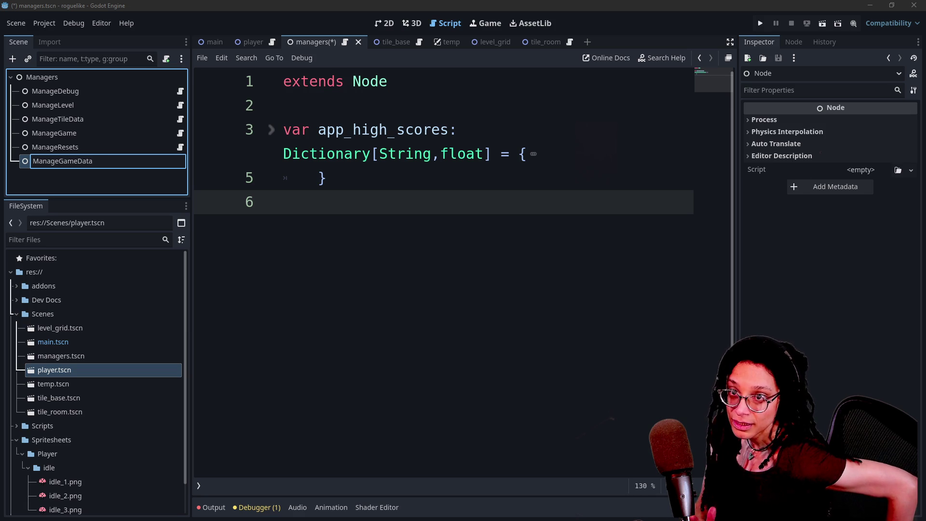
Confirm the ManageGameData node name in the Scene dock and switch to the Chrome game page.
key(Return)
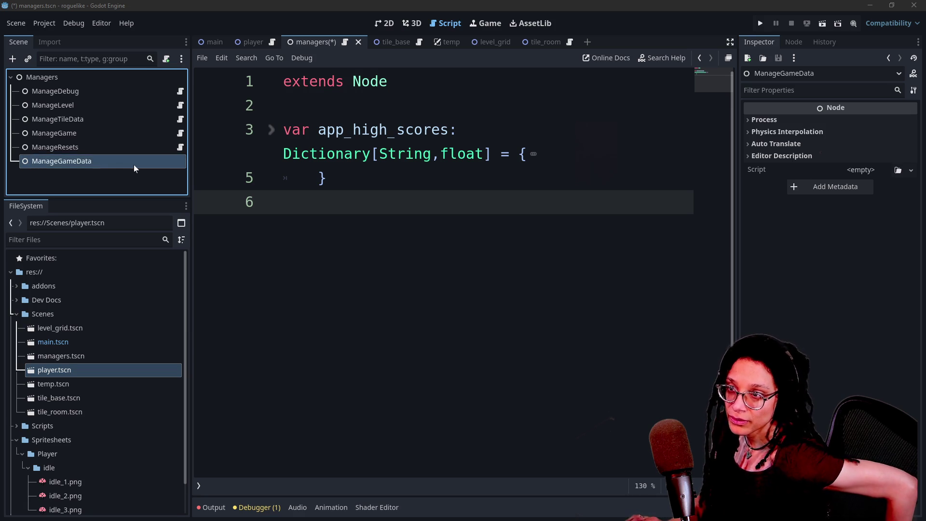
key(alt+Tab)
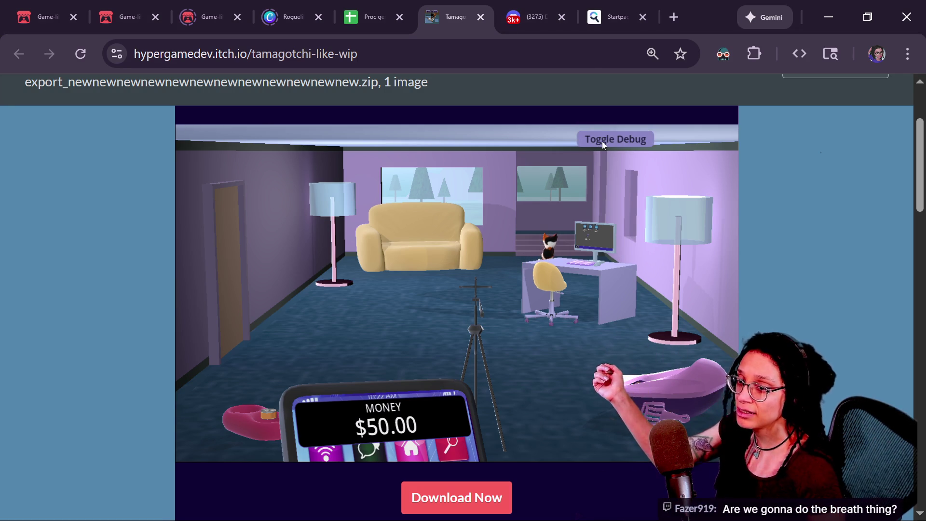
Toggle the tamagotchi game's debug panel on and off a few times.
click(632, 142)
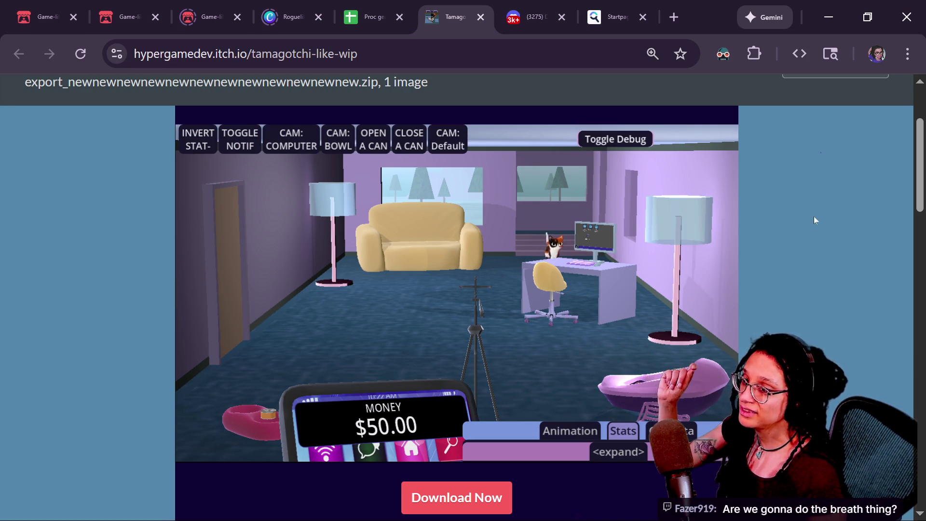
click(618, 142)
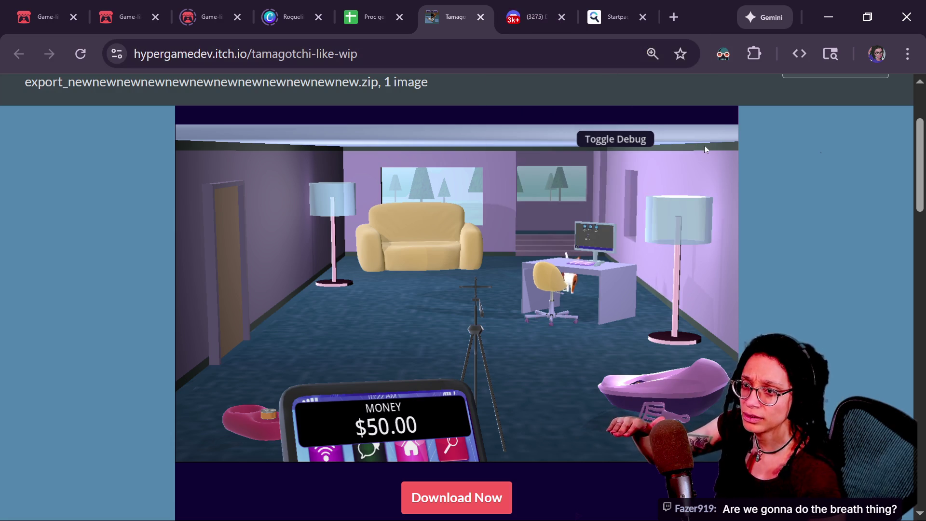
click(637, 134)
click(637, 133)
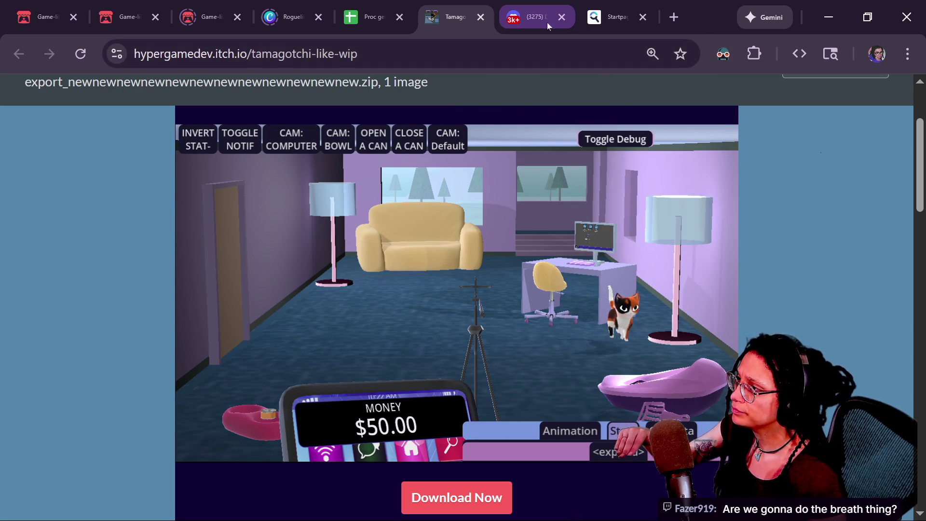
Flip through the search, Roguelike design and game jam tabs, then return to Godot.
mouse_move(554, 16)
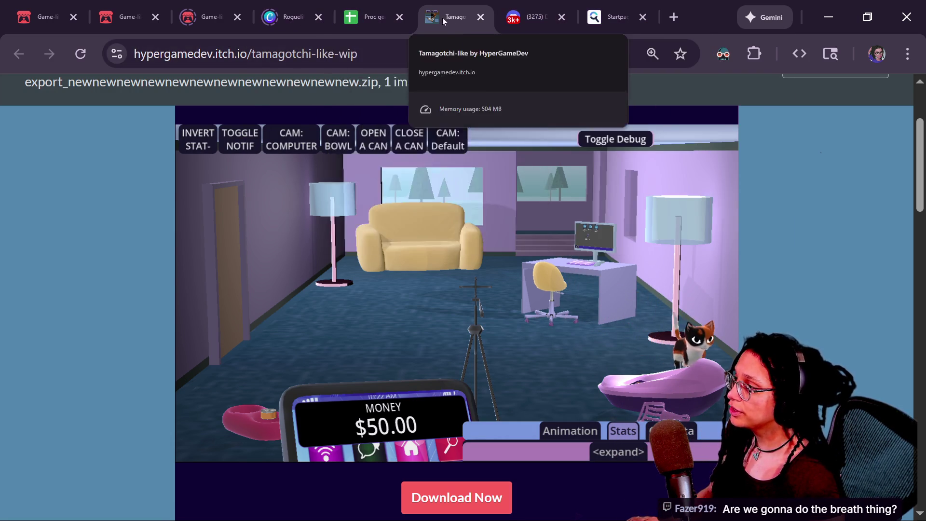
click(595, 5)
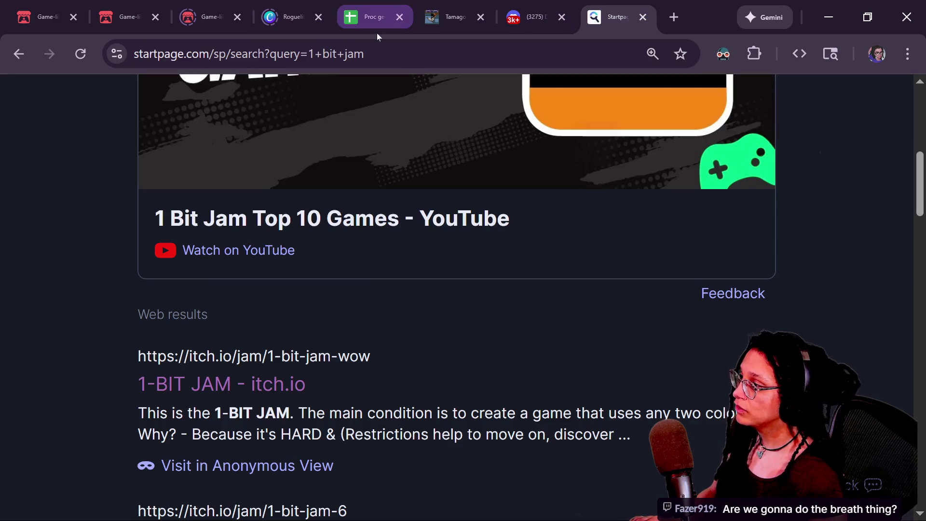
click(292, 17)
click(185, 18)
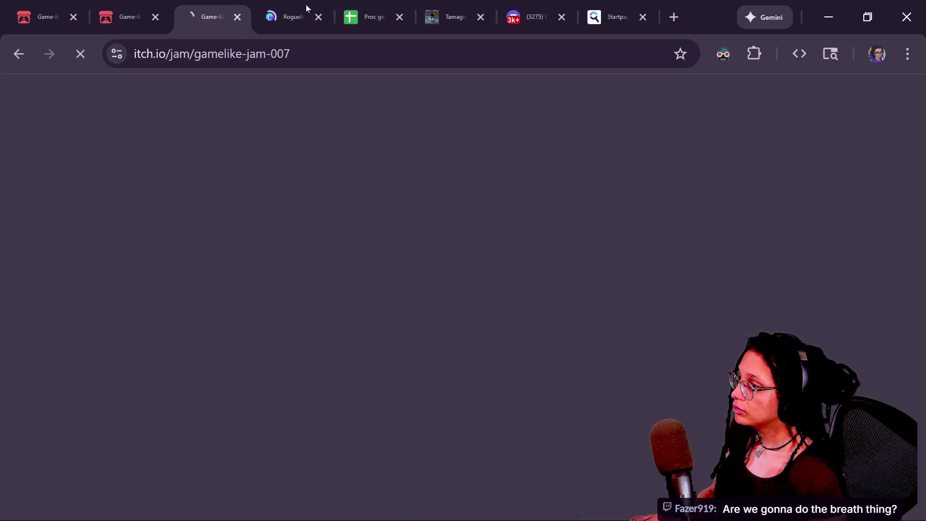
click(446, 17)
key(alt+Tab)
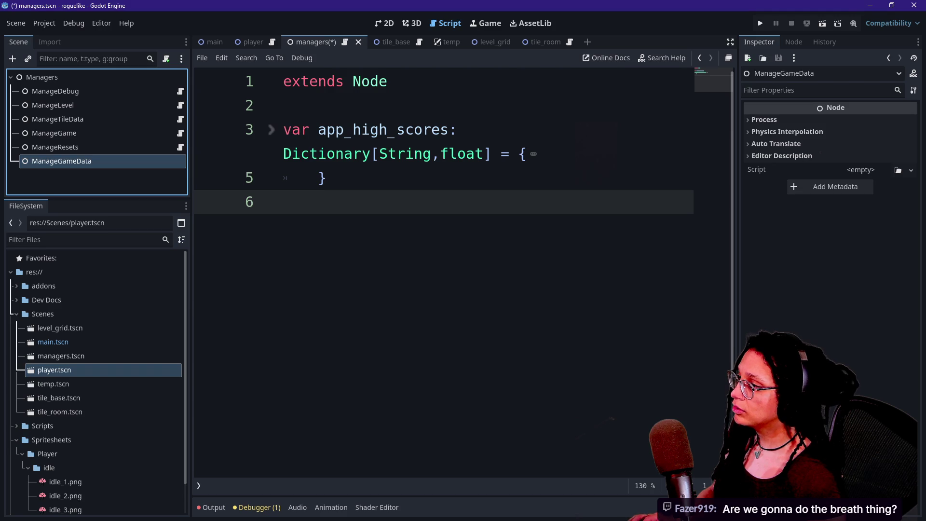
Paste Globals on empty line 6, undo it, and bring up the Firefox RandomNumberGenerator docs.
click(285, 202)
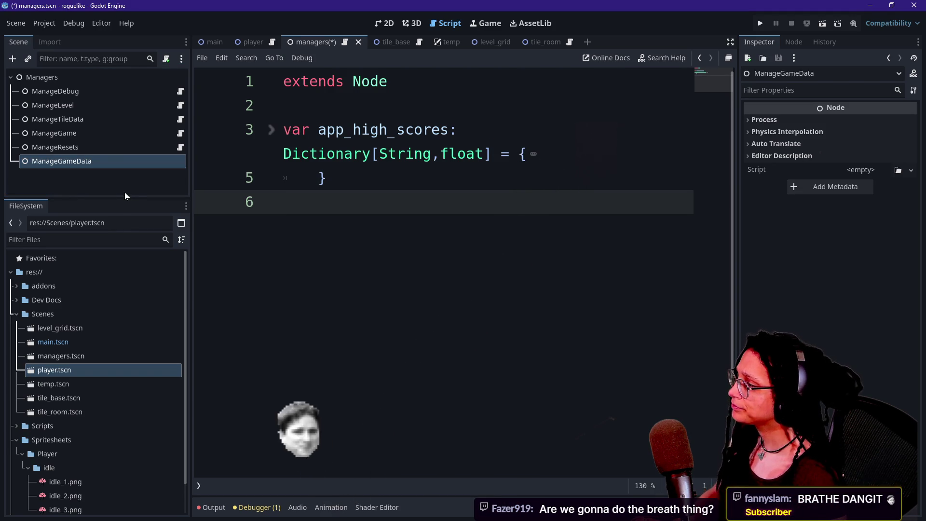
text(Globals)
key(ctrl+z)
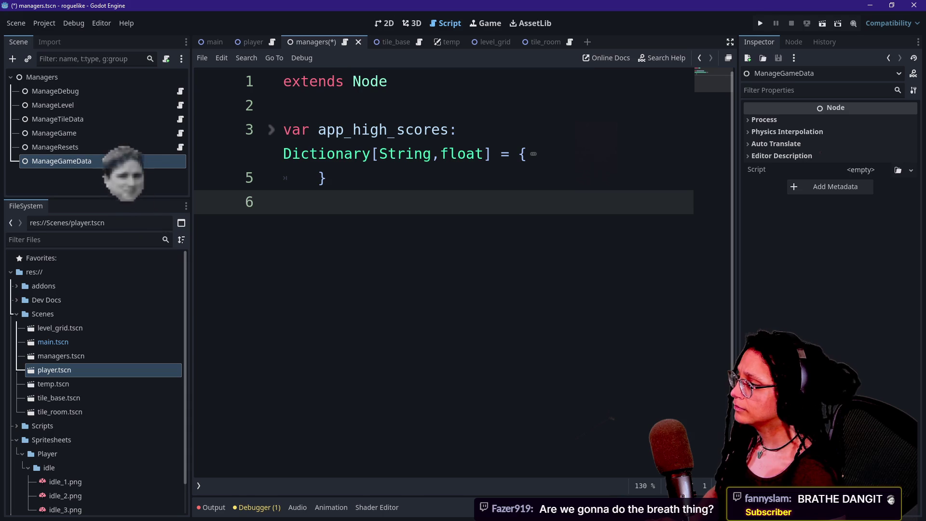
key(alt+Tab)
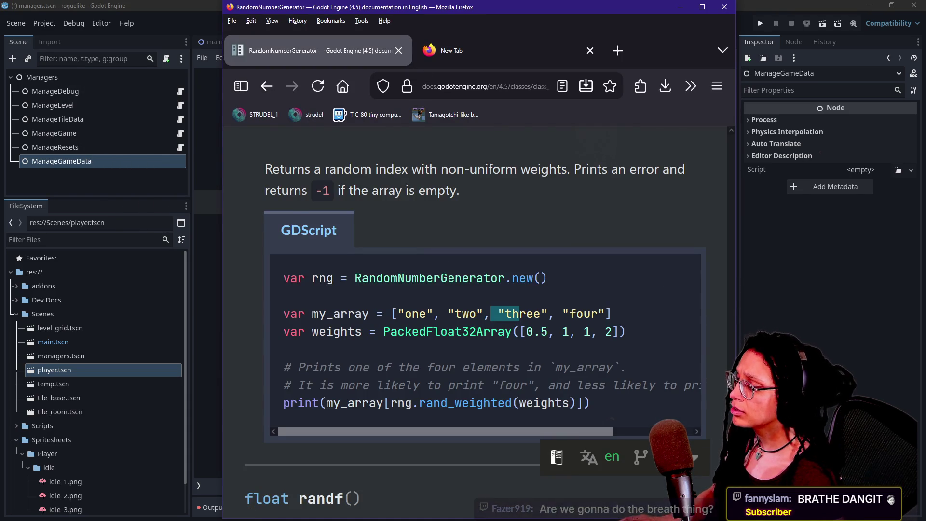
Select RandomNumberGenerator in the code example and dismiss the accidental bookmark panel.
scroll(309, 187, up, 5)
scroll(450, 394, down, 3)
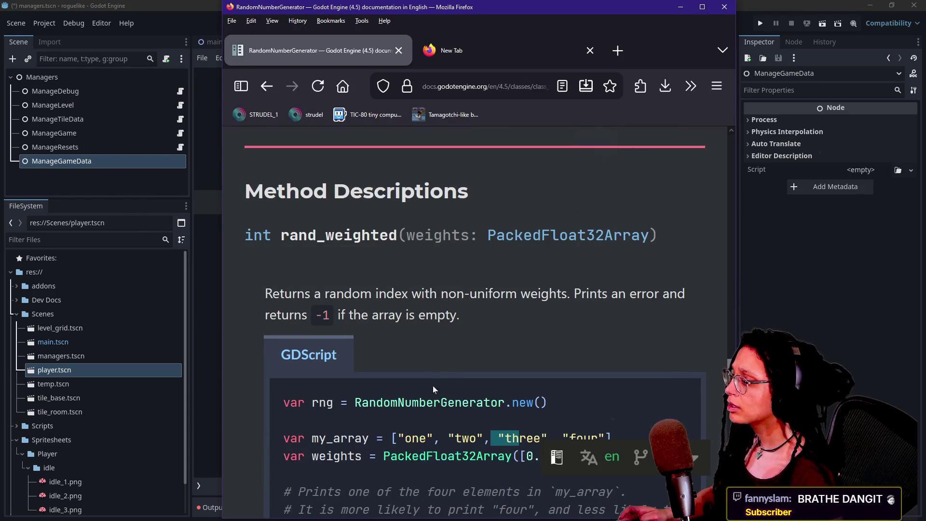
double_click(449, 395)
key(ctrl+d)
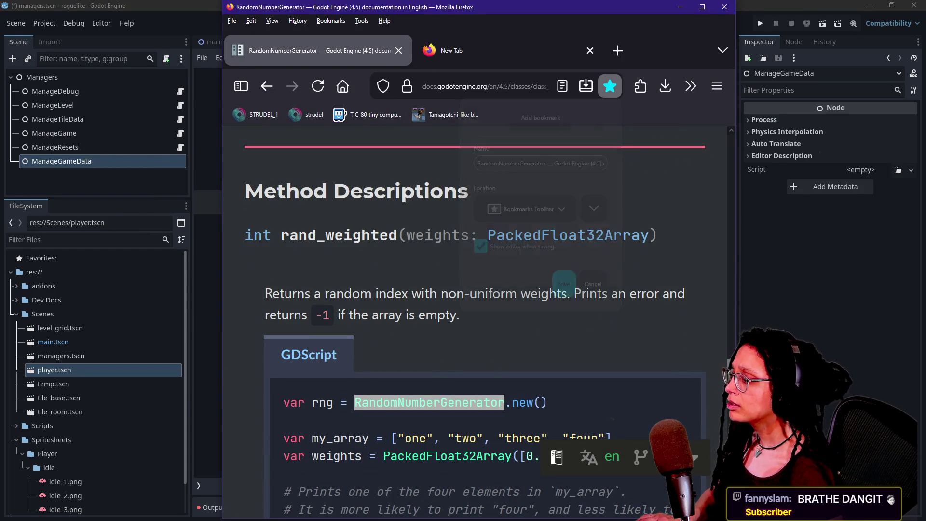
key(Escape)
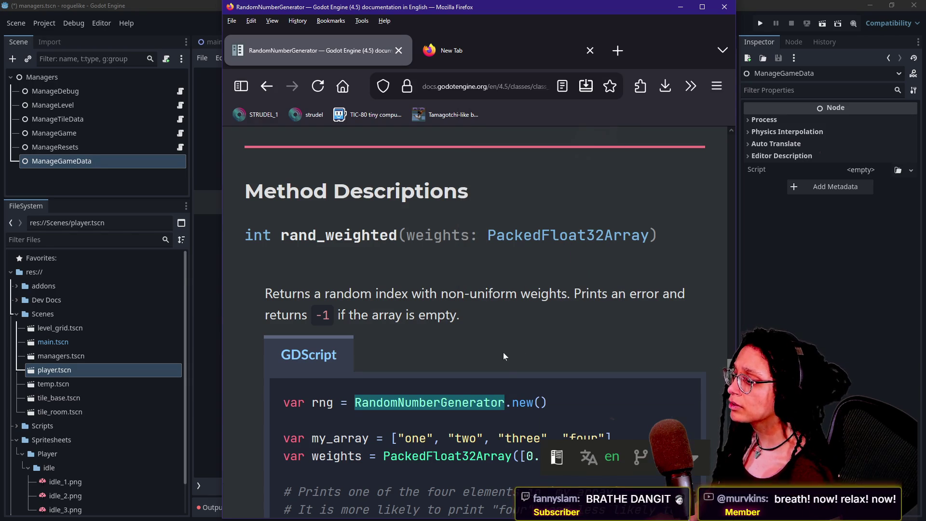
Search the page for RandomNumberGenerator and step back and forth through its matches.
key(ctrl+f)
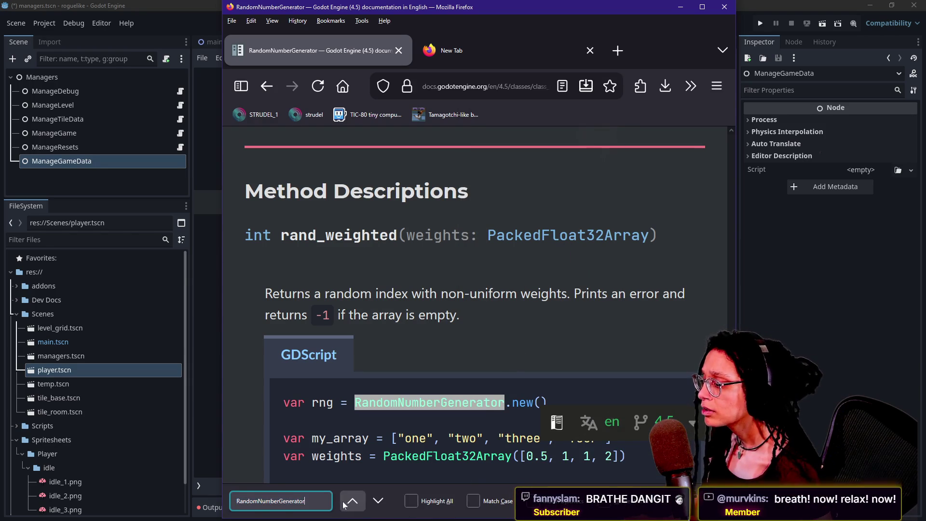
click(348, 502)
click(346, 504)
click(348, 503)
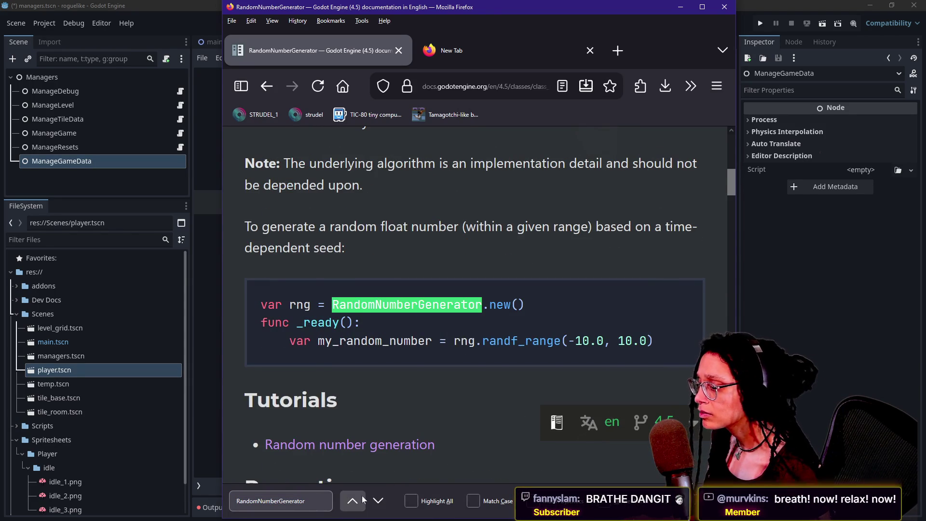
click(352, 502)
click(352, 502)
scroll(398, 433, down, 15)
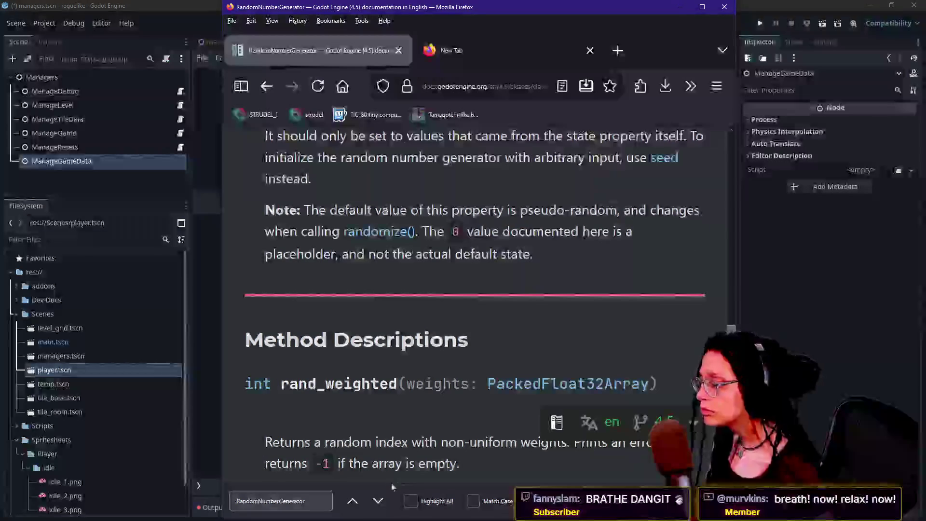
click(352, 501)
scroll(407, 453, down, 3)
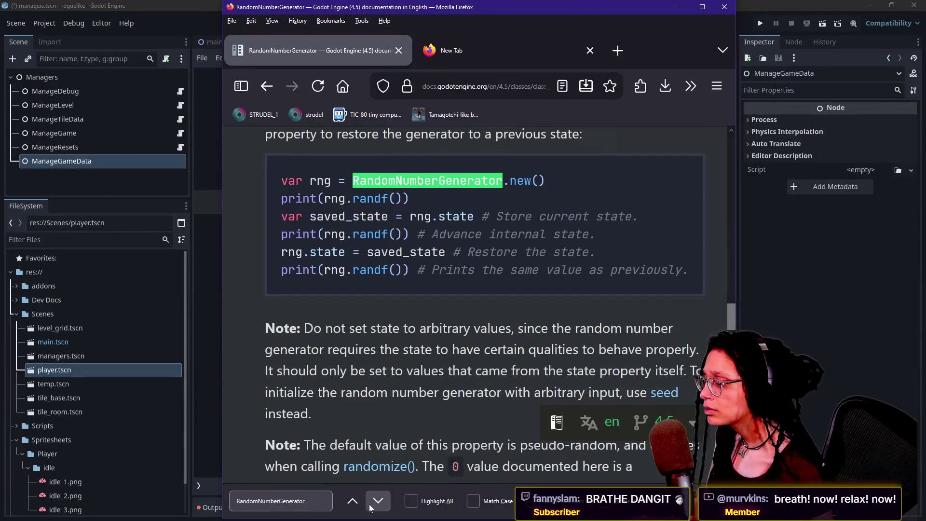
click(373, 506)
click(374, 506)
click(373, 506)
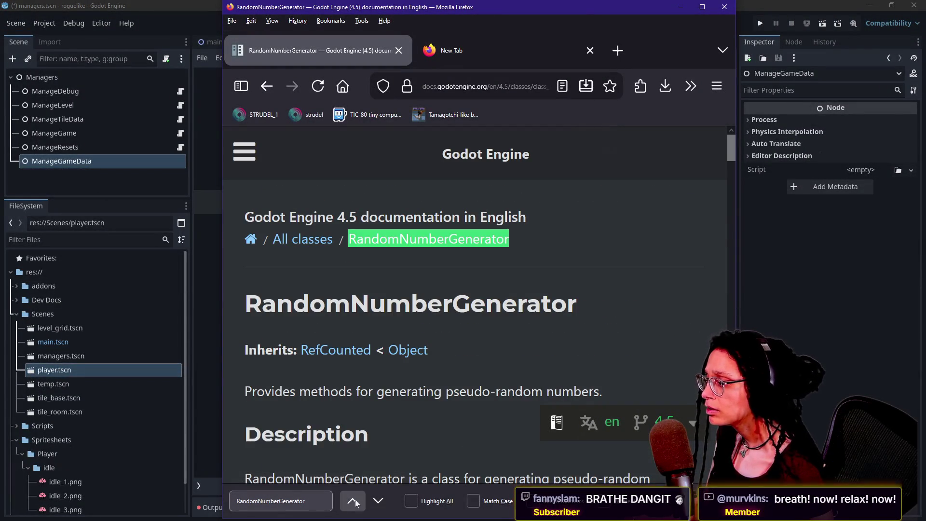
click(413, 362)
Read the notes on the underlying algorithm and on setting state, narrowing the docs window.
scroll(727, 155, down, 2)
drag(733, 162, 729, 178)
scroll(729, 177, down, 1)
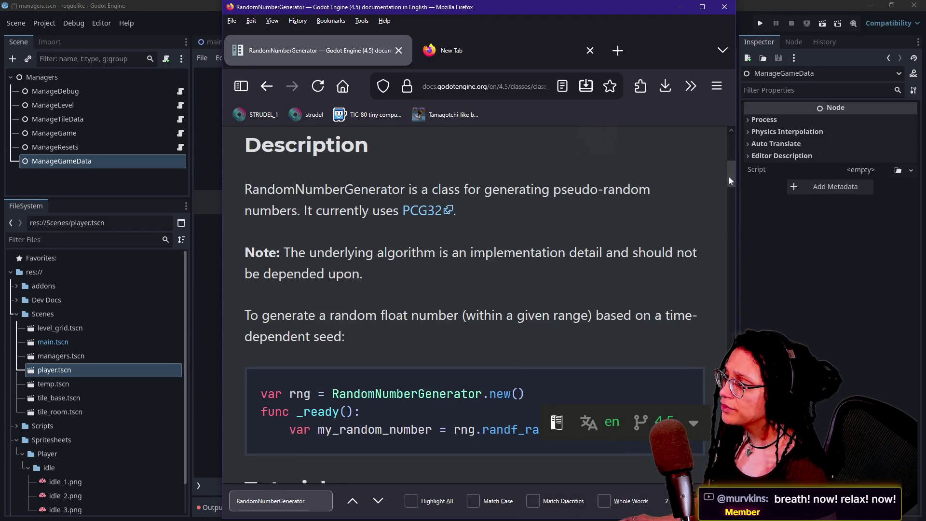
mouse_move(324, 237)
mouse_down()
mouse_move(344, 239)
mouse_move(362, 261)
mouse_up()
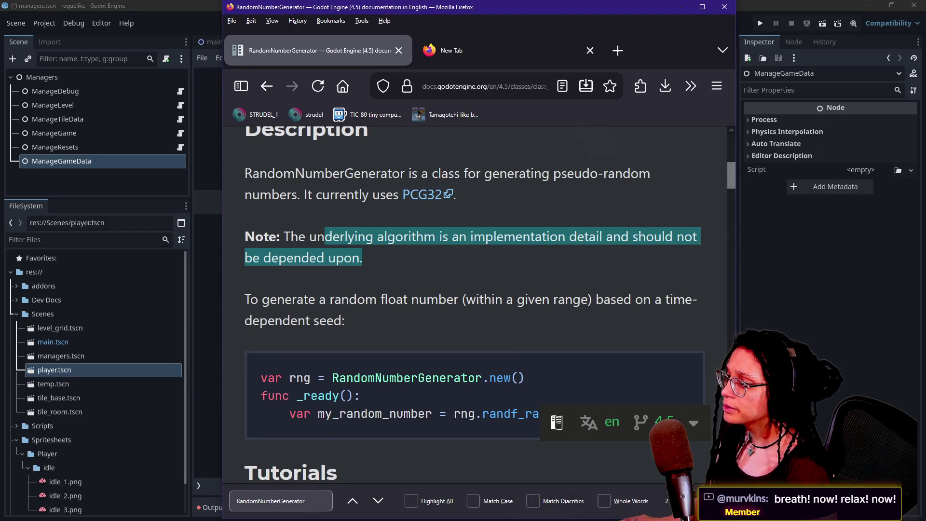
mouse_move(735, 189)
mouse_down()
mouse_move(725, 208)
mouse_move(720, 370)
mouse_move(715, 334)
mouse_up()
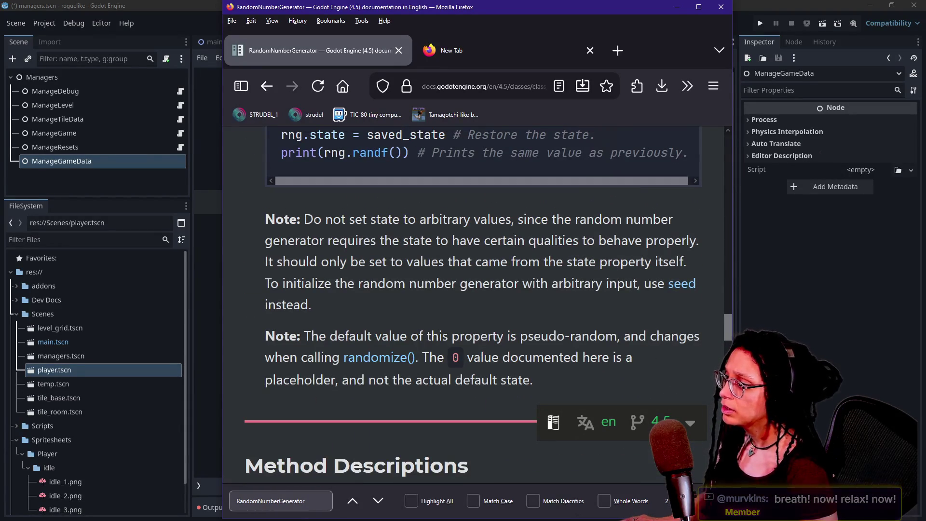
drag(408, 241, 569, 298)
click(568, 298)
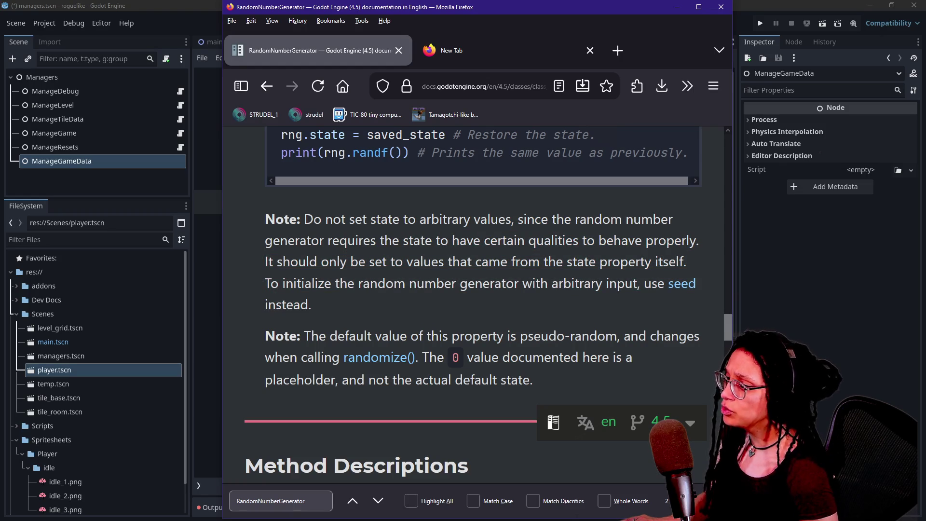
Adjust the window edge and open the Random number generation tutorial under Tutorials.
drag(728, 332, 727, 329)
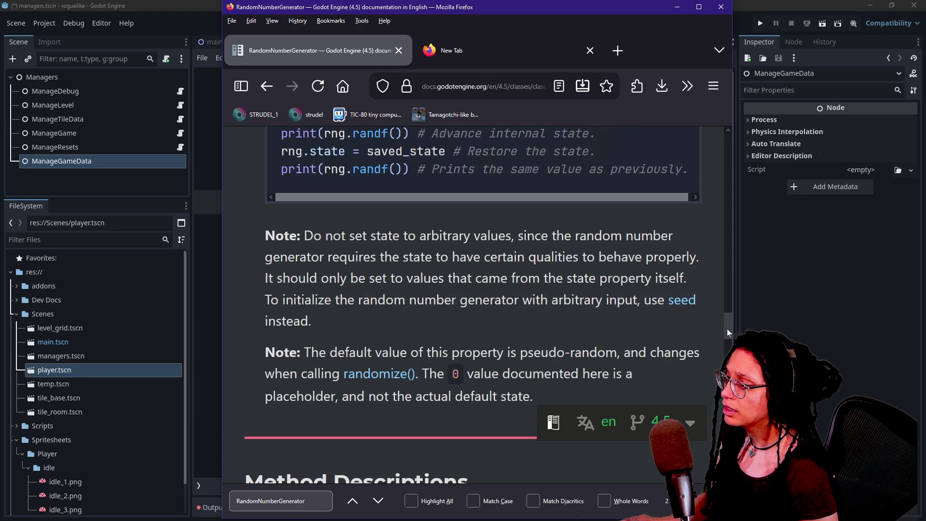
mouse_move(727, 329)
mouse_down()
mouse_move(725, 248)
mouse_move(737, 187)
mouse_up()
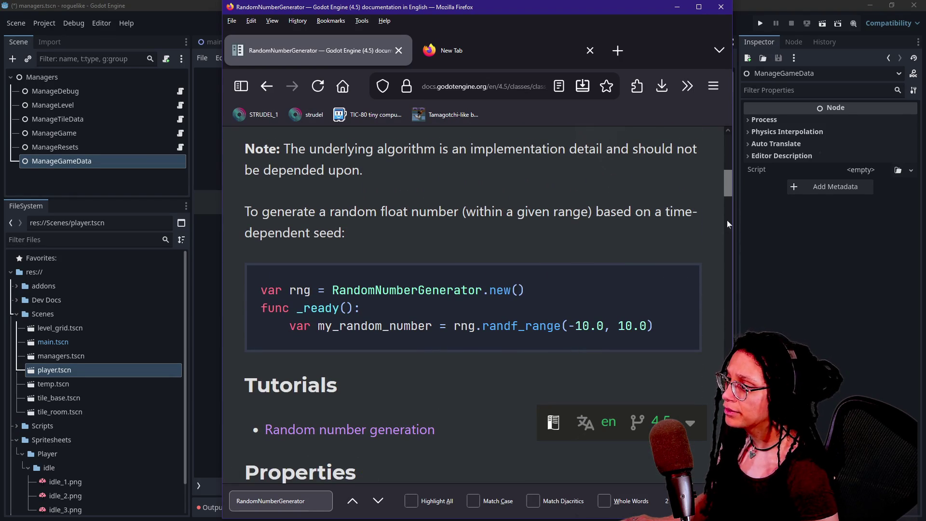
drag(728, 189, 731, 182)
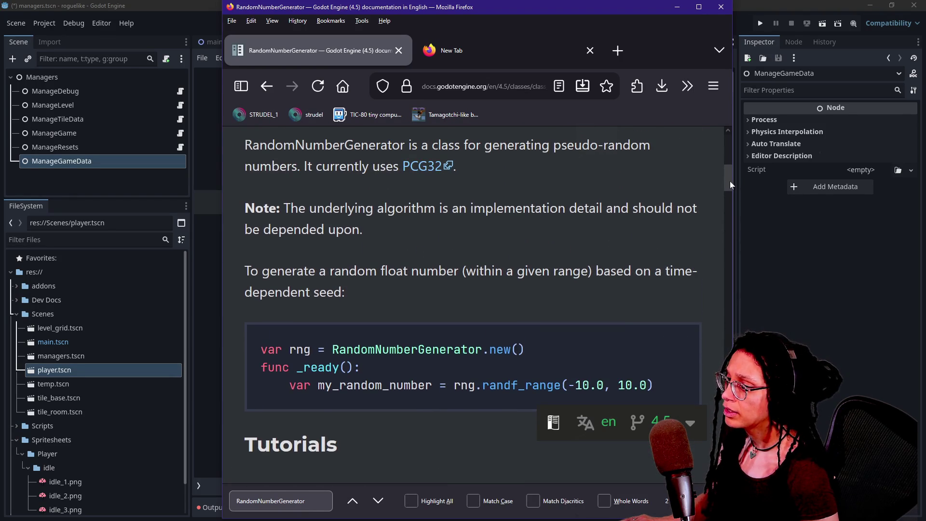
scroll(730, 181, down, 2)
click(393, 429)
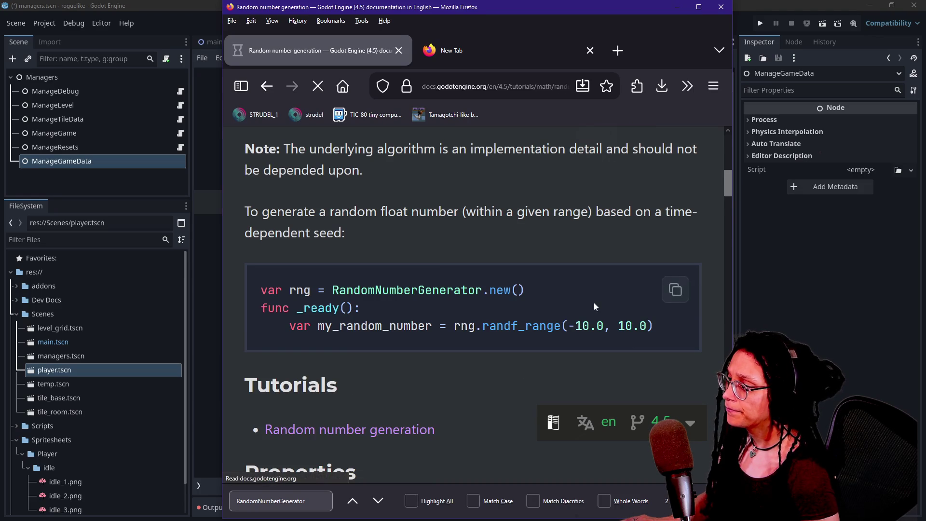
Highlight the tutorial's sentences about multiple RandomNumberGenerator instances while reading.
key(ctrl+f)
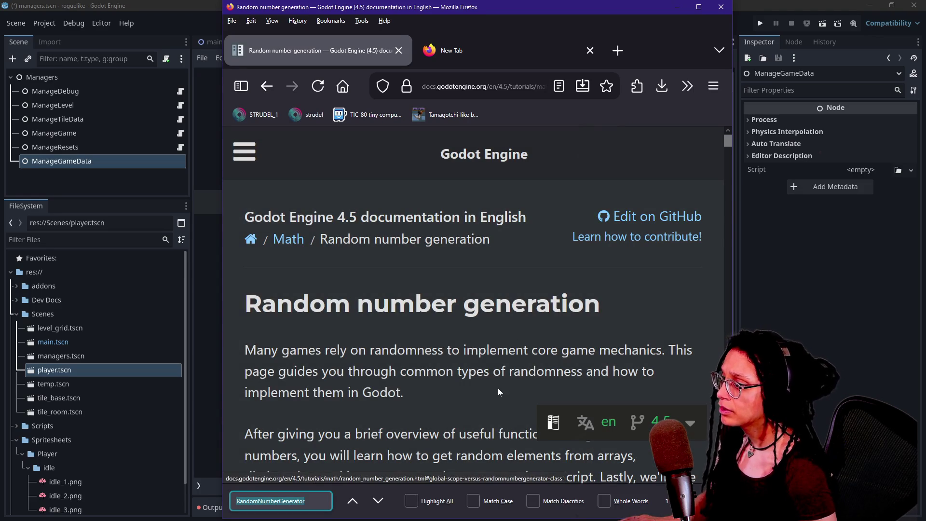
scroll(393, 313, down, 10)
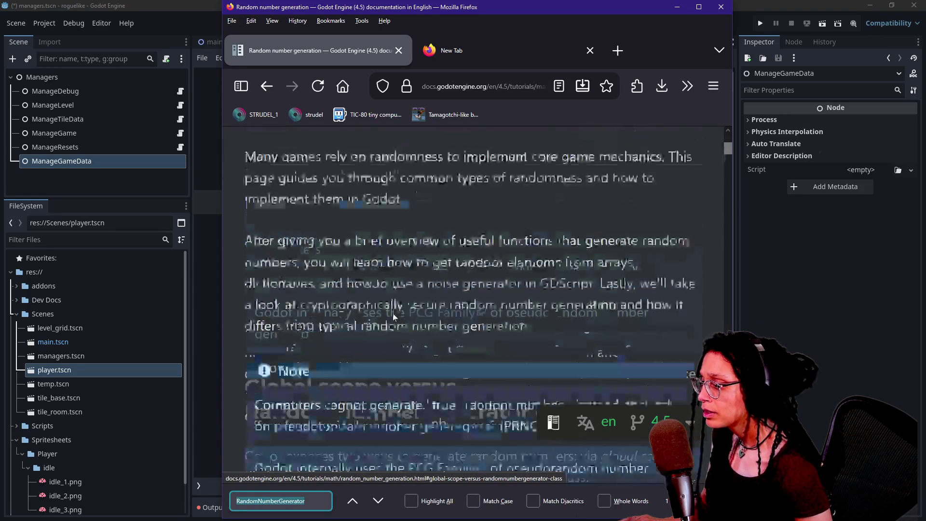
click(339, 351)
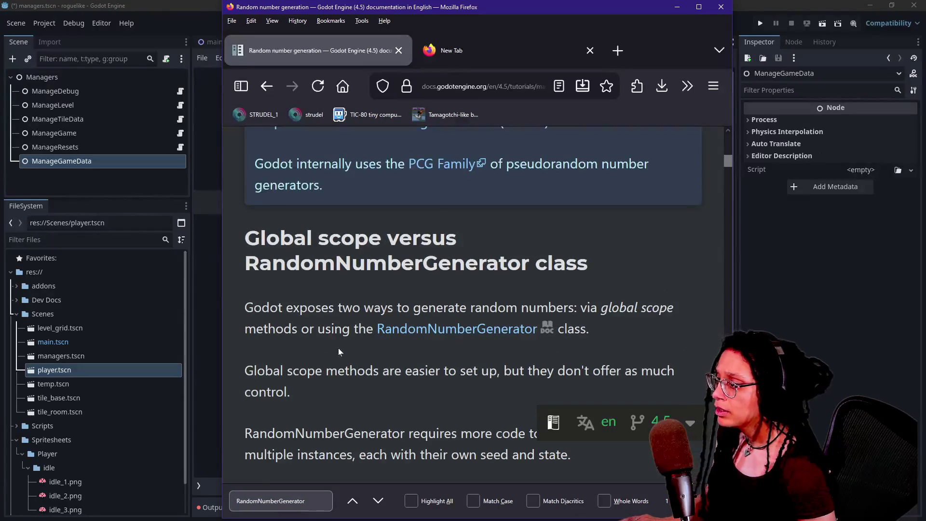
scroll(339, 352, down, 4)
drag(404, 268, 607, 247)
drag(275, 268, 347, 268)
click(328, 285)
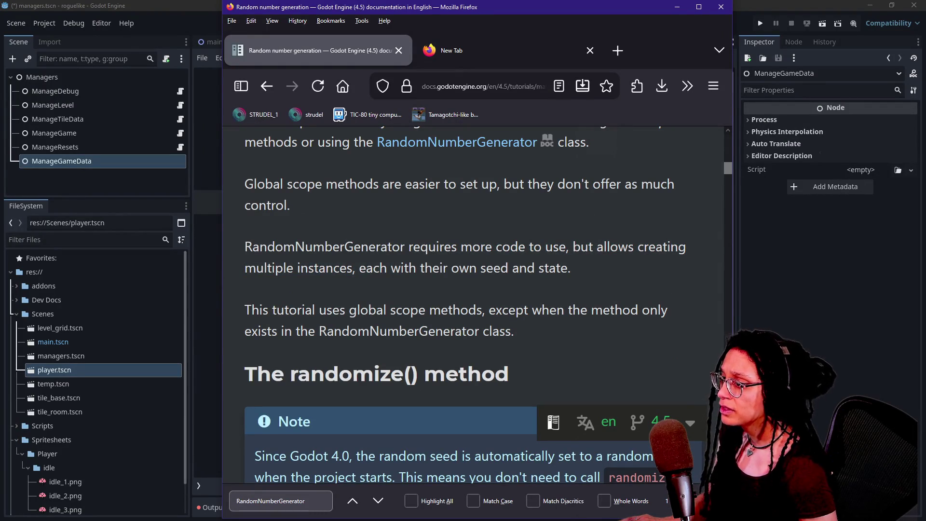
drag(518, 246, 438, 268)
click(318, 268)
drag(318, 268, 487, 268)
click(486, 268)
Step through the remaining RandomNumberGenerator mentions down to the rand_weighted code example.
scroll(635, 257, down, 5)
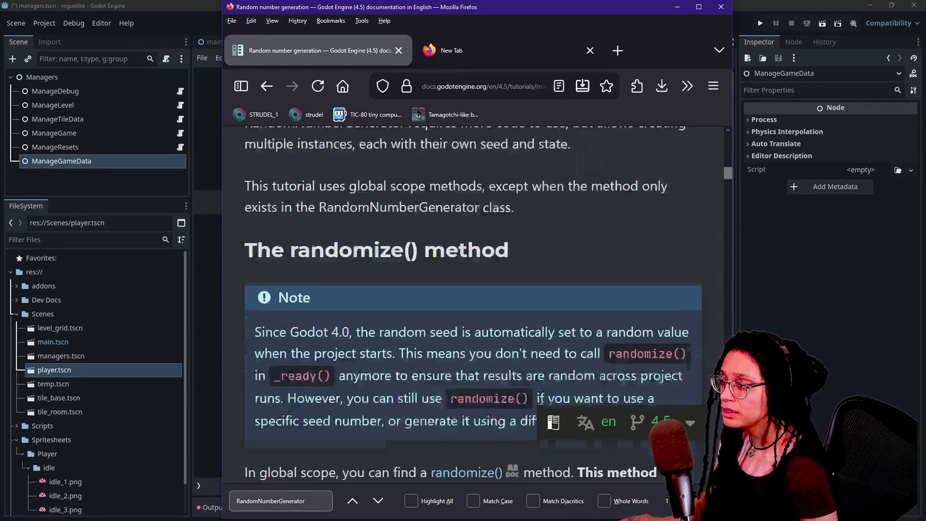
scroll(635, 257, down, 3)
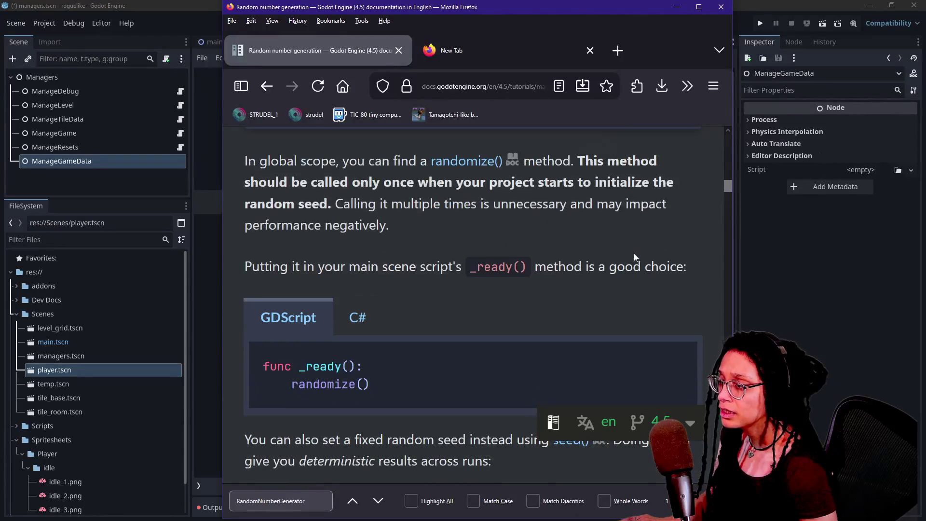
click(387, 502)
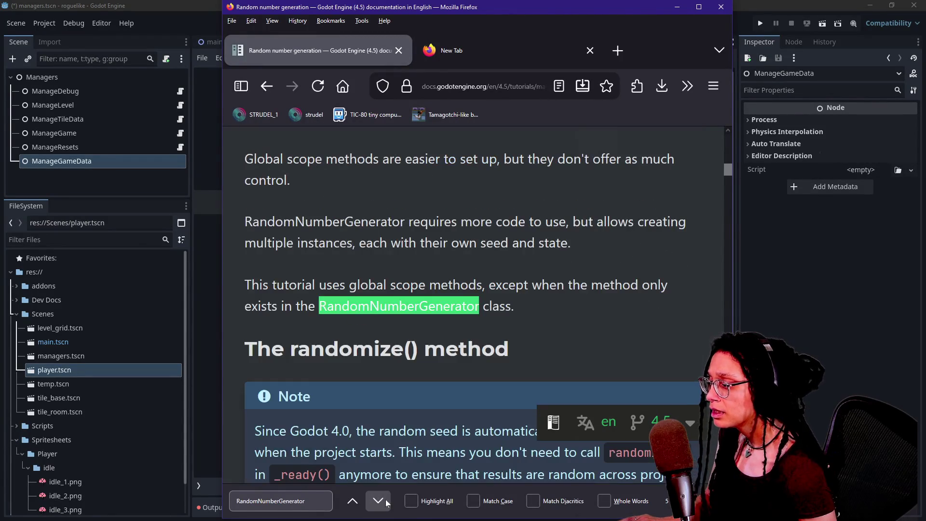
click(384, 502)
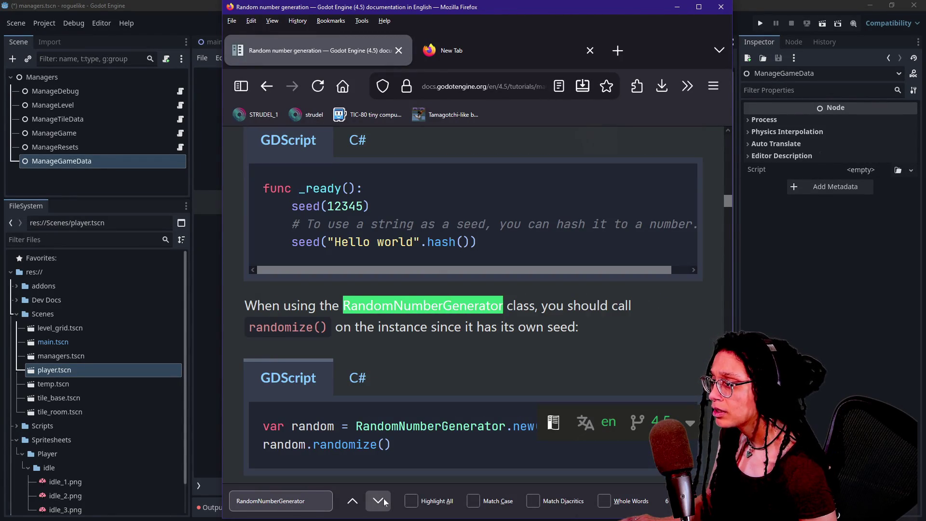
mouse_move(241, 305)
mouse_down()
mouse_move(564, 305)
mouse_move(579, 328)
mouse_up()
click(381, 503)
click(379, 502)
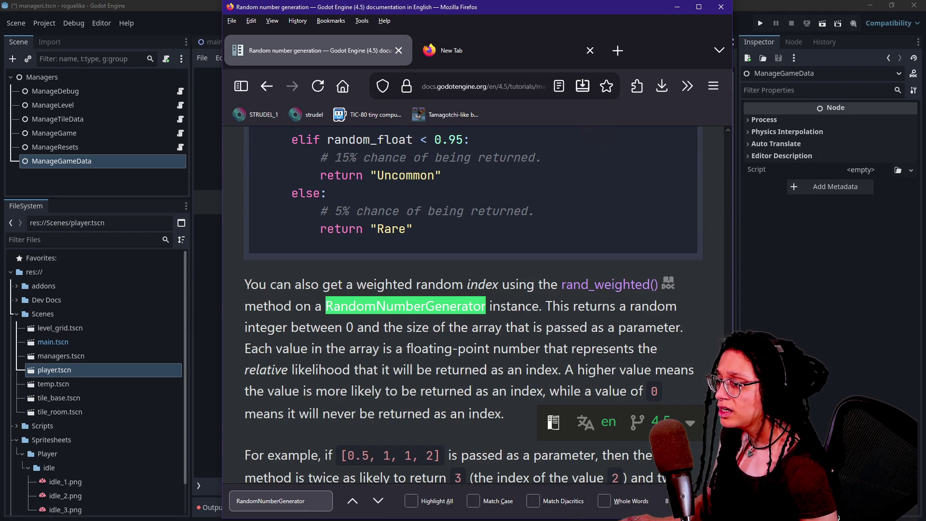
click(379, 501)
click(379, 502)
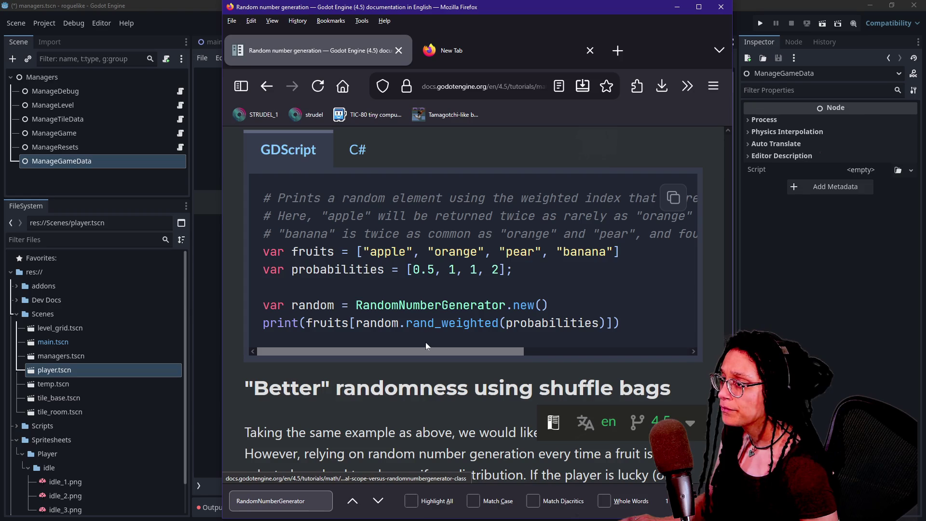
Start a 'godot mult' search in Firefox's new tab, then switch to the DeepSeek chat.
click(534, 45)
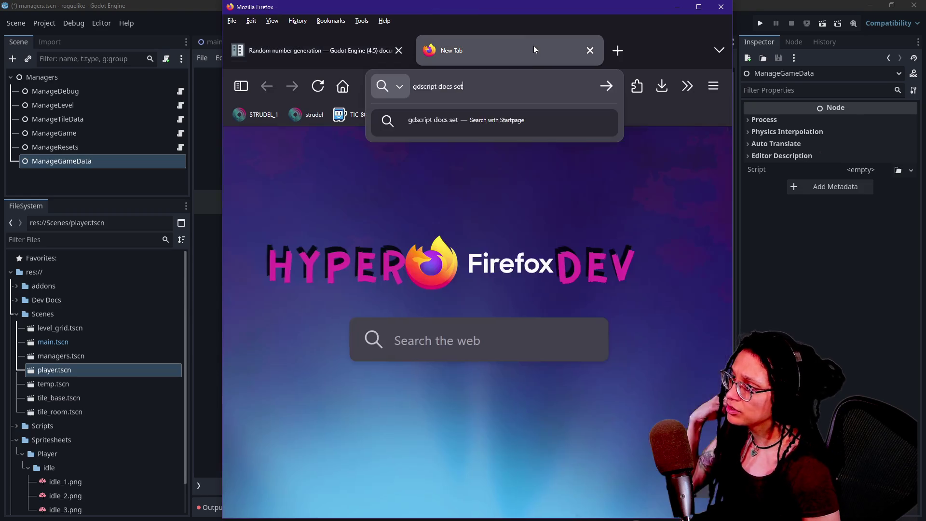
key(ctrl+a)
text(godot mult)
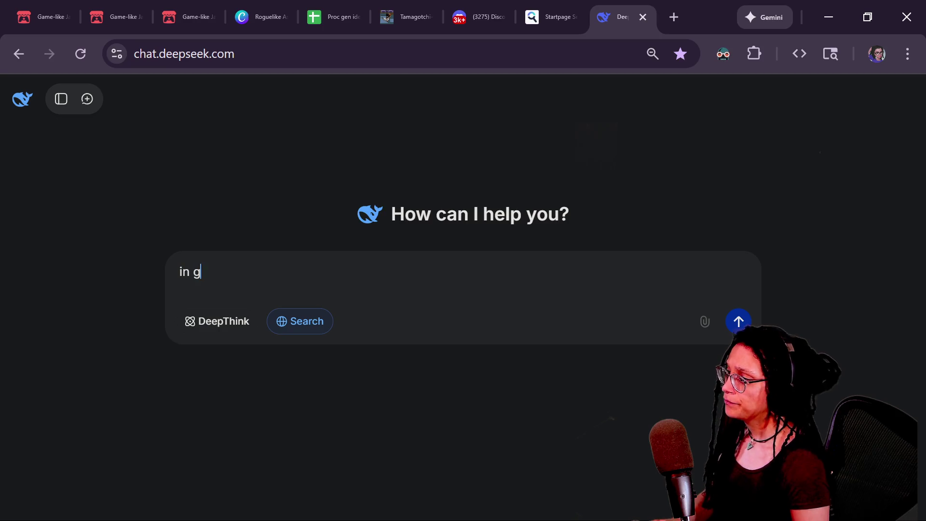
text(dsc)
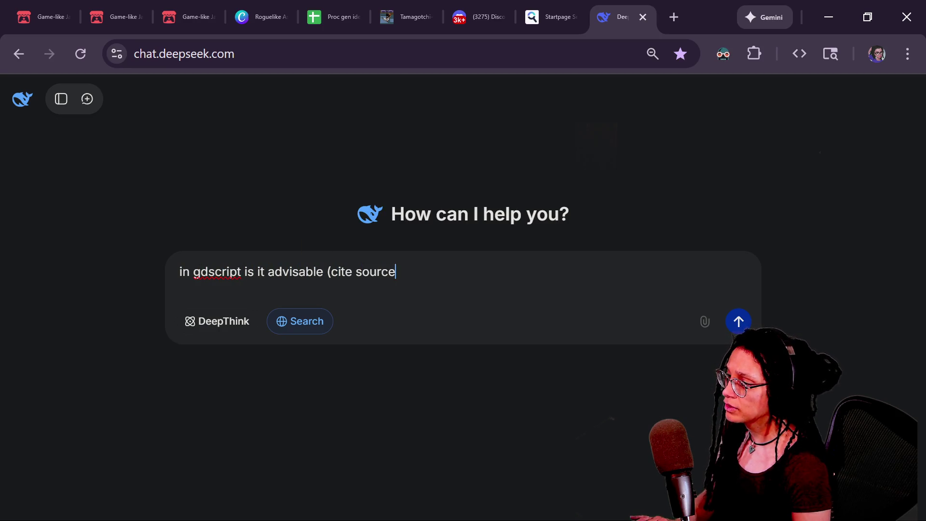
Ask DeepSeek whether to keep one RandomNumberGenerator or make multiple for different applications.
text(have one RandomNumberGenera)
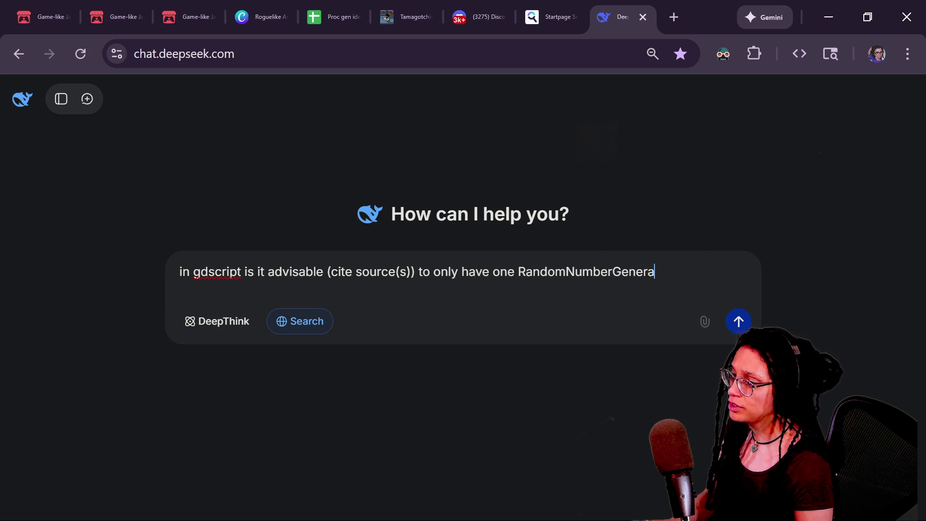
text(tor.new() pe)
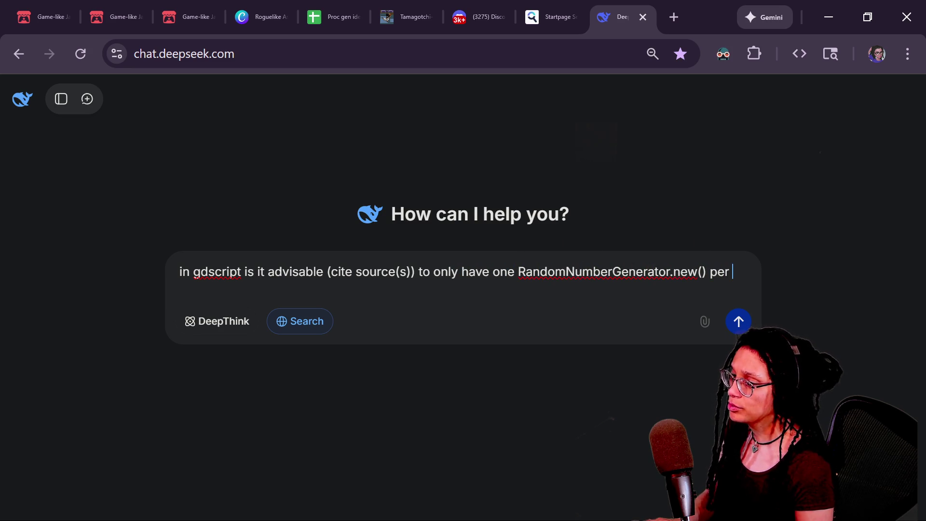
text(re)
key(BackSpace)
key(BackSpace)
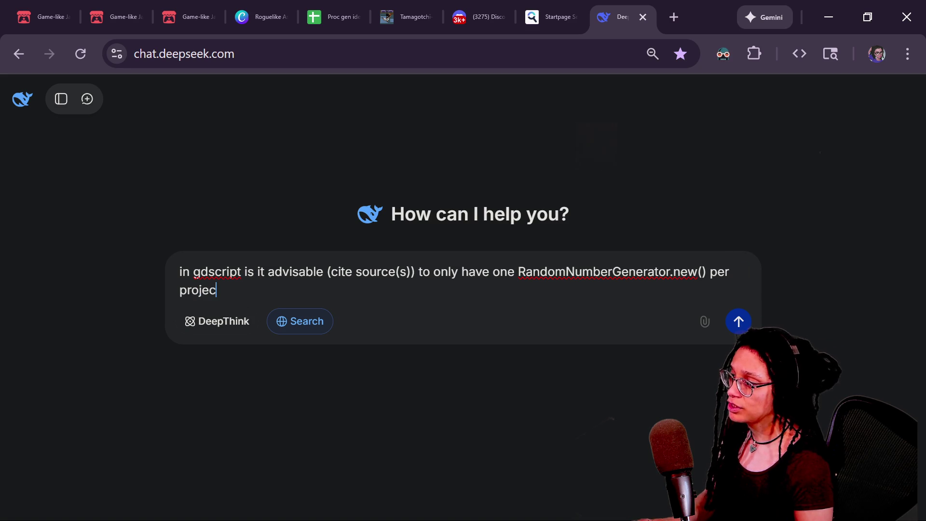
text(t)
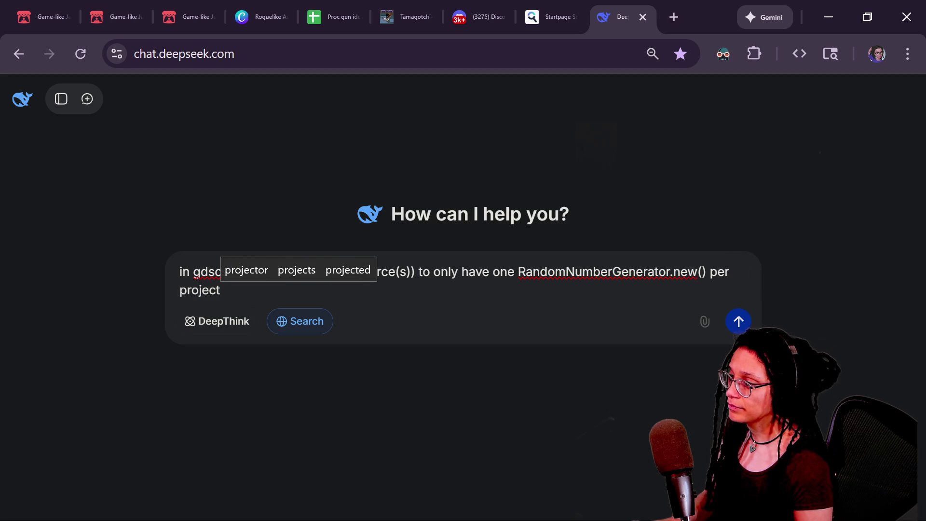
text( or is it )
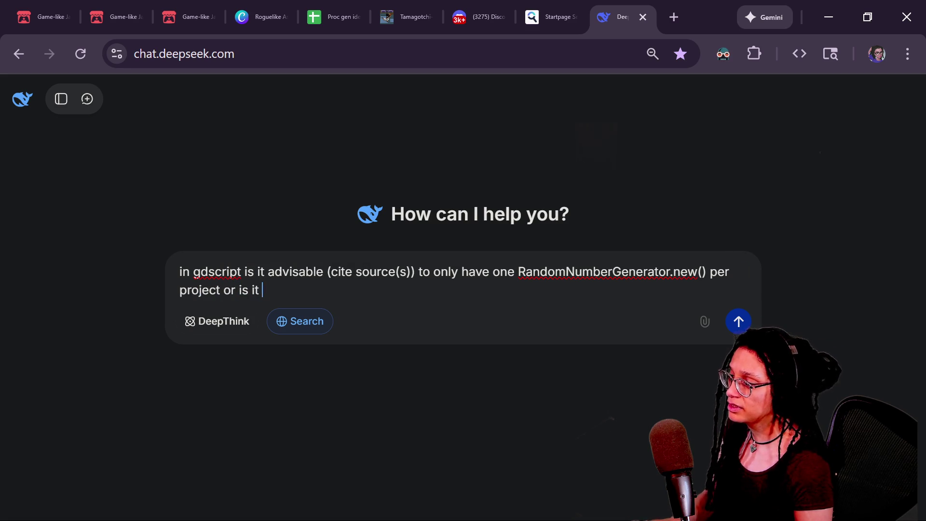
text(fine to make multipl)
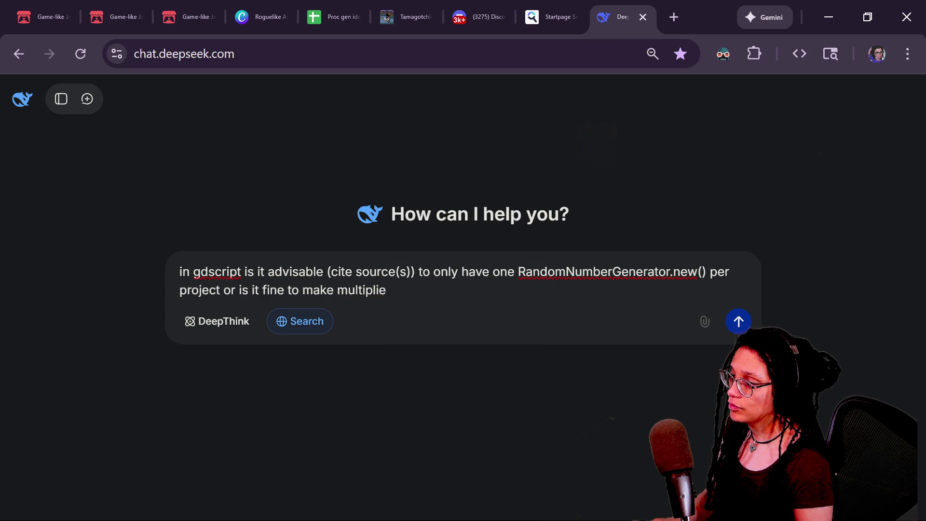
text(e for different scrit)
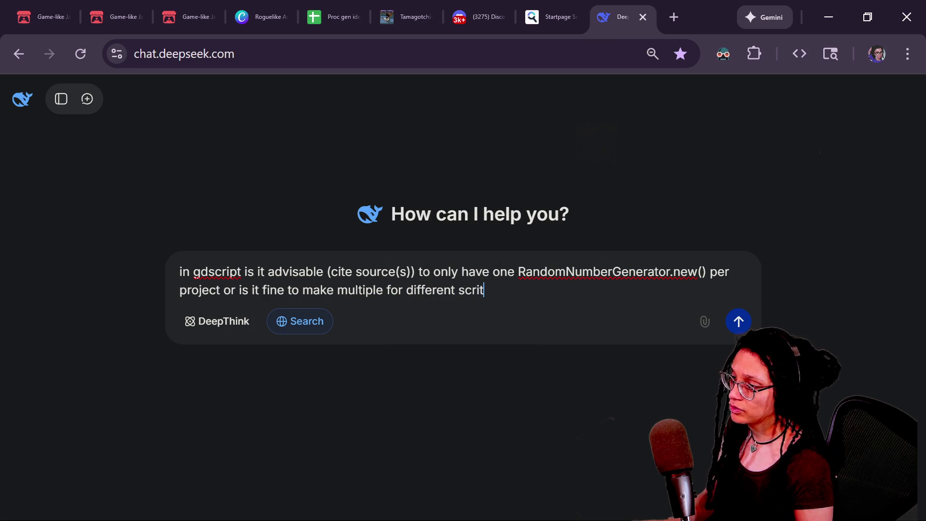
key(BackSpace)
text(pl)
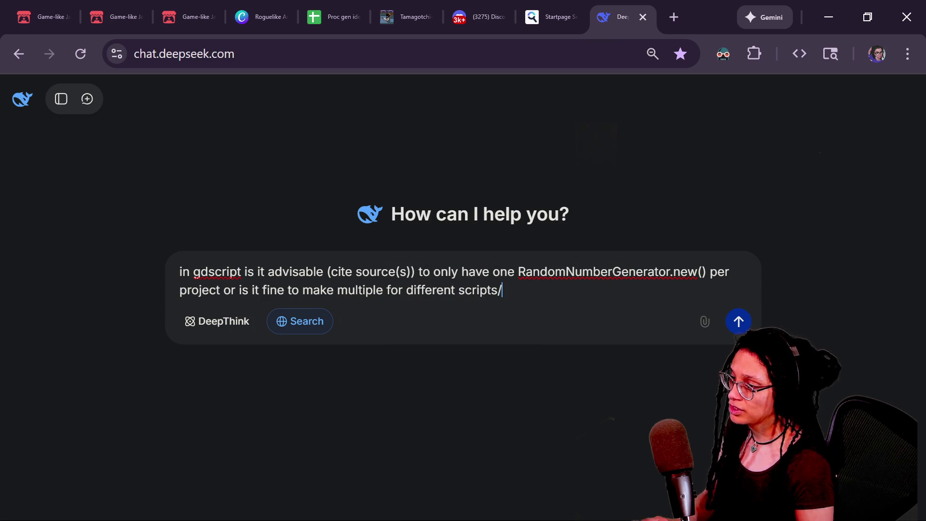
text(ications)
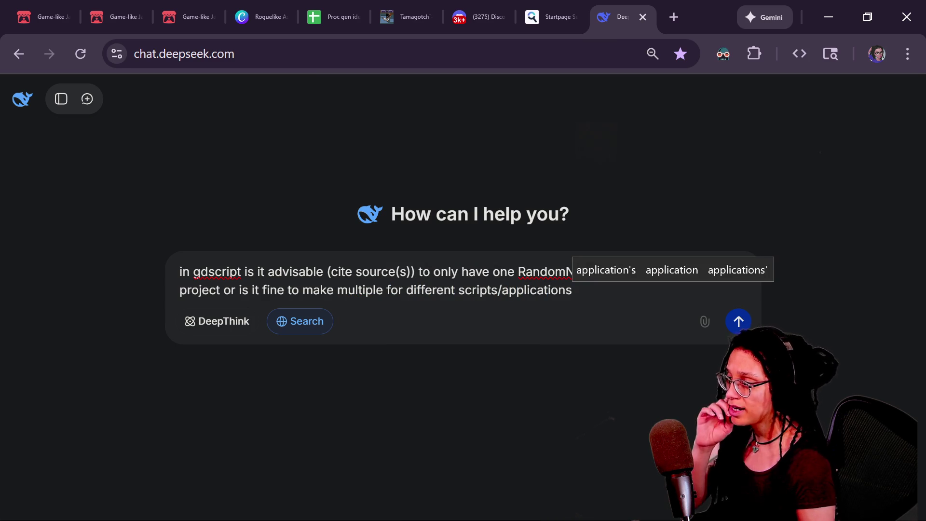
key(Return)
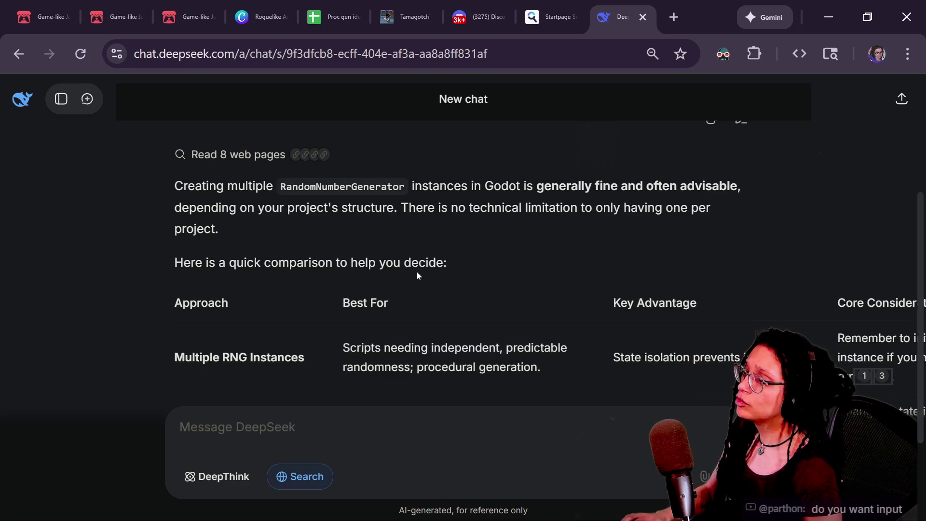
Go from the DeepSeek answer back to the Godot editor.
key(super+Tab)
click(60, 139)
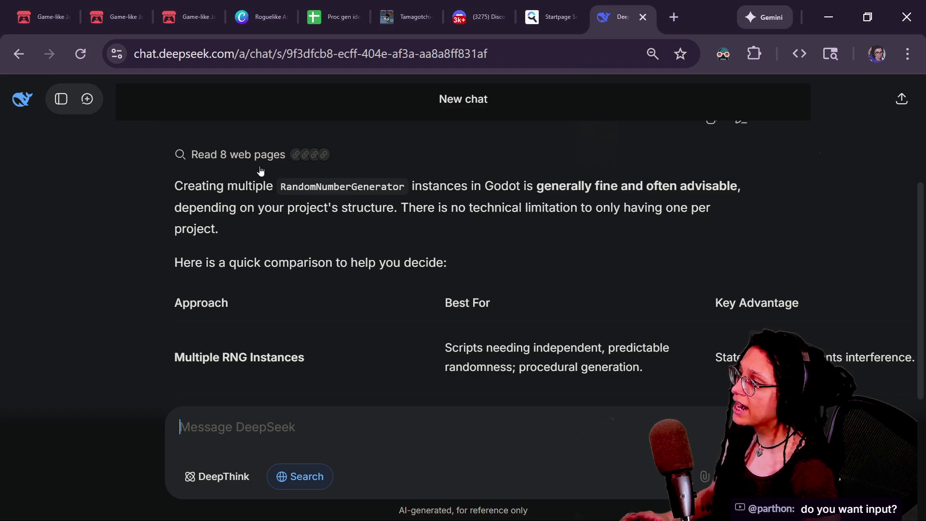
key(alt+Tab)
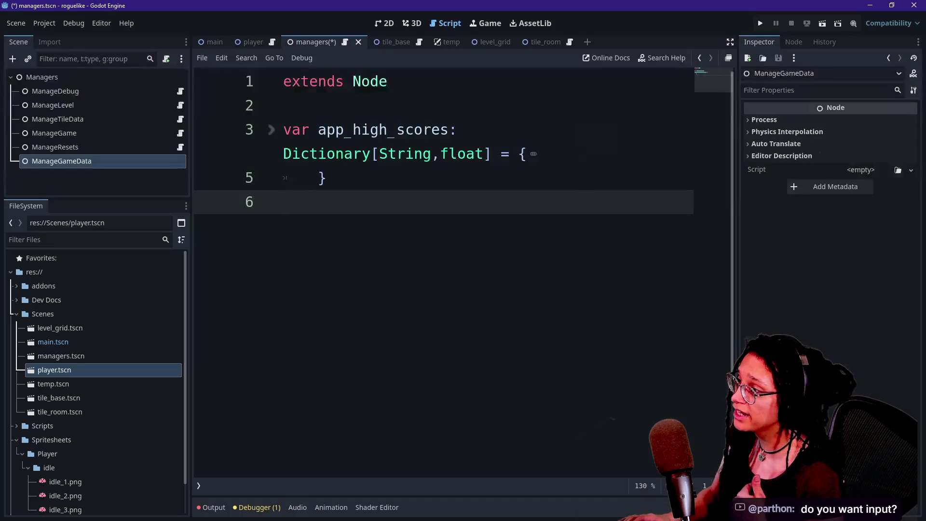
key(BackSpace)
key(BackSpace)
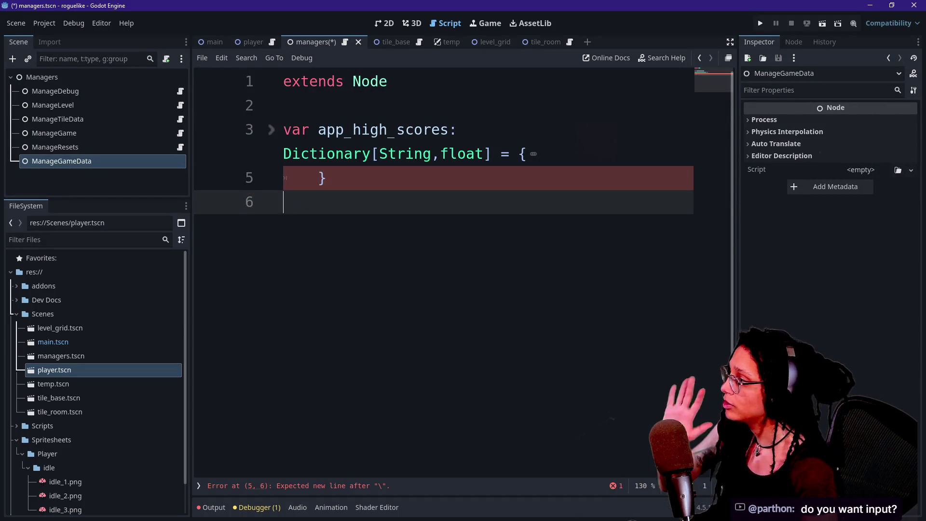
click(147, 172)
click(141, 161)
key(Delete)
key(Return)
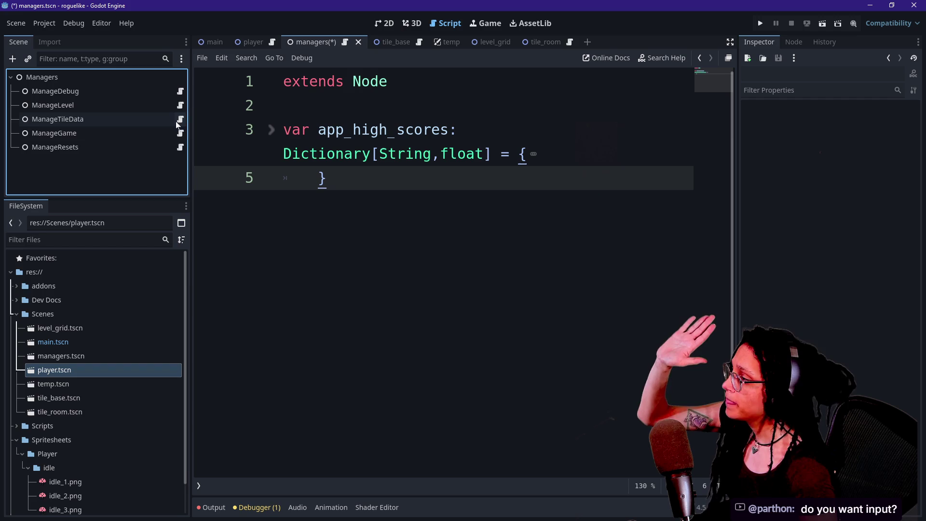
click(181, 106)
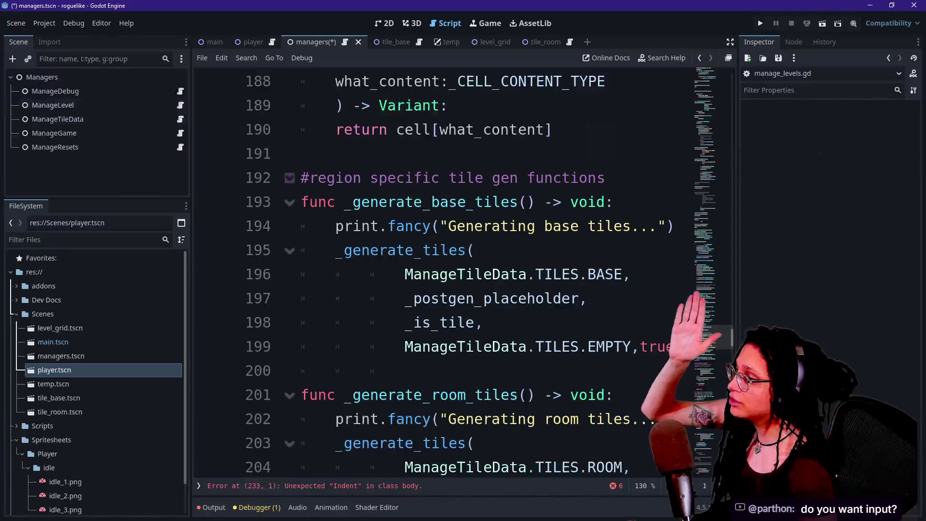
scroll(717, 341, up, 3)
drag(713, 360, 718, 380)
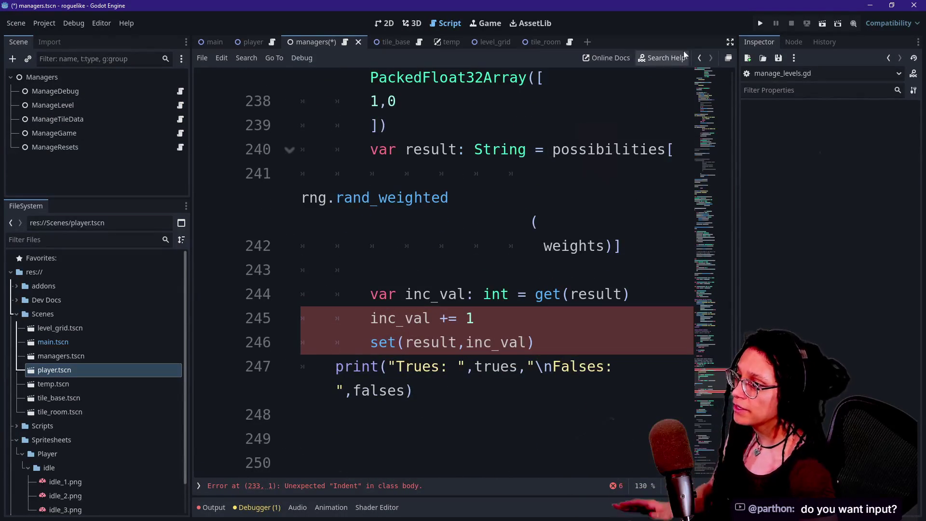
key(ctrl+shift+F11)
key(Up)
key(Up)
key(Up)
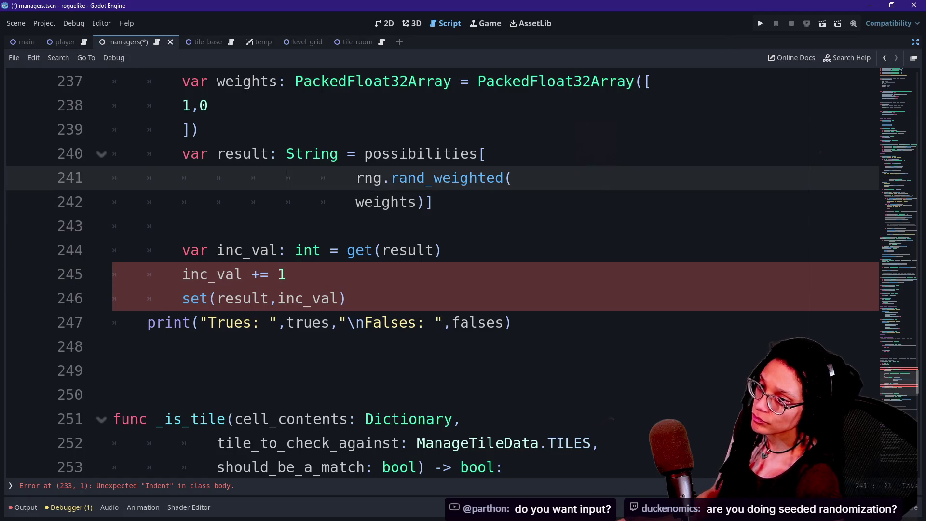
key(Down)
key(Down)
key(Down)
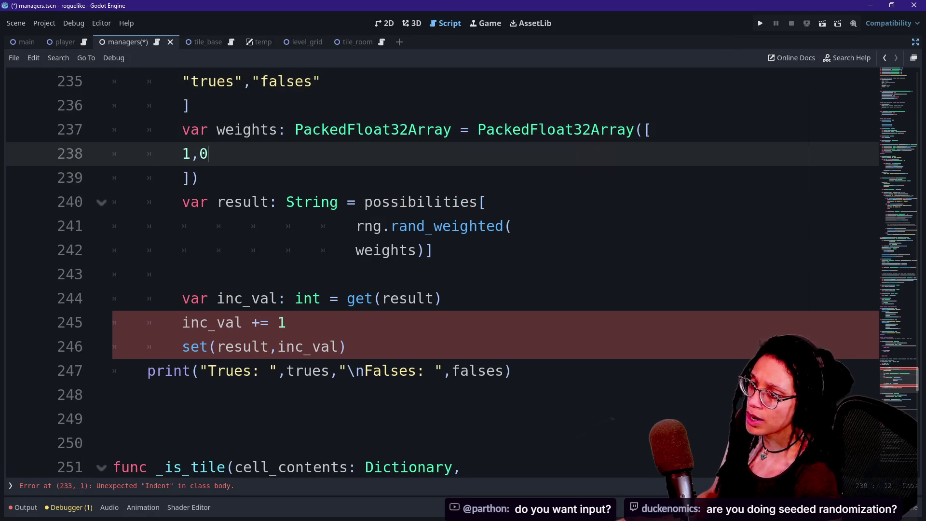
key(Up)
key(Up)
key(Up)
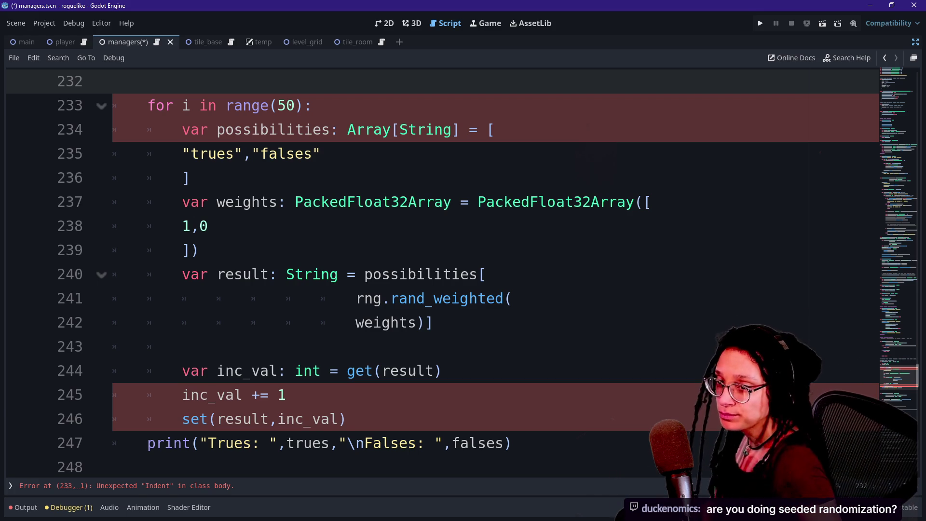
click(426, 201)
click(320, 153)
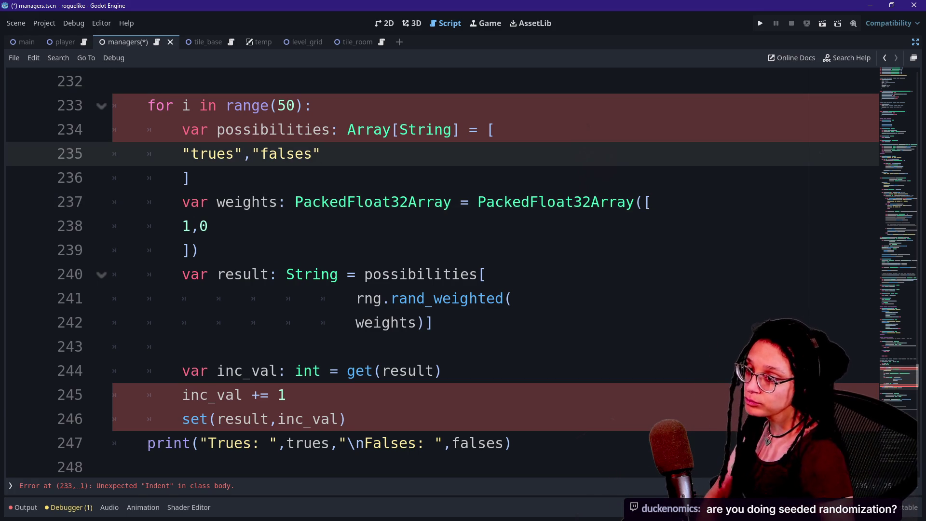
click(496, 129)
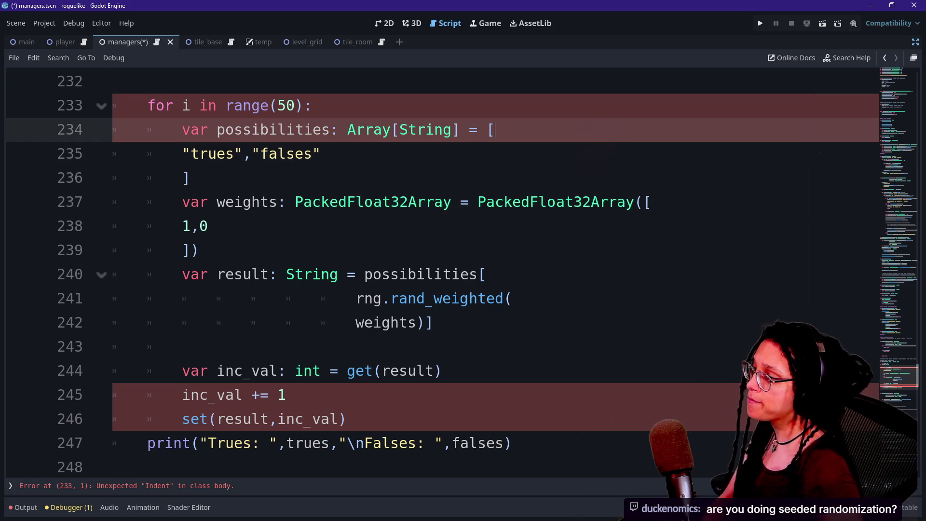
scroll(495, 130, up, 1)
scroll(461, 197, down, 1)
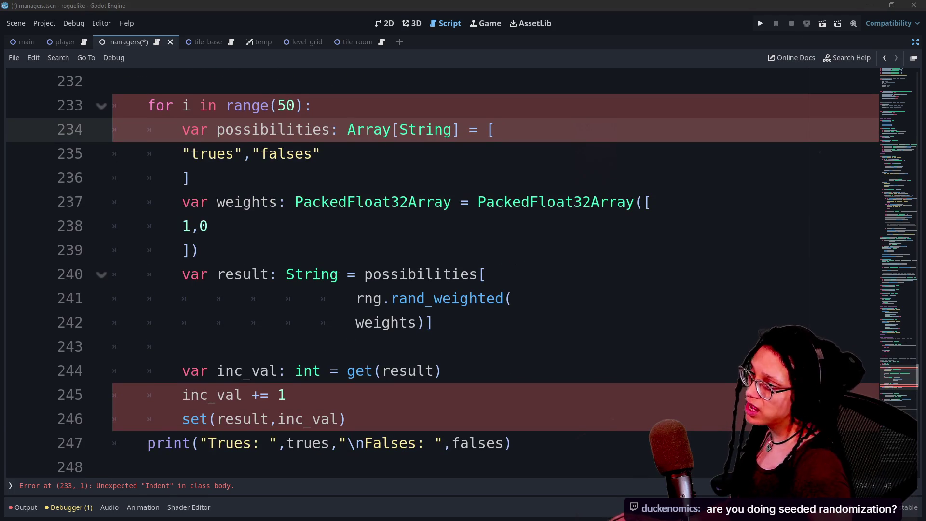
click(189, 178)
scroll(434, 271, down, 1)
key(Down)
key(Down)
key(Down)
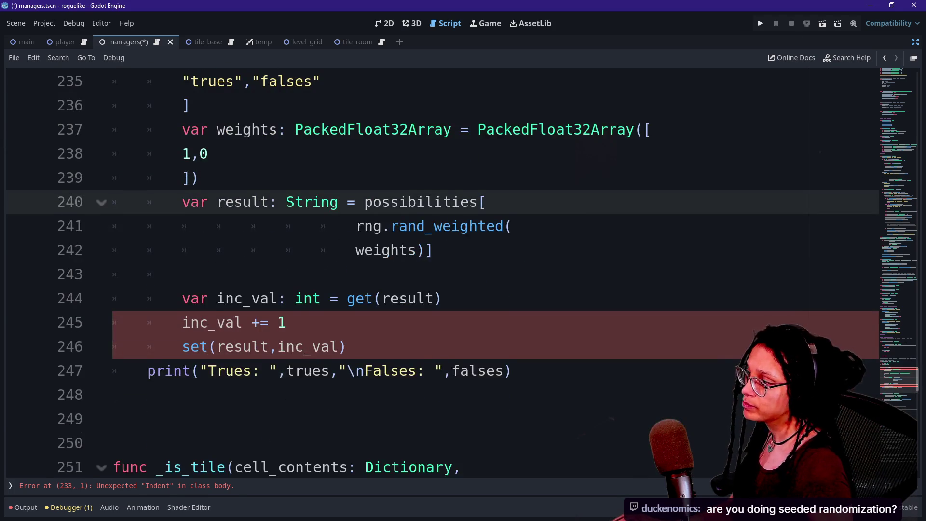
scroll(462, 270, down, 2)
scroll(461, 271, up, 4)
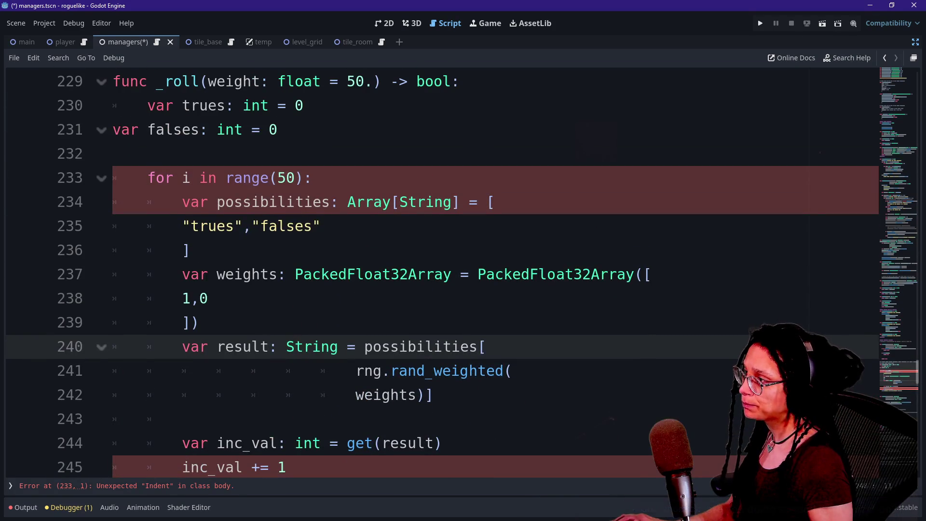
Indent the var falses line into the _roll function body.
click(116, 153)
click(120, 130)
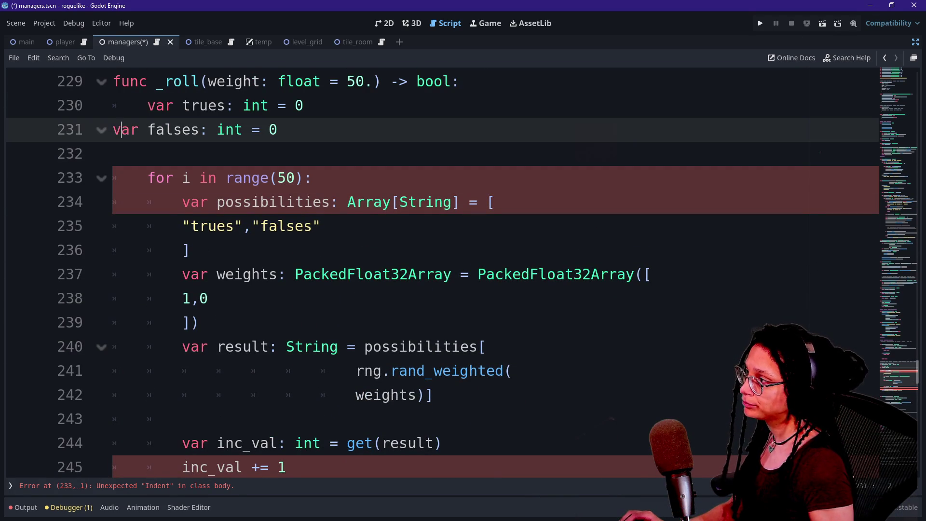
key(Tab)
key(Down)
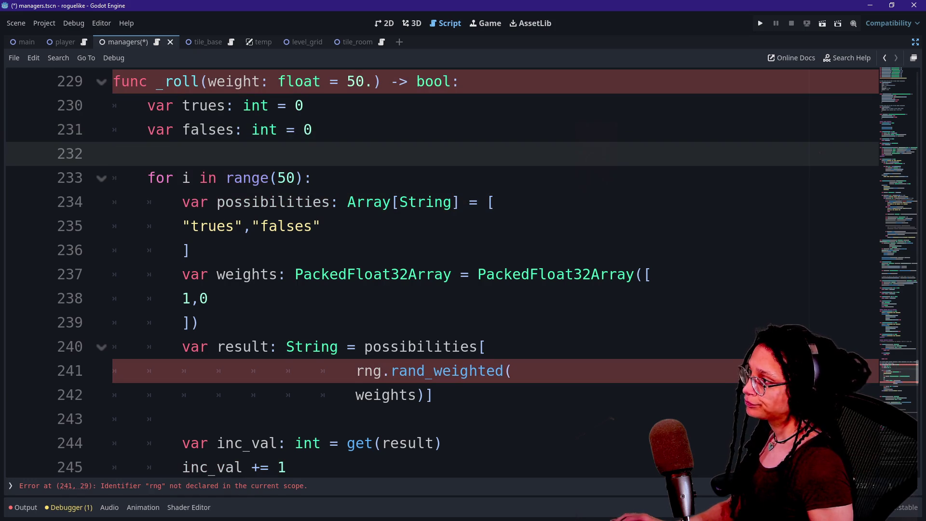
Declare var rng: RandomNumberGenerator = RandomNumberGenerator.new() at the top of _roll.
click(461, 82)
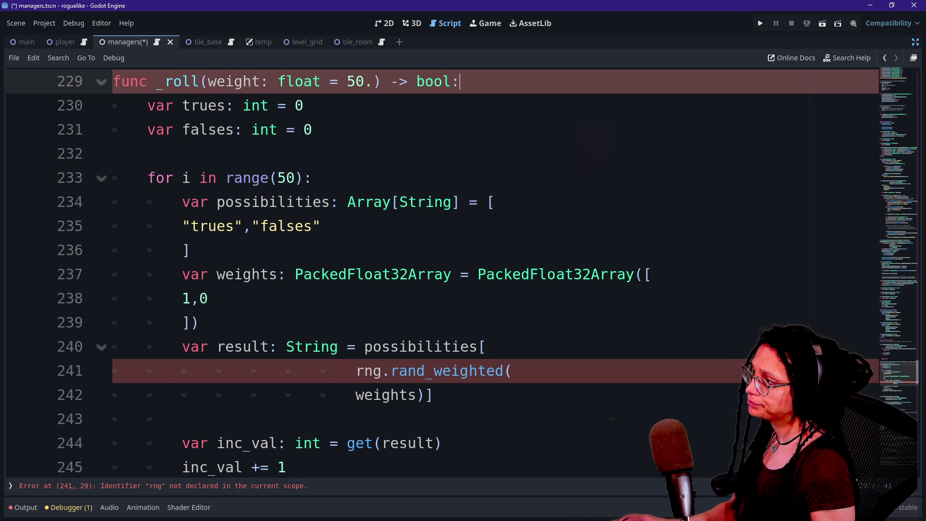
key(Return)
text(var Rand)
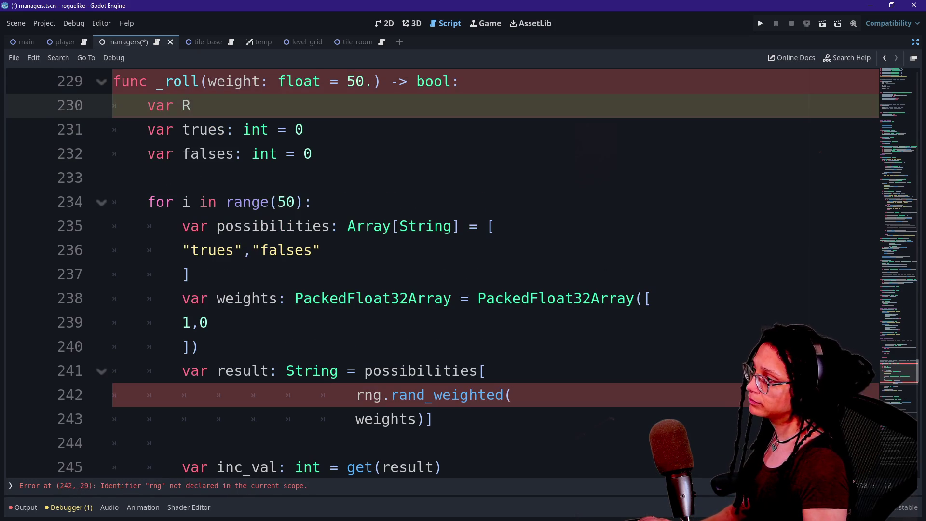
key(BackSpace)
key(BackSpace)
key(BackSpace)
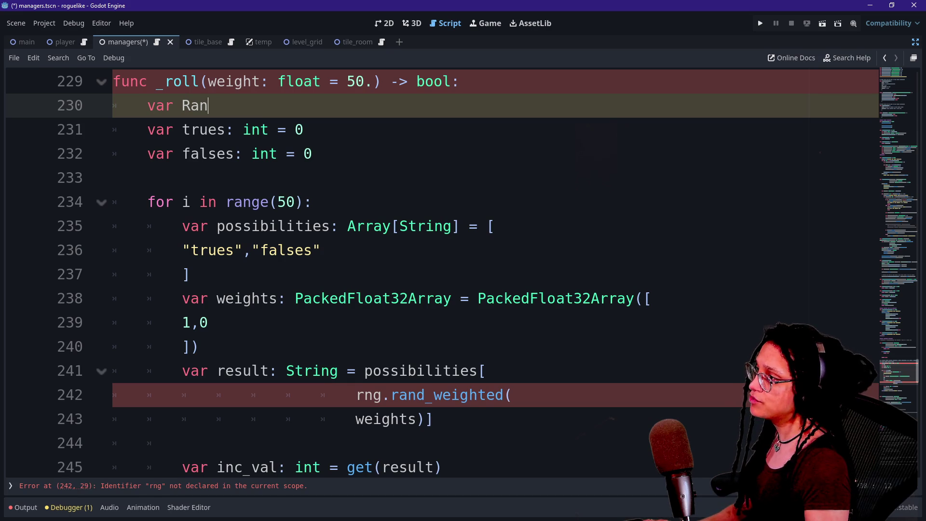
text(rng)
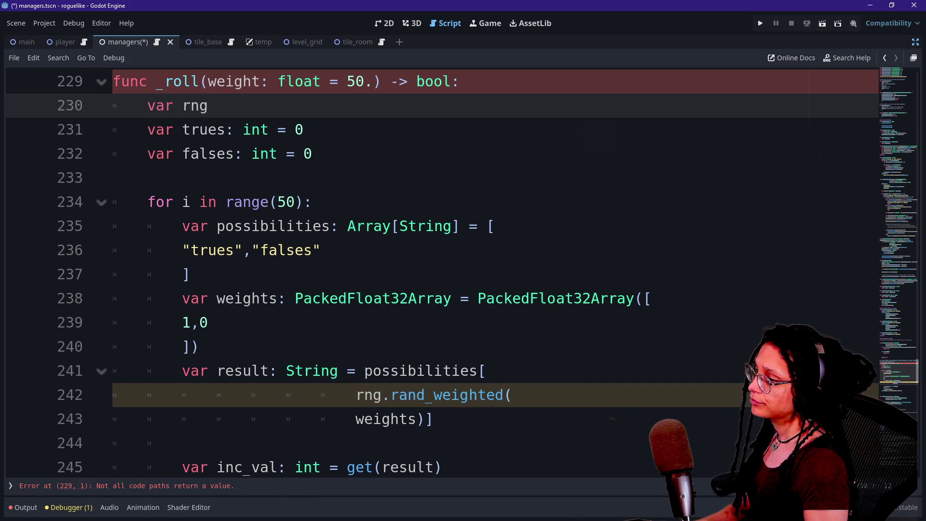
text(: Rand)
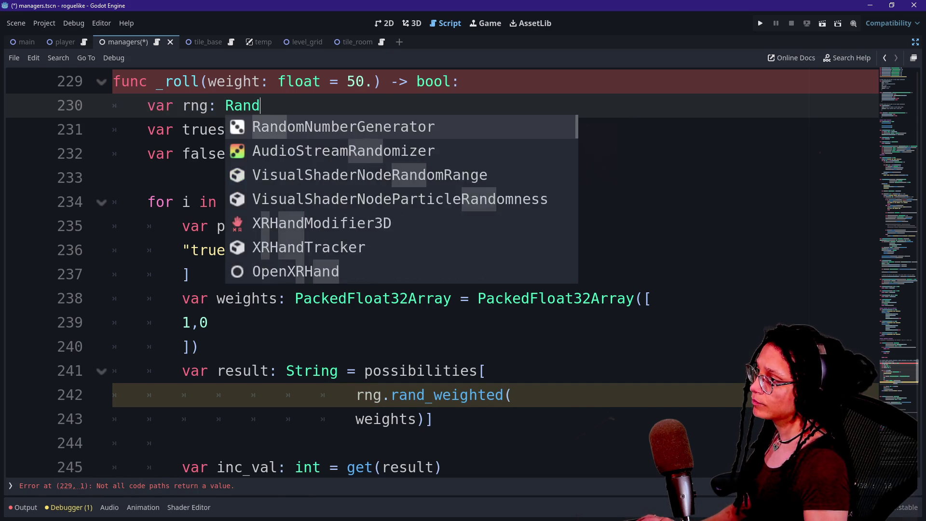
key(Return)
text(.new())
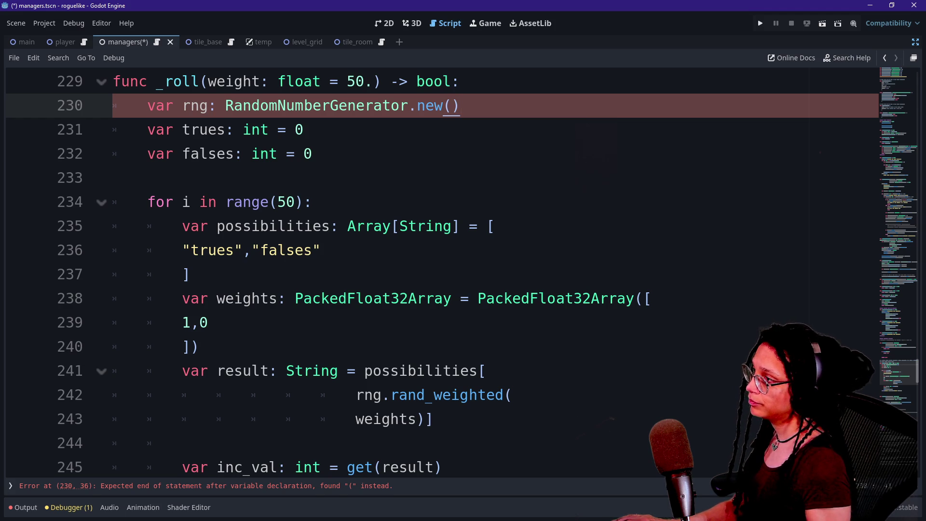
double_click(290, 106)
key(ctrl+c)
key(Left)
key(ctrl+v)
text(=)
click(286, 130)
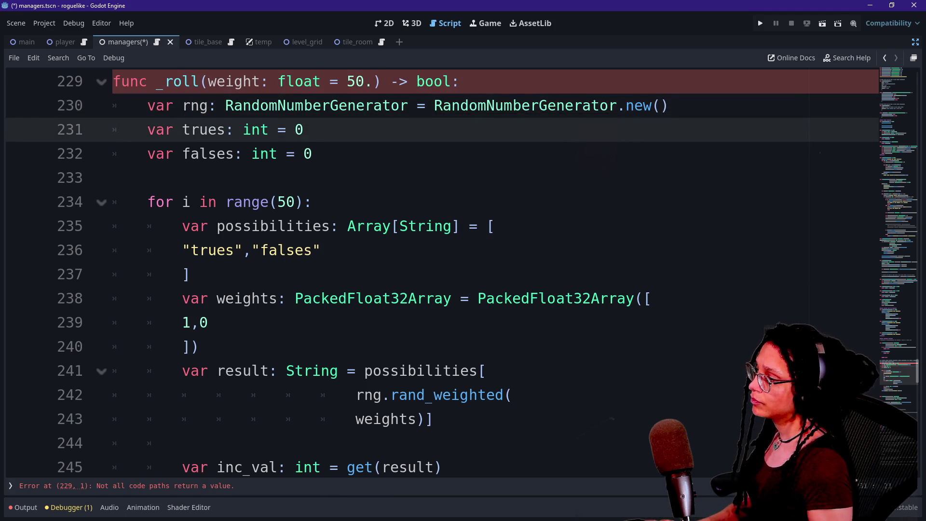
Delete the inc_val get, increment and set lines from _roll.
scroll(443, 226, down, 1)
click(443, 226)
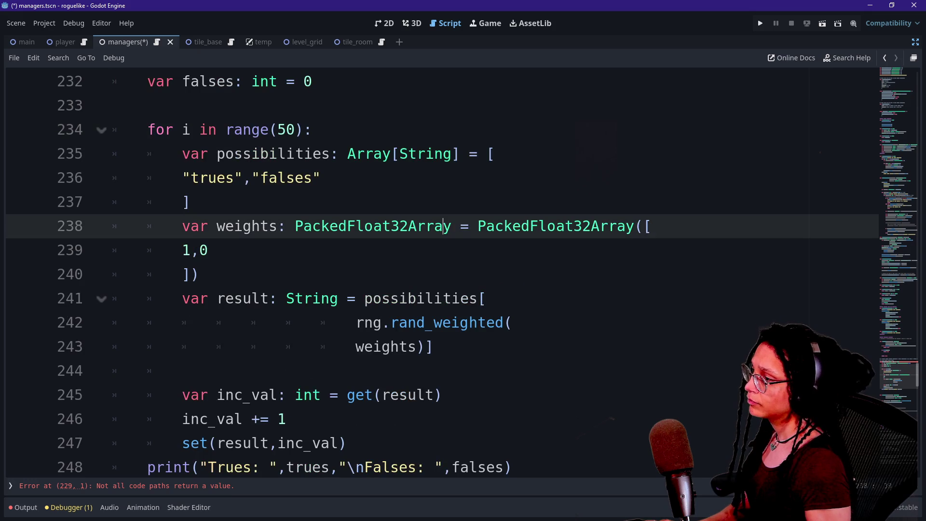
click(289, 298)
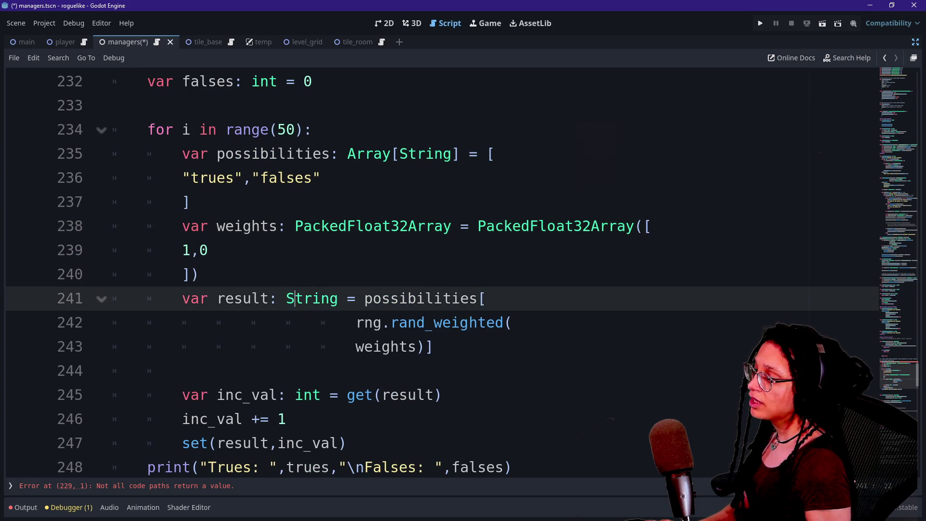
scroll(289, 298, down, 2)
click(147, 322)
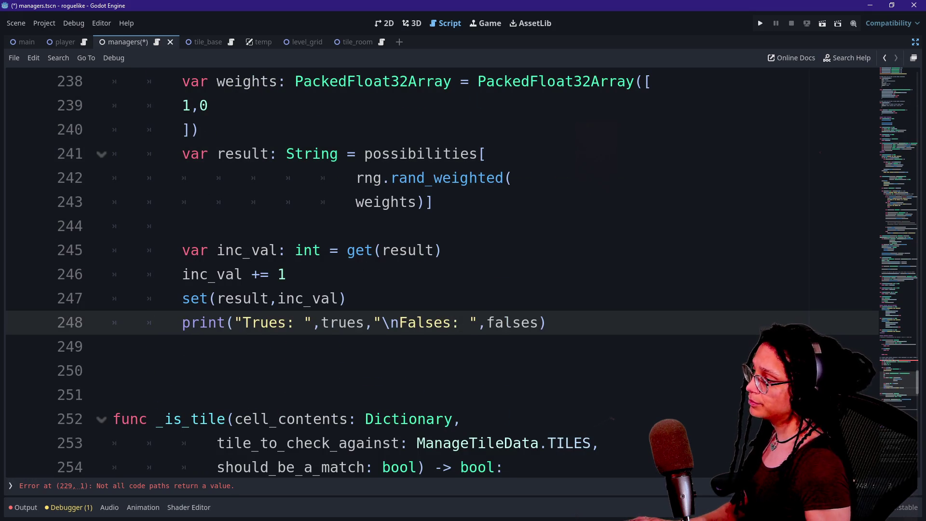
click(347, 299)
key(Return)
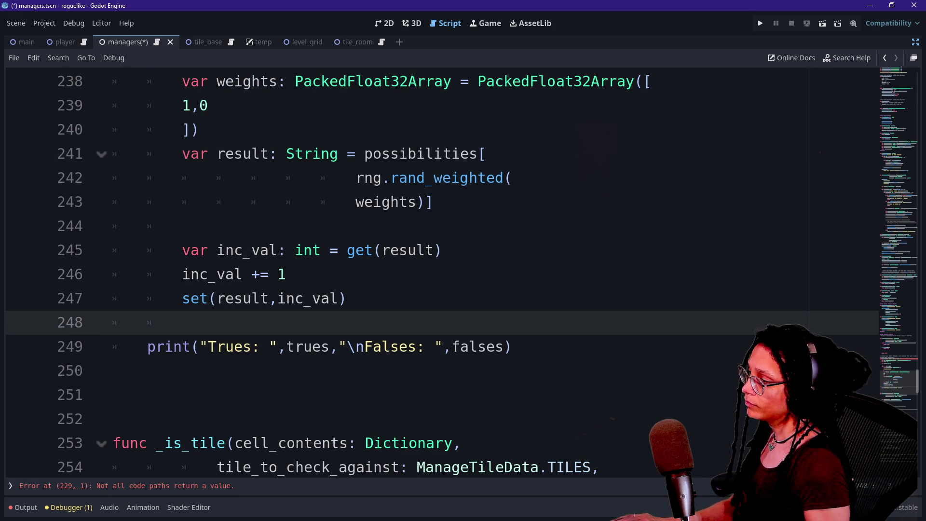
drag(511, 346, 147, 346)
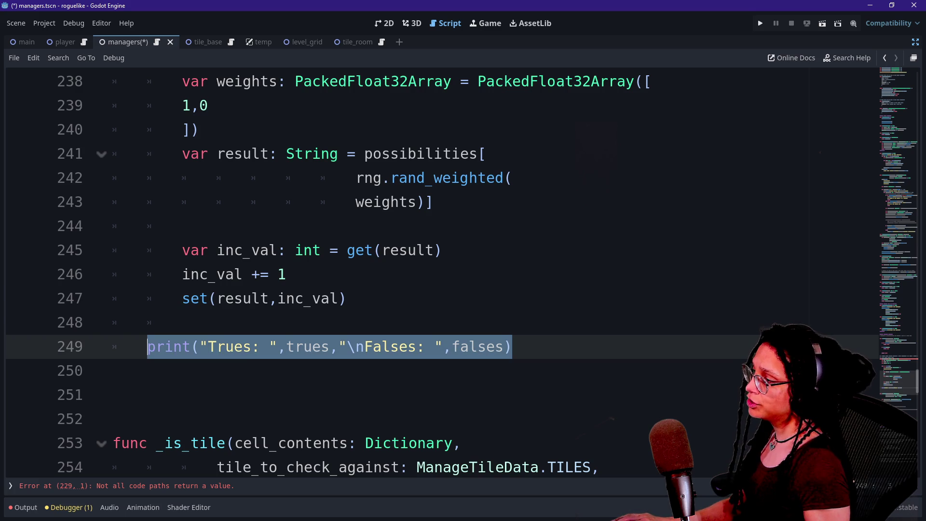
mouse_move(347, 298)
mouse_down()
mouse_move(287, 274)
mouse_move(444, 250)
mouse_up()
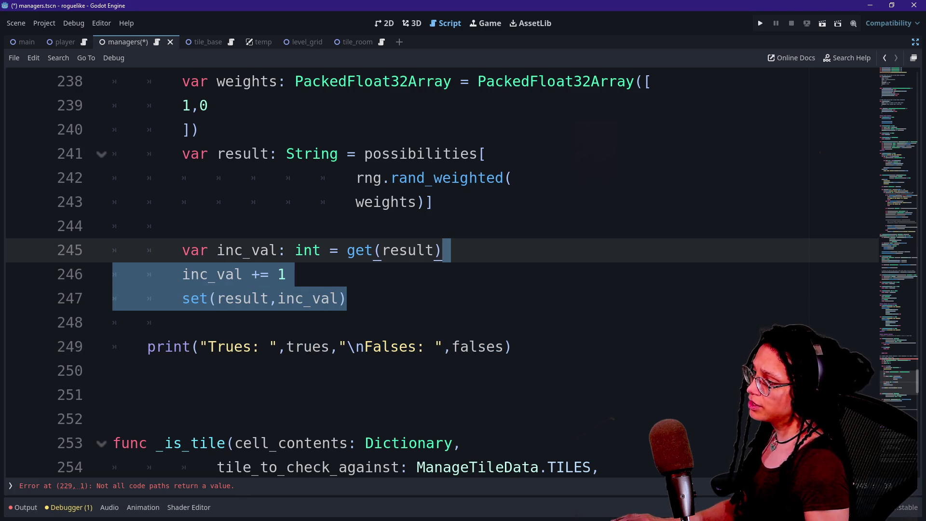
click(444, 250)
key(Down)
key(Down)
key(shift+Up)
key(shift+Up)
key(shift+Up)
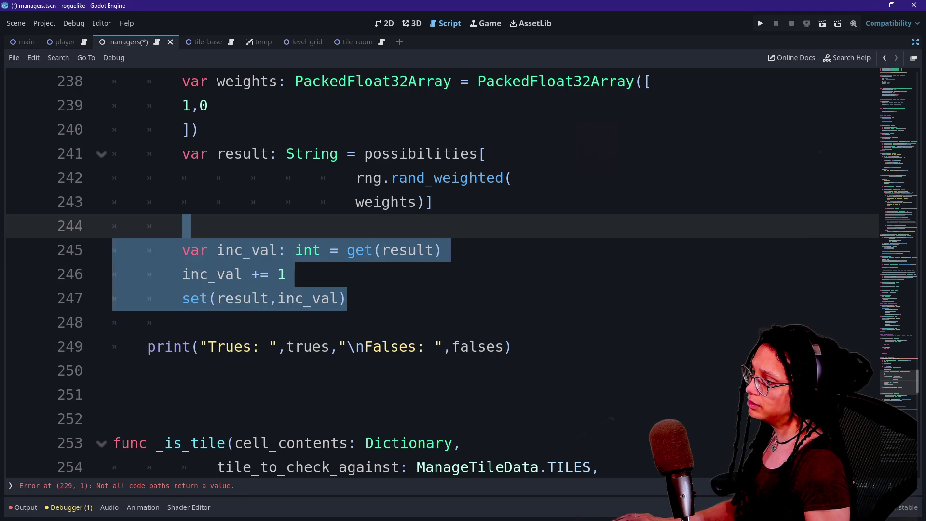
key(BackSpace)
Delete the print statement, leaving an indented empty line after the loop.
key(shift+Down)
key(shift+Down)
key(shift+End)
key(BackSpace)
key(Return)
Remove the var trues and falses counter lines and the leftover blank line under rng.
scroll(443, 278, up, 4)
mouse_move(321, 226)
mouse_down()
mouse_move(116, 202)
mouse_move(673, 177)
mouse_up()
key(BackSpace)
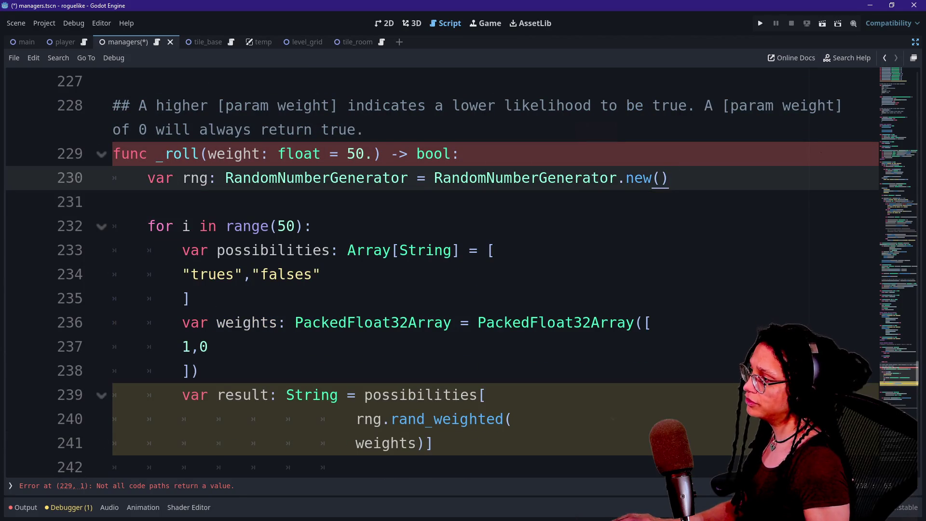
drag(313, 226, 113, 202)
click(113, 201)
key(BackSpace)
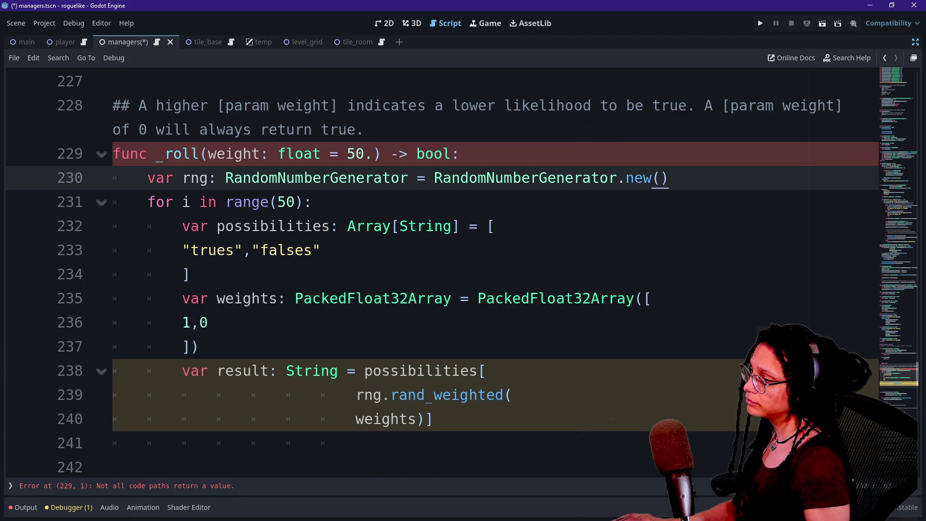
click(200, 346)
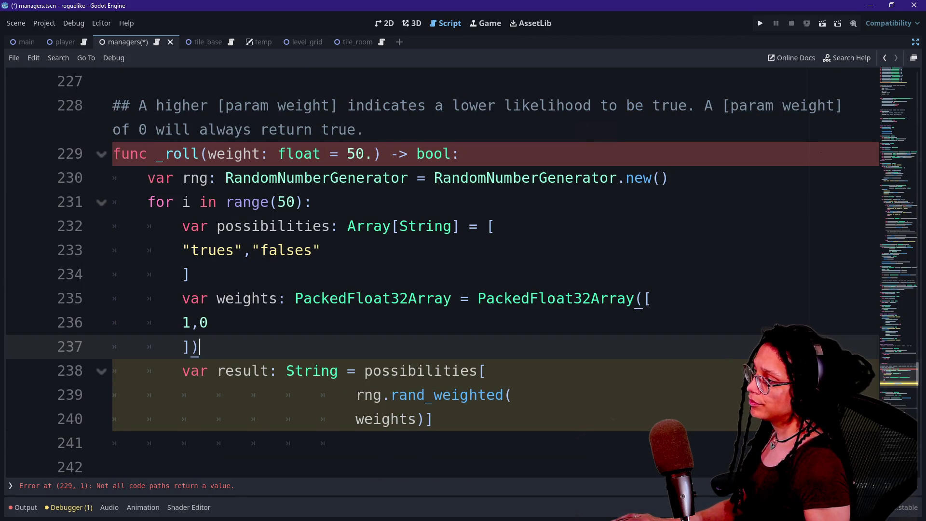
click(213, 249)
Replace the quoted trues and falses strings in the possibilities list with true and false.
double_click(212, 250)
key(BackSpace)
key(BackSpace)
text(tur)
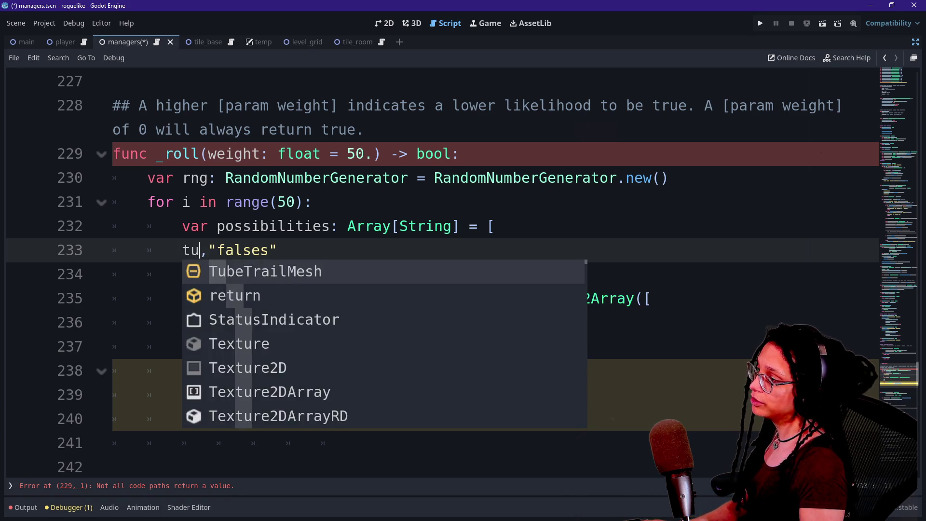
key(Return)
key(BackSpace)
key(BackSpace)
key(Delete)
key(Delete)
key(Delete)
text(false)
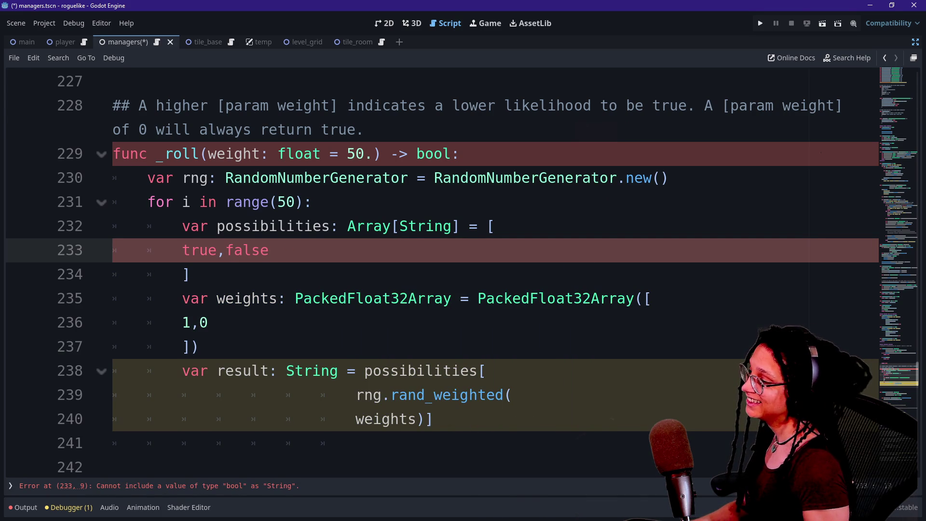
Change the possibilities element type from String to bool.
double_click(199, 250)
double_click(428, 226)
key(BackSpace)
text(bool)
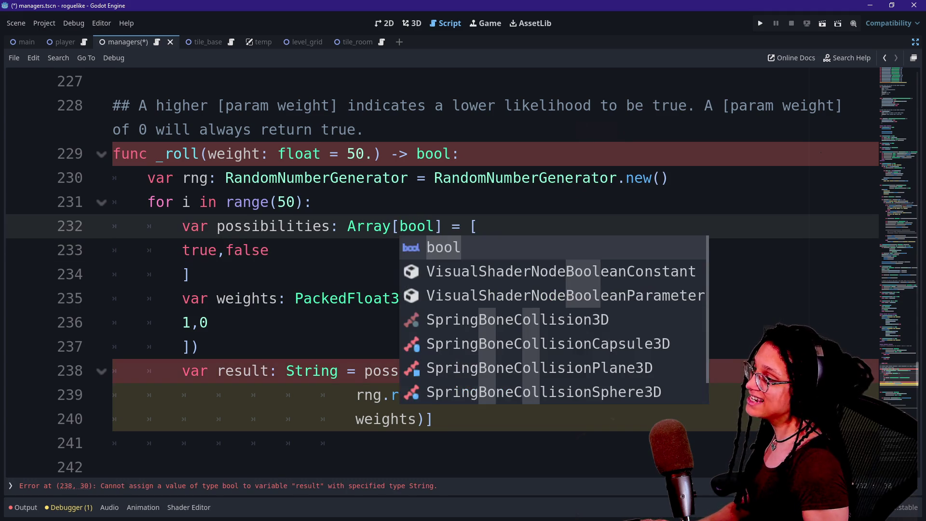
click(269, 226)
Retype result as bool and add an outdented 'return result' after the loop.
click(356, 443)
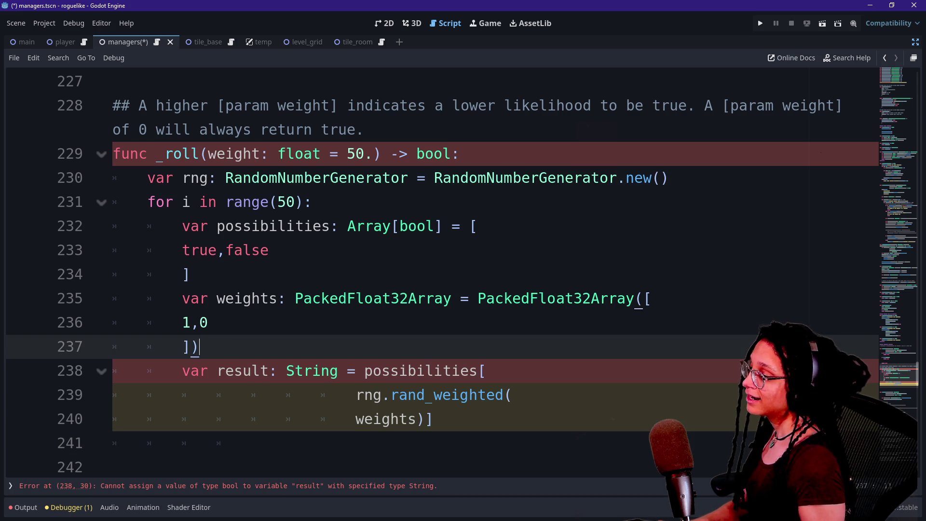
double_click(312, 370)
text(bool)
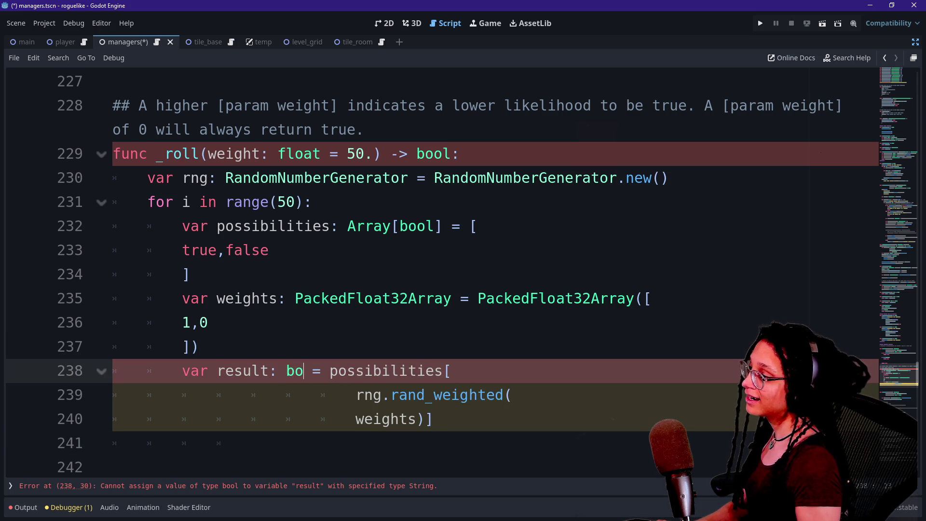
key(Escape)
click(289, 442)
text(retrurn result)
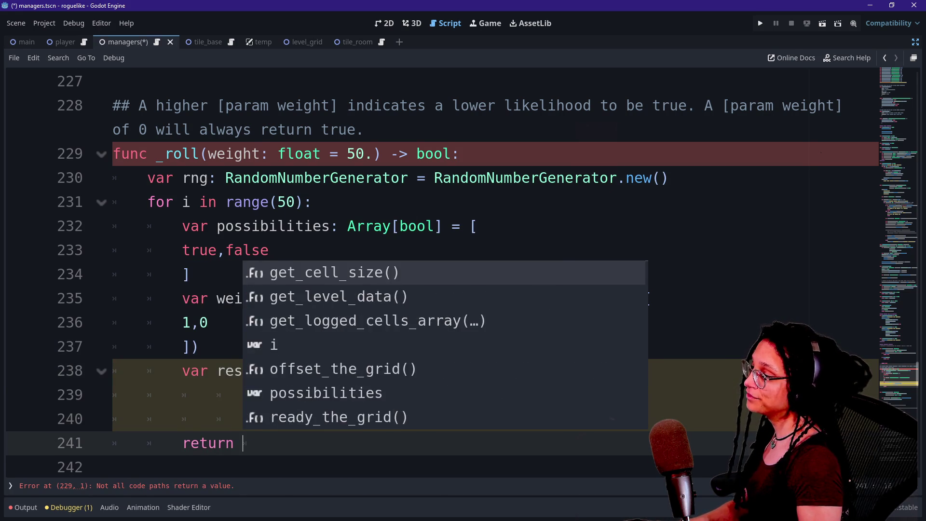
click(209, 442)
key(shift+Tab)
Paste a copy of the result declaration above the loop with '= false'.
click(270, 250)
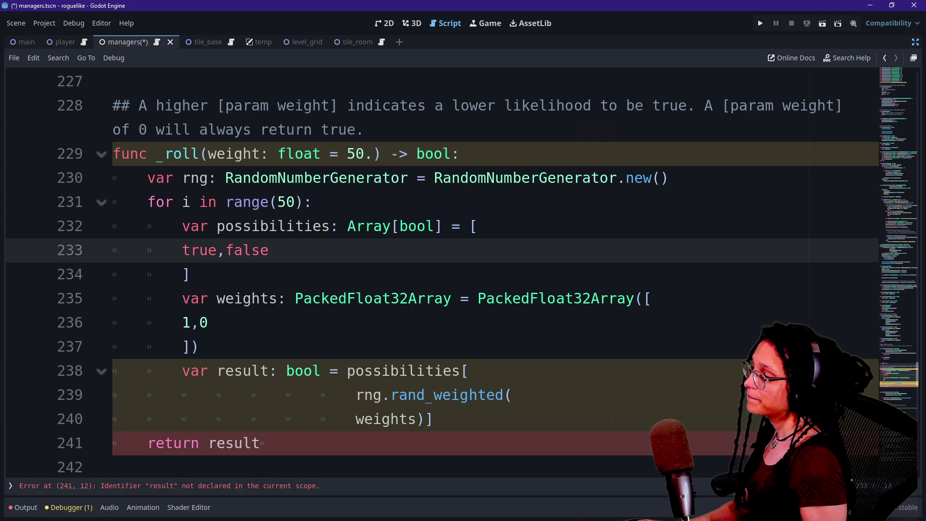
scroll(442, 272, down, 1)
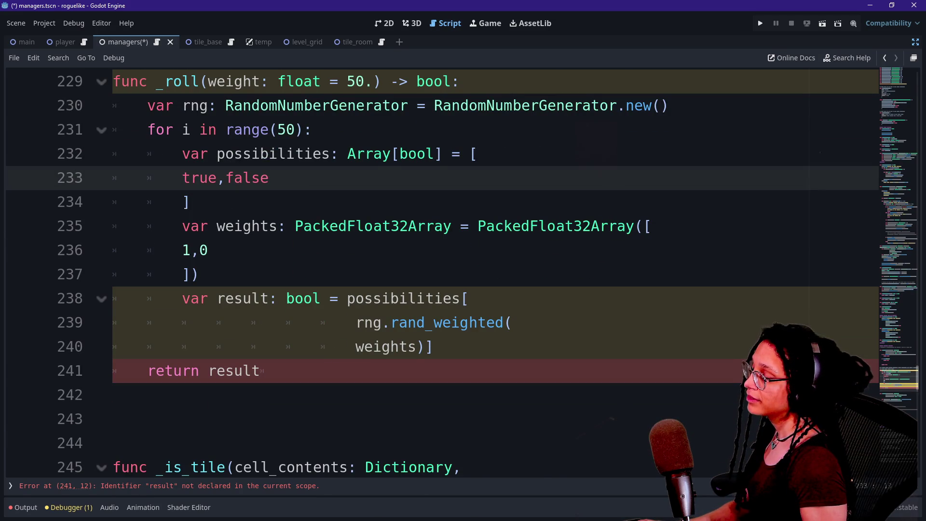
mouse_move(182, 298)
mouse_down()
mouse_move(330, 298)
mouse_move(320, 298)
mouse_up()
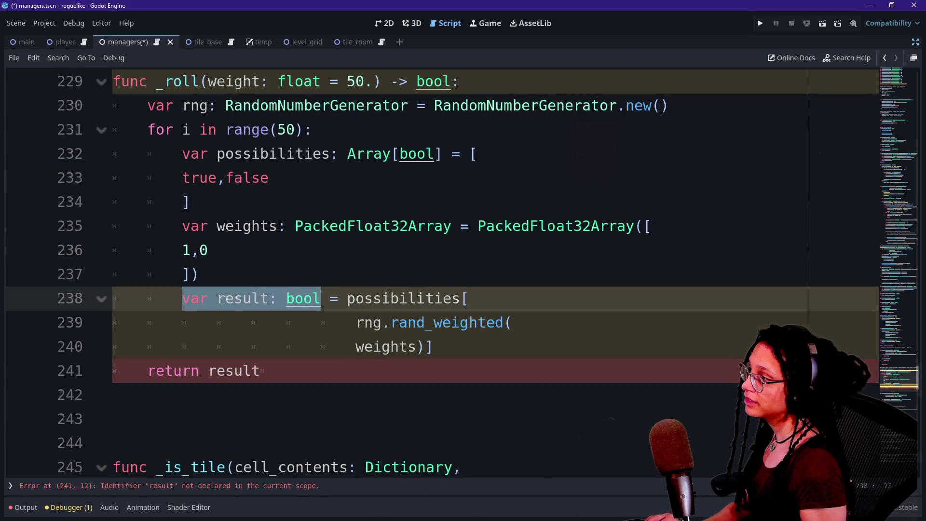
key(ctrl+c)
click(670, 105)
key(Return)
key(ctrl+v)
text(= fa)
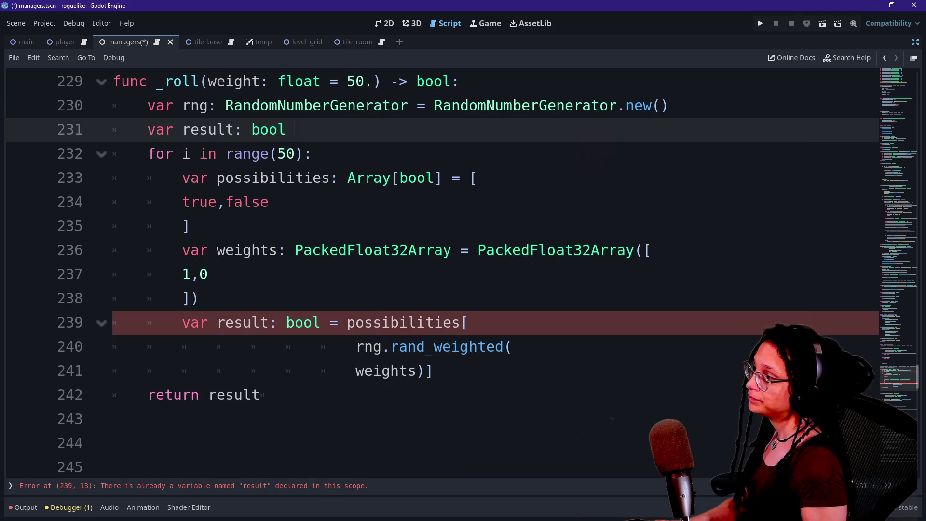
text(lse)
click(269, 153)
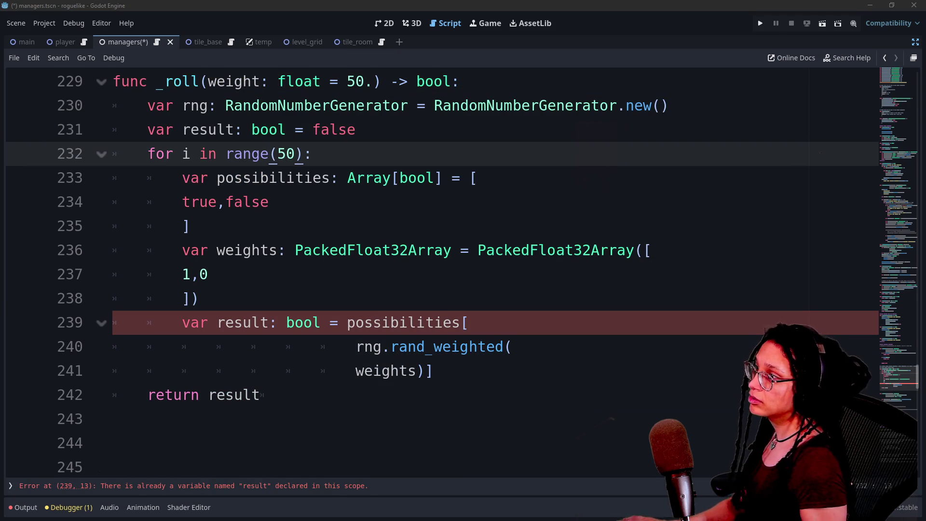
Change result's starting value before the loop from false to true.
double_click(334, 129)
text(true)
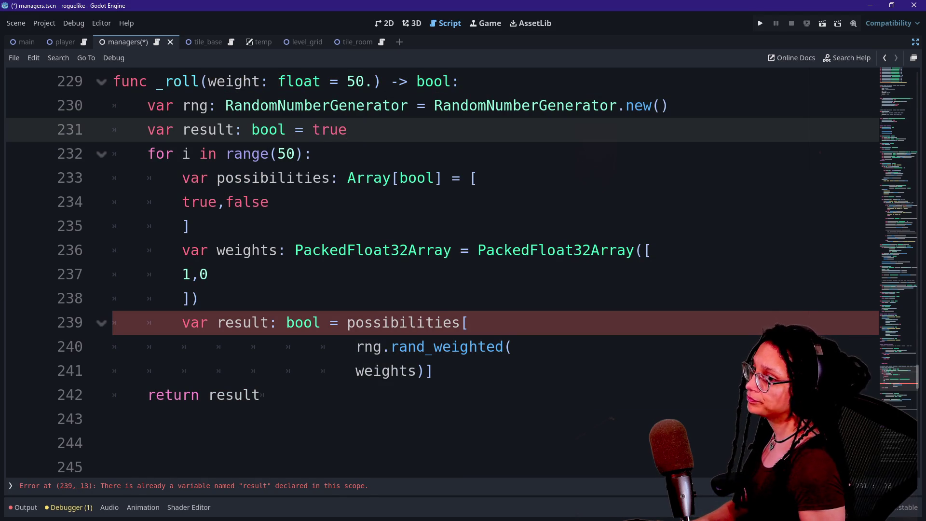
click(252, 346)
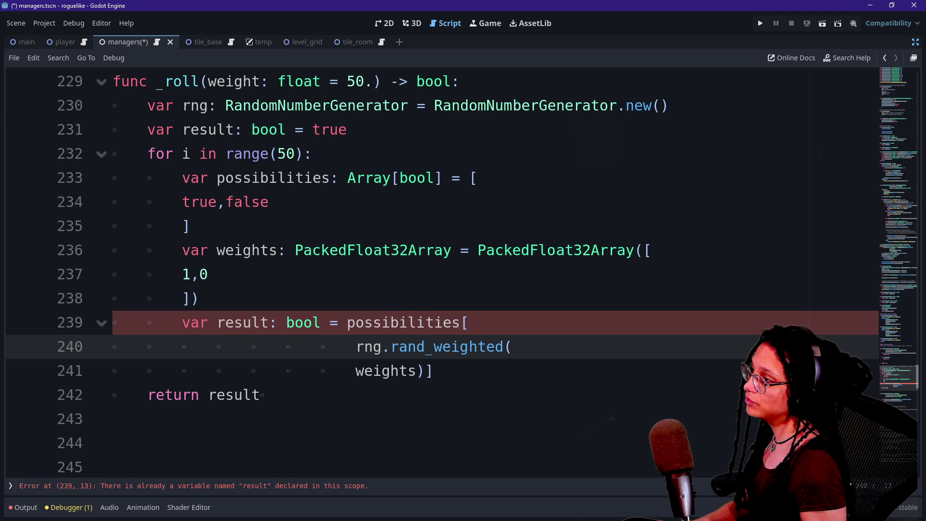
double_click(199, 202)
double_click(247, 201)
click(269, 202)
double_click(247, 202)
click(191, 201)
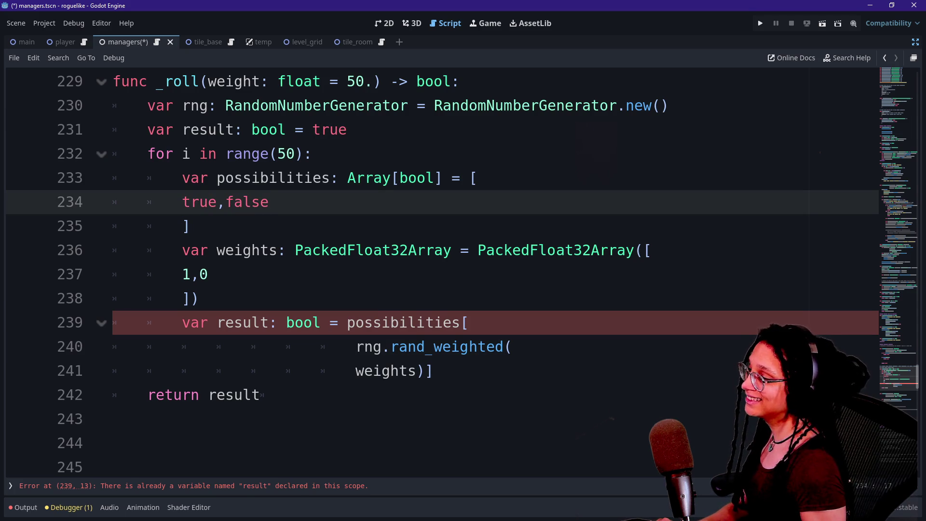
Drop var and the duplicate bool type from the inner result assignment.
drag(183, 323, 242, 322)
key(BackSpace)
key(BackSpace)
key(Delete)
key(Delete)
key(BackSpace)
key(BackSpace)
text(t)
click(234, 395)
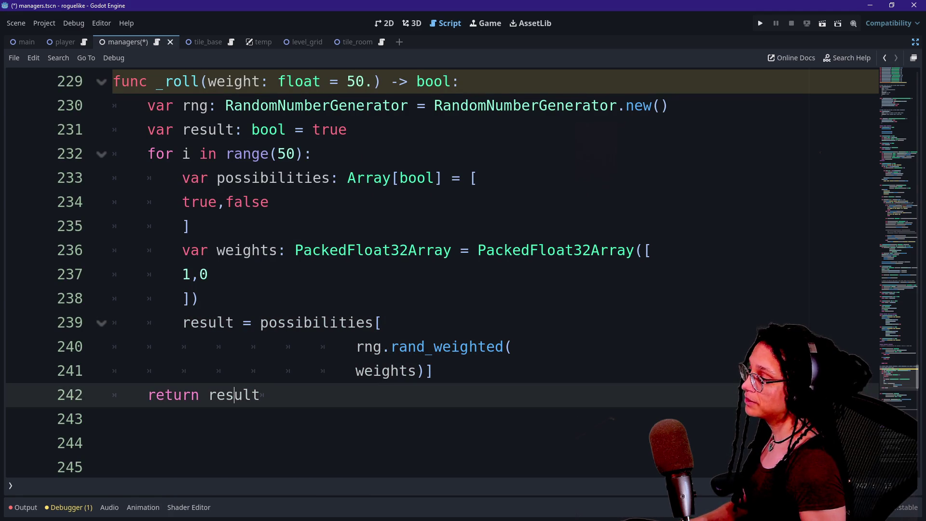
Replace the weights array values 1,0 with true_weight,false_weight.
mouse_move(207, 81)
mouse_down()
mouse_move(373, 81)
mouse_move(364, 81)
mouse_up()
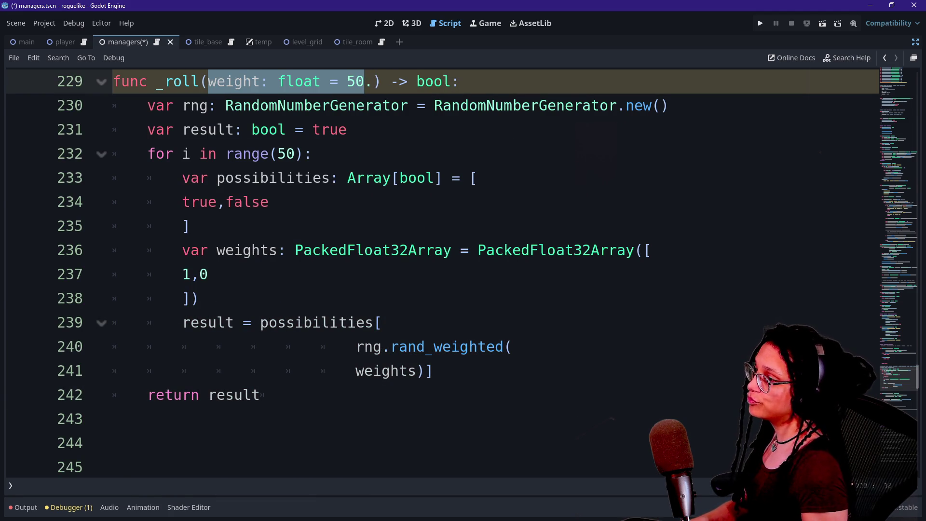
click(191, 274)
key(BackSpace)
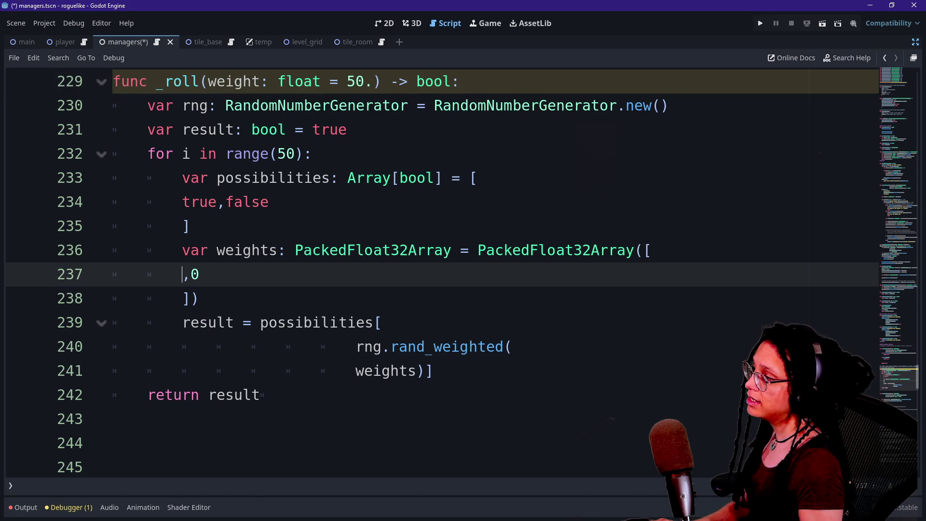
text(tur)
key(BackSpace)
key(BackSpace)
key(BackSpace)
text(true)
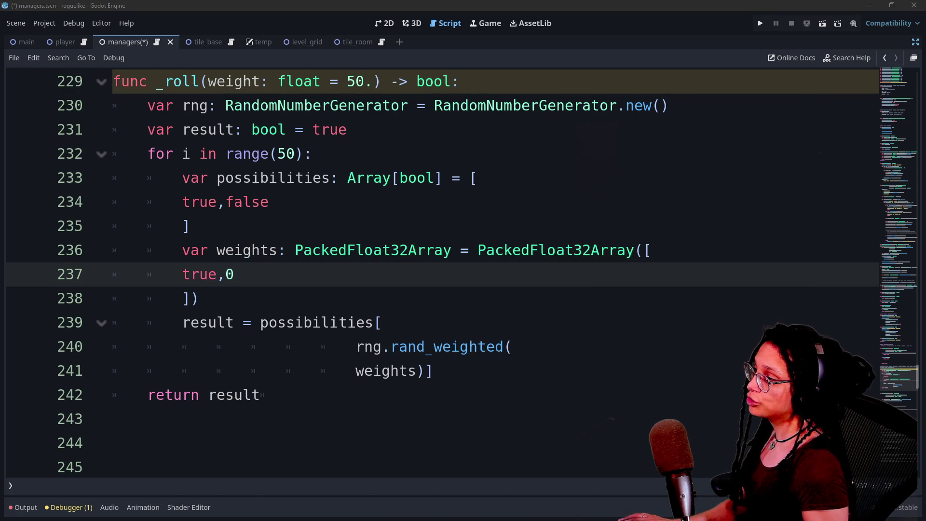
text(_weight)
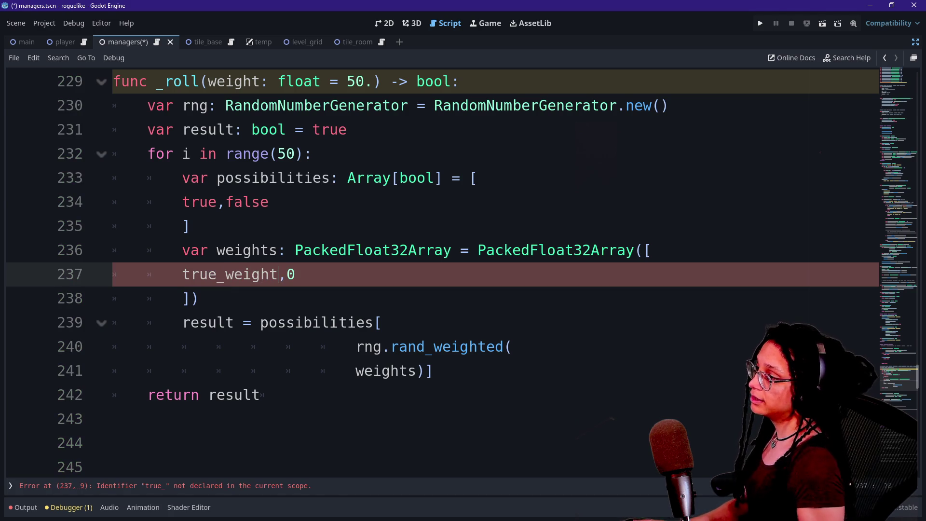
key(BackSpace)
text(false_weight)
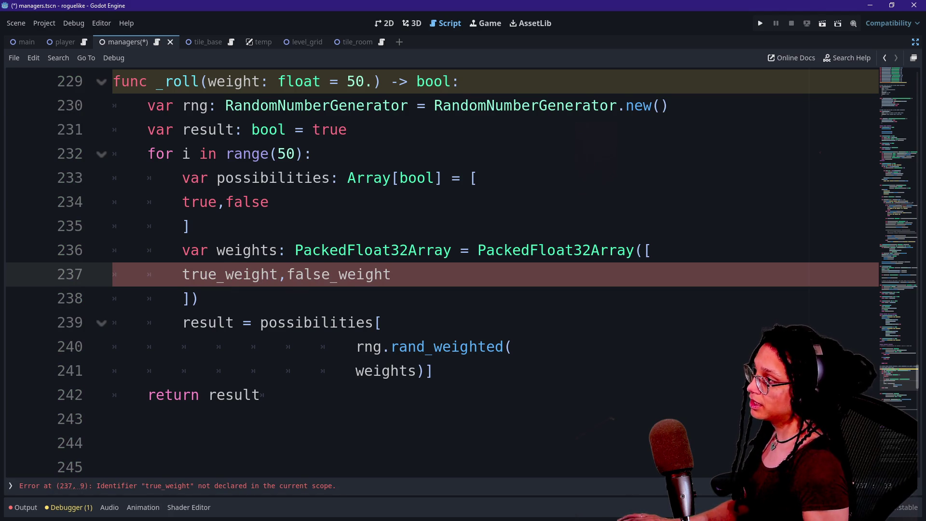
Change _roll's parameter to true_weight,false_weight, glancing at DeepSeek before returning.
click(208, 81)
scroll(208, 81, up, 1)
drag(208, 154, 373, 153)
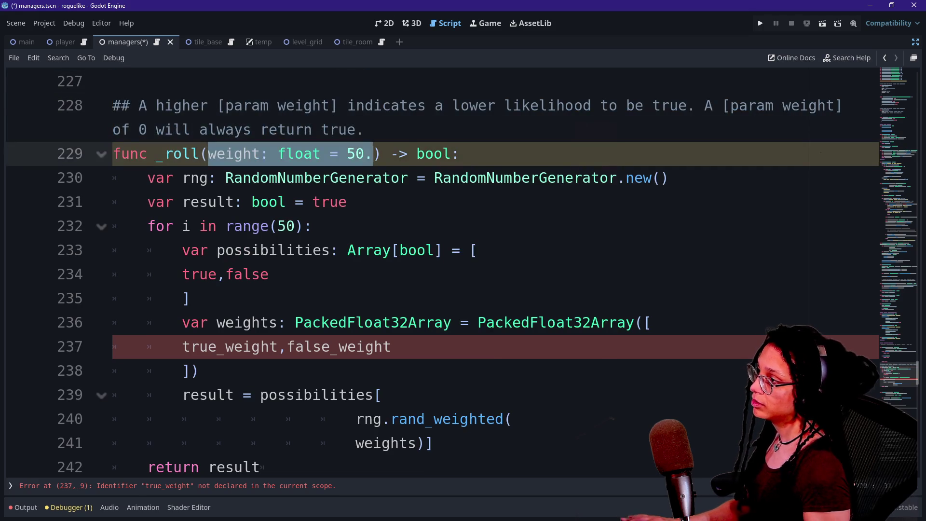
text(true_weighjt)
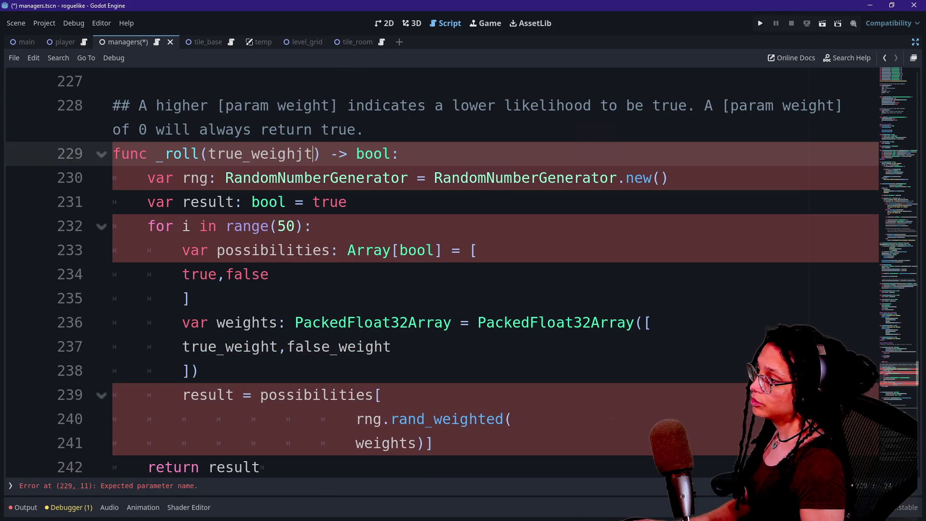
key(BackSpace)
key(BackSpace)
text(t,false_weight)
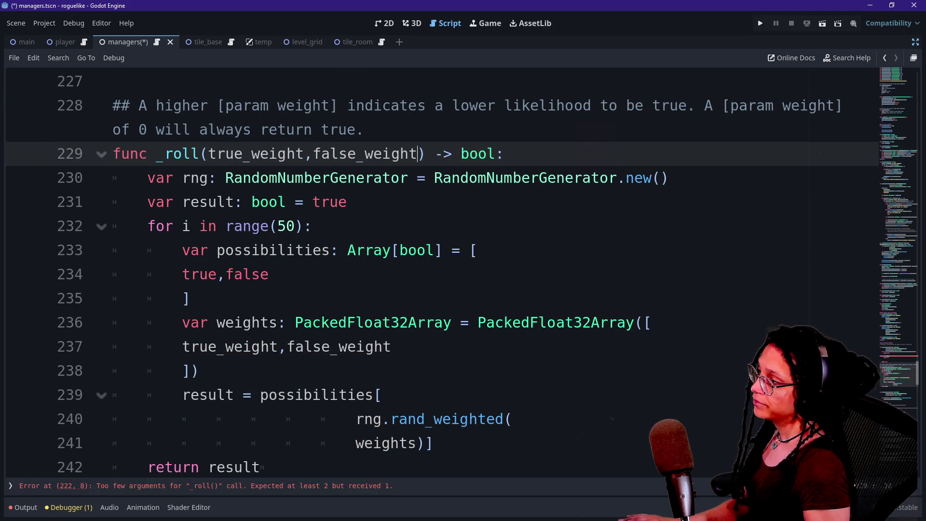
key(alt+Tab)
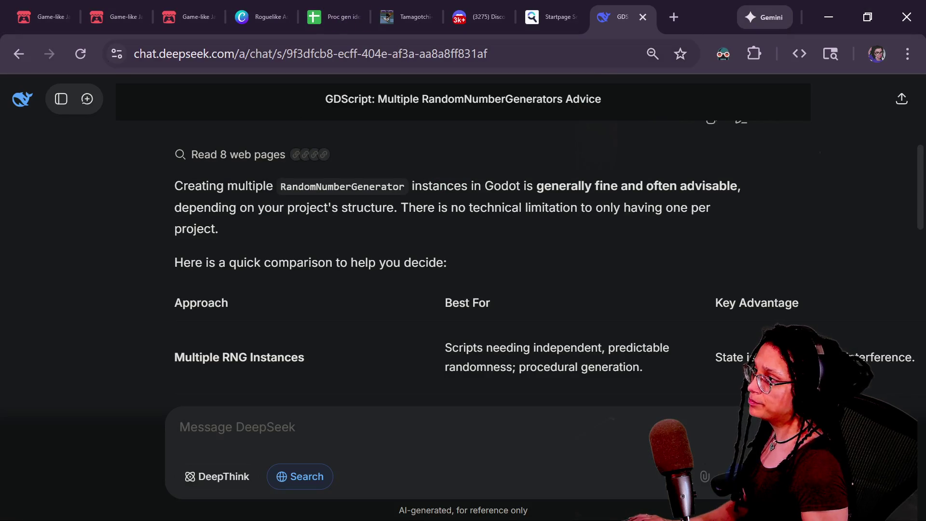
key(alt+Tab)
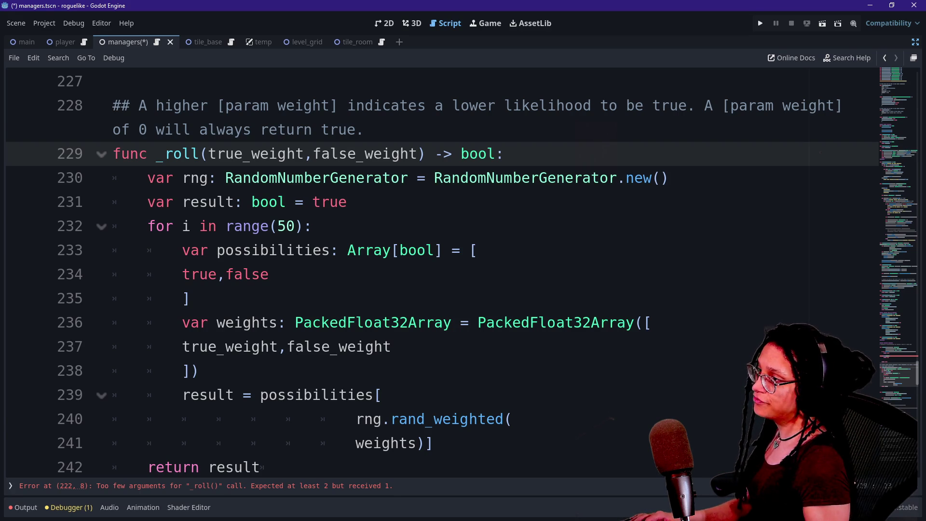
Default both weights to 1, document 'The default weights result in a 50/50 coinflip', and save.
text(= 1)
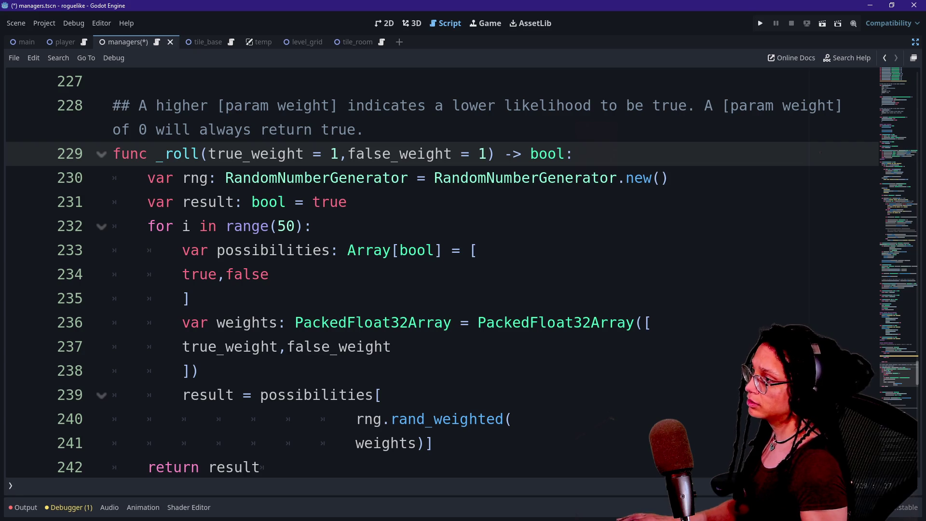
key(shift+Home)
key(shift+Home)
text(Defau)
key(BackSpace)
key(BackSpace)
key(BackSpace)
text(The default weights)
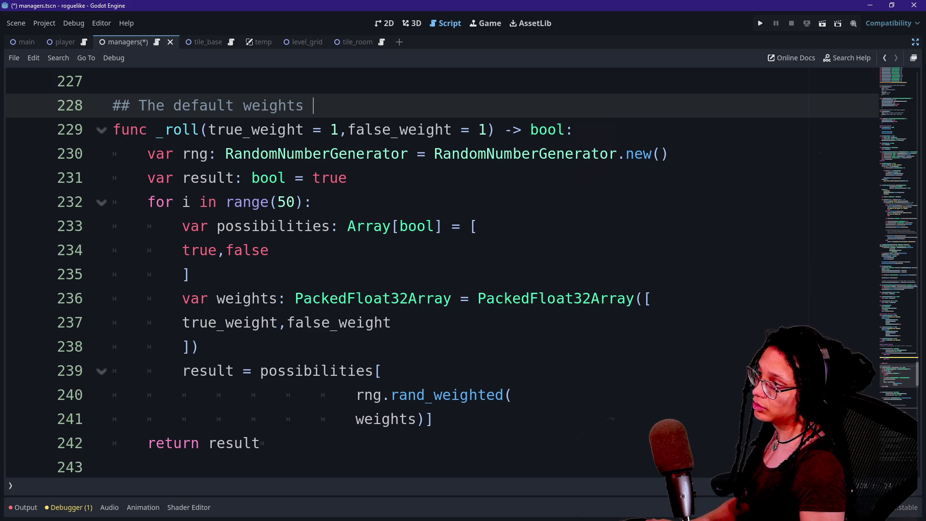
text(are)
key(BackSpace)
key(BackSpace)
key(BackSpace)
text(result in)
text( a 50/50)
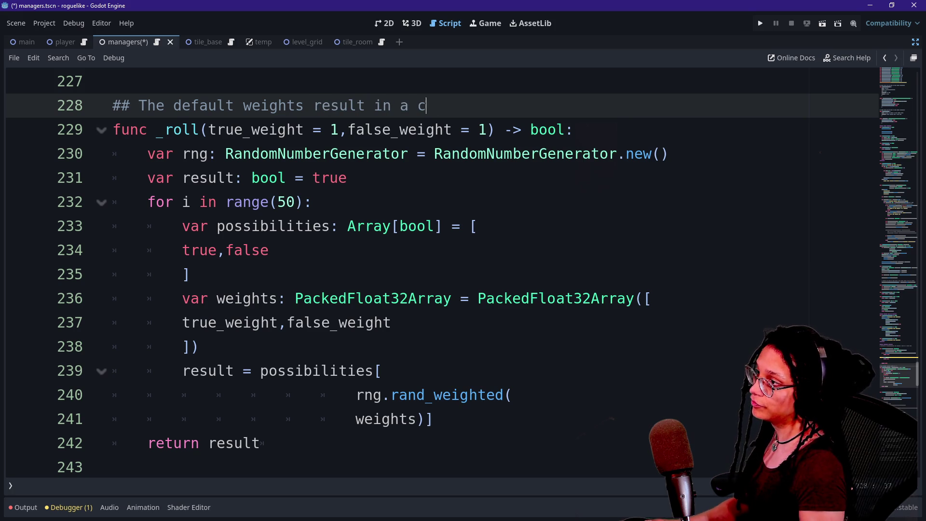
text( coin)
text(fl)
key(BackSpace)
text(lip)
click(239, 249)
key(ctrl+s)
Remove the 10000. argument so line 222 calls _roll() with default weights.
scroll(240, 249, down, 2)
scroll(434, 270, down, 2)
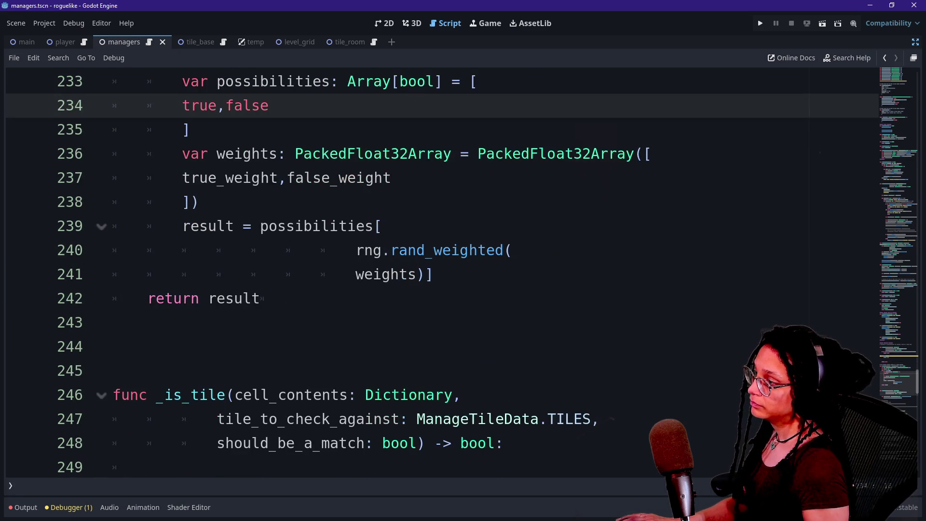
scroll(434, 270, up, 2)
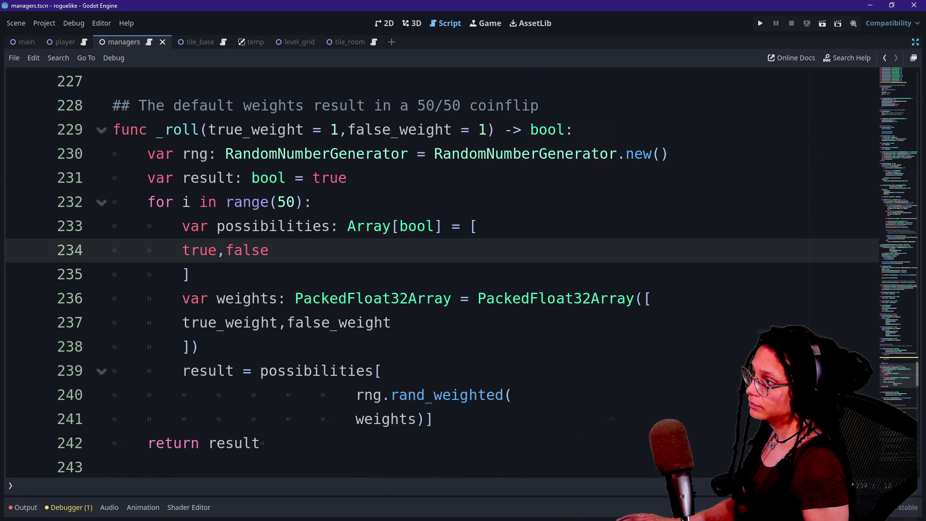
scroll(434, 270, up, 3)
drag(225, 177, 278, 178)
key(BackSpace)
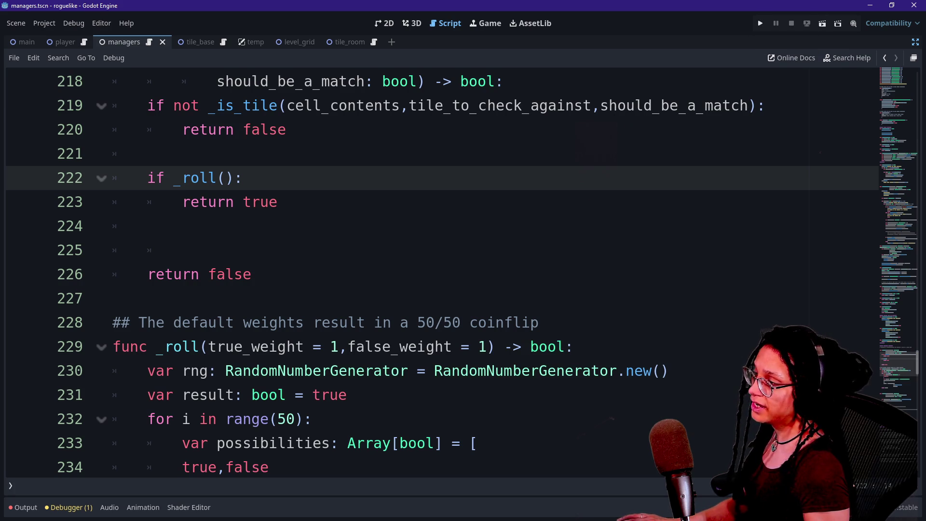
Move _roll() from the if condition into an outdented 'return _roll()' line.
click(278, 202)
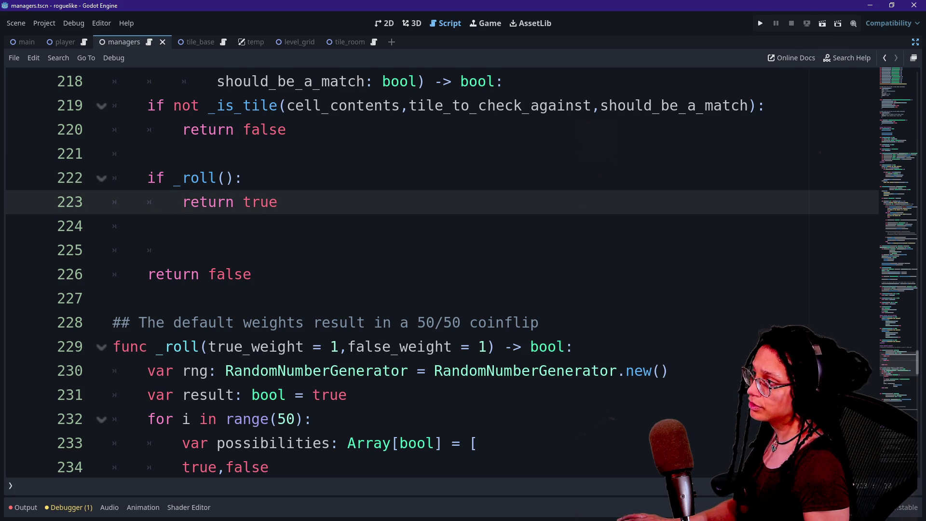
mouse_move(173, 177)
mouse_down()
mouse_move(235, 178)
mouse_move(270, 201)
mouse_up()
key(BackSpace)
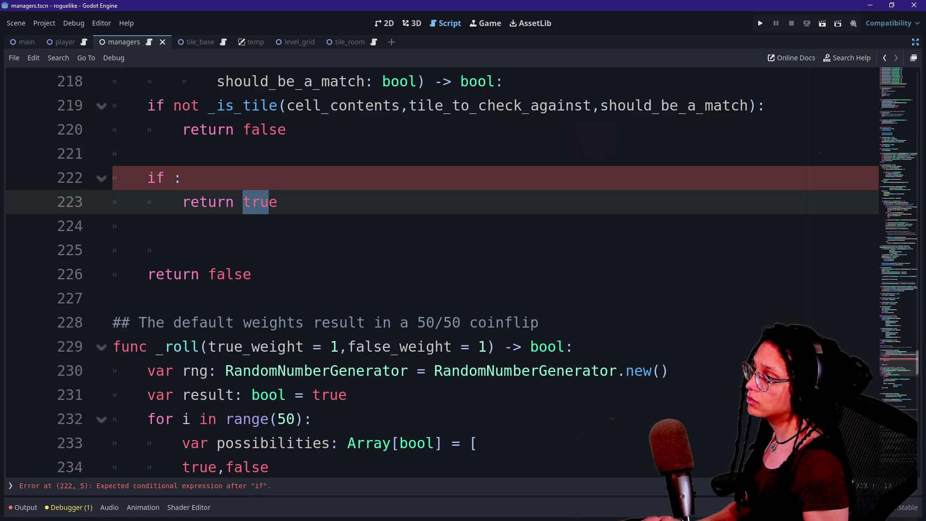
key(End)
text(_roll())
key(BackSpace)
key(BackSpace)
key(BackSpace)
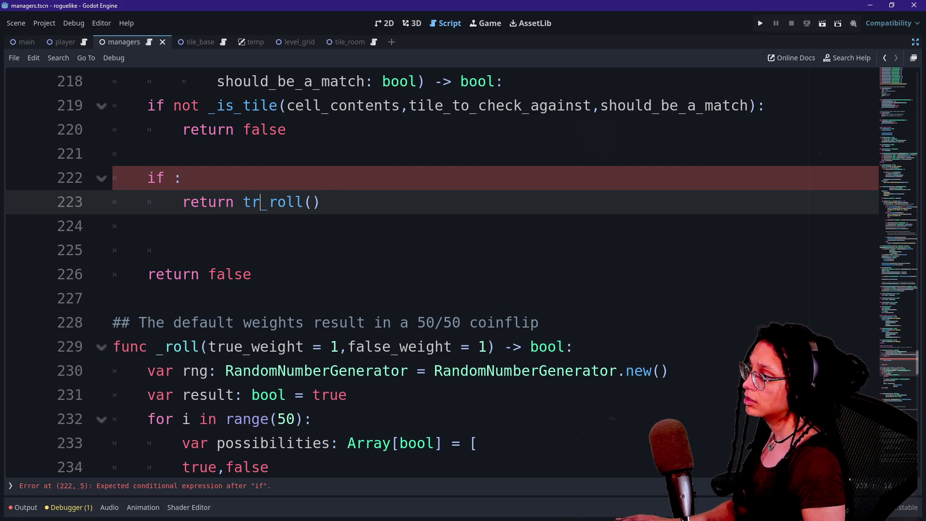
key(Up)
key(BackSpace)
key(BackSpace)
key(BackSpace)
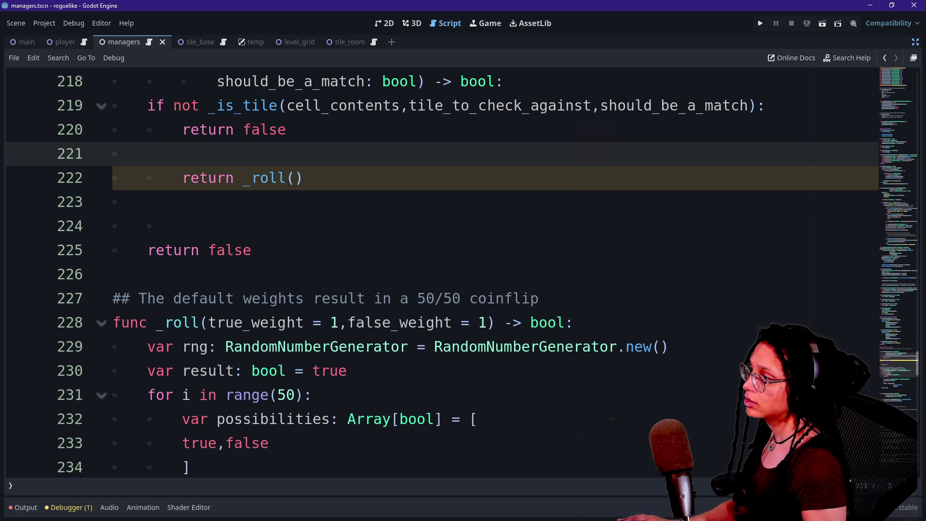
key(Down)
key(shift+Tab)
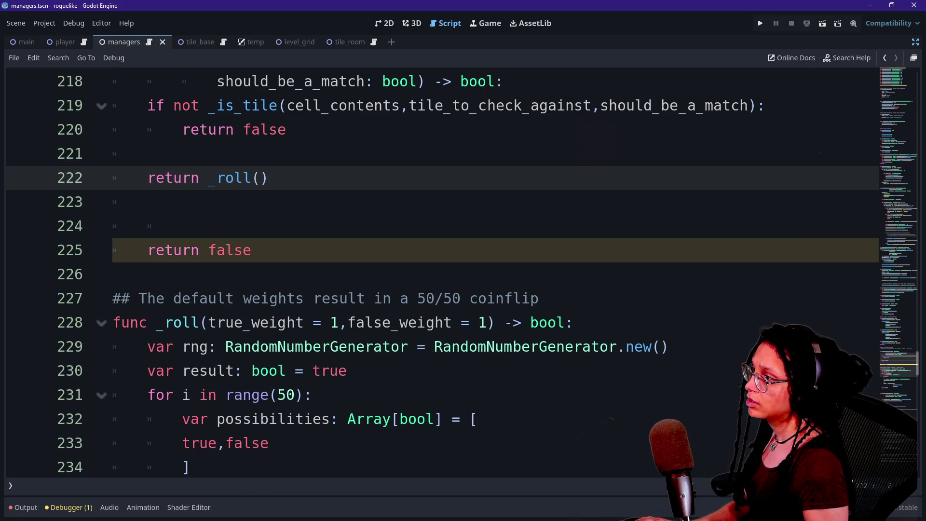
Delete the leftover return false lines, save the script, and run the project.
scroll(442, 273, up, 1)
click(251, 322)
key(BackSpace)
key(BackSpace)
key(BackSpace)
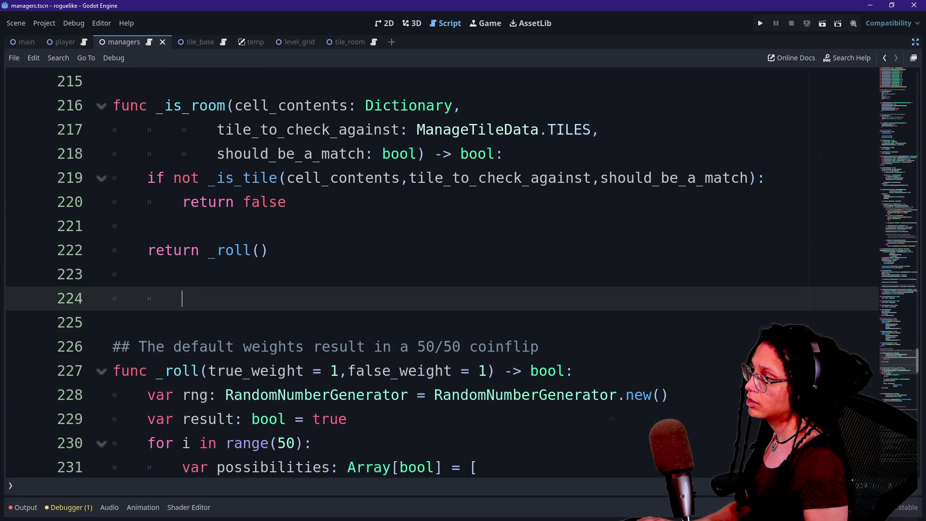
key(ctrl+s)
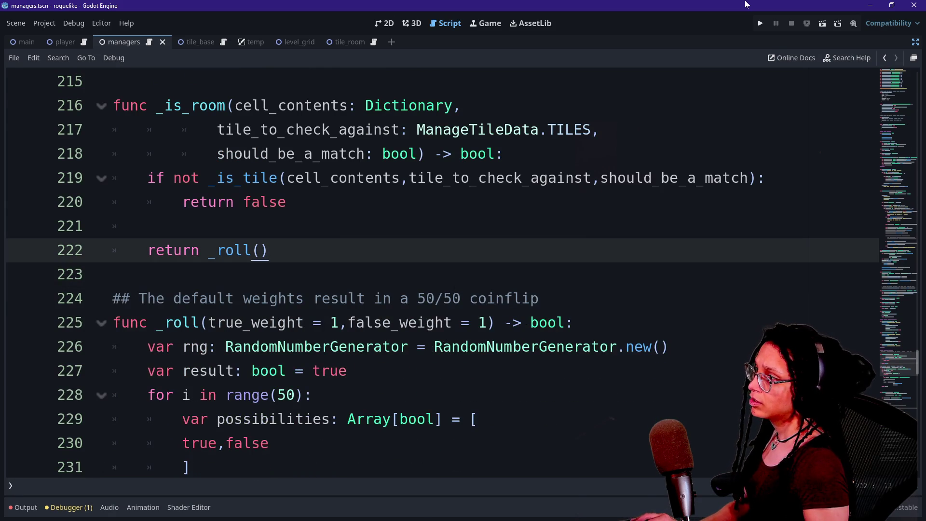
click(756, 26)
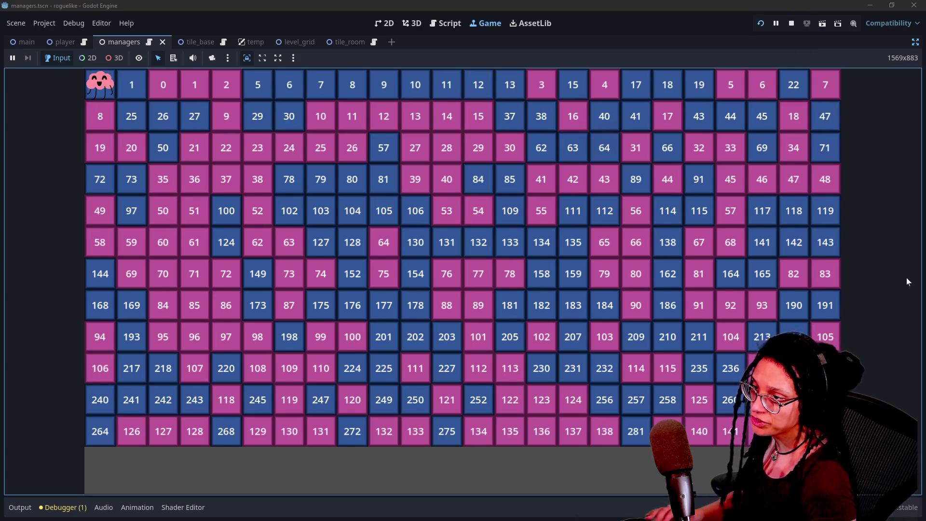
Switch to the DeepSeek chat, back to the running game, then to DeepSeek again.
key(alt+Tab)
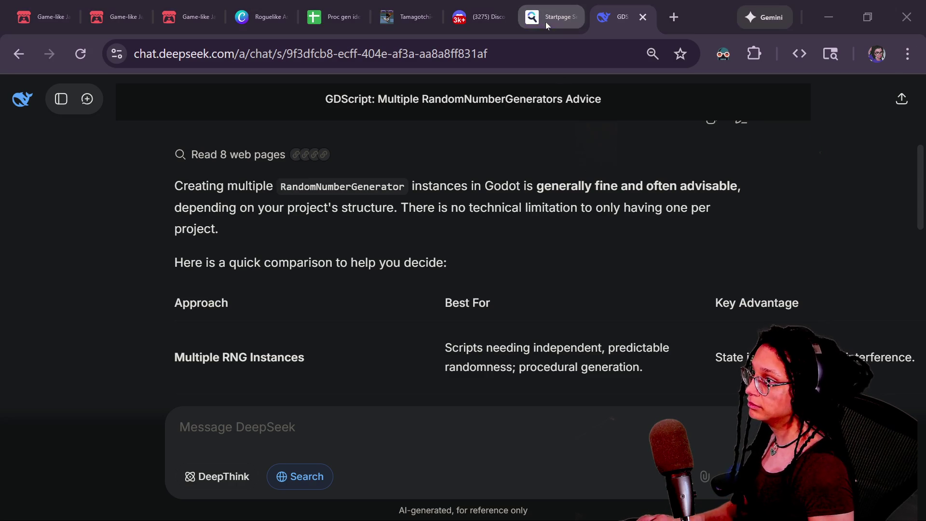
key(alt+Tab)
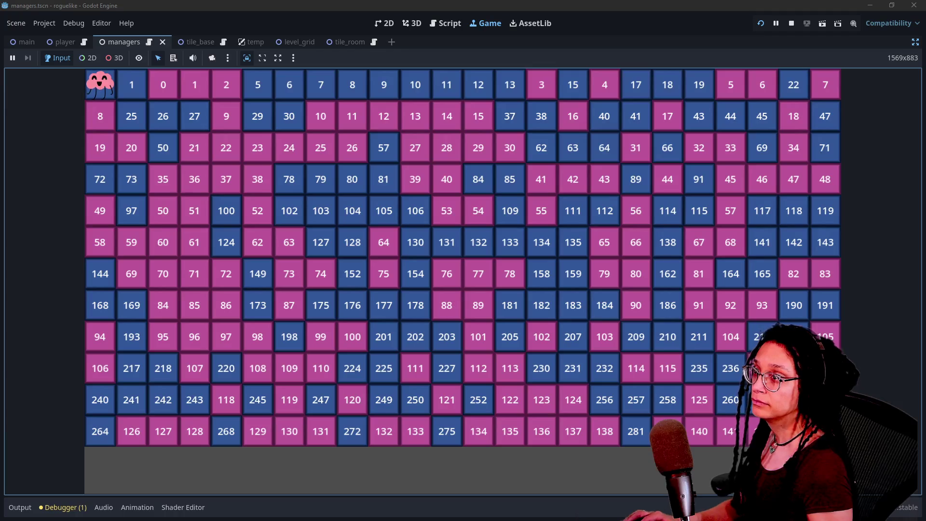
key(alt+Tab)
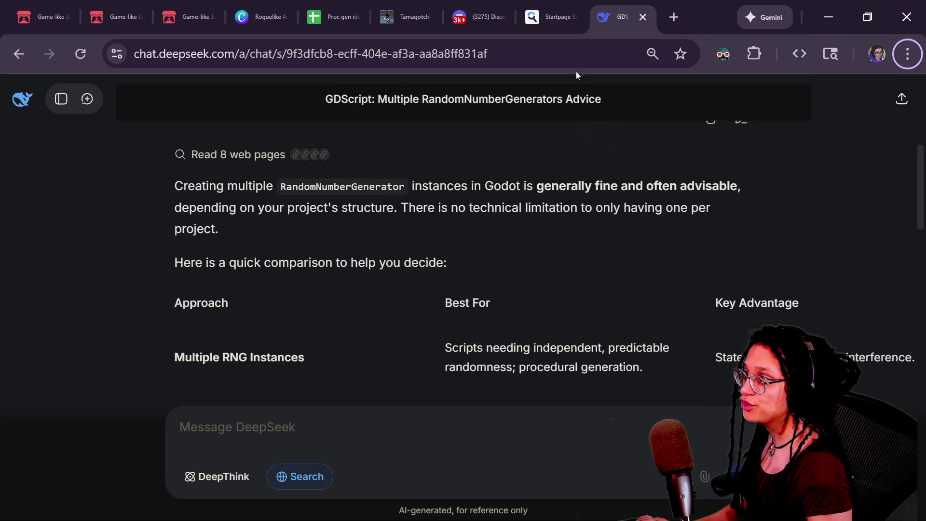
Load the MindfulDevMag Online Breathing Timer in a new tab via the autocompleted 'brea' address.
click(679, 18)
text(brea)
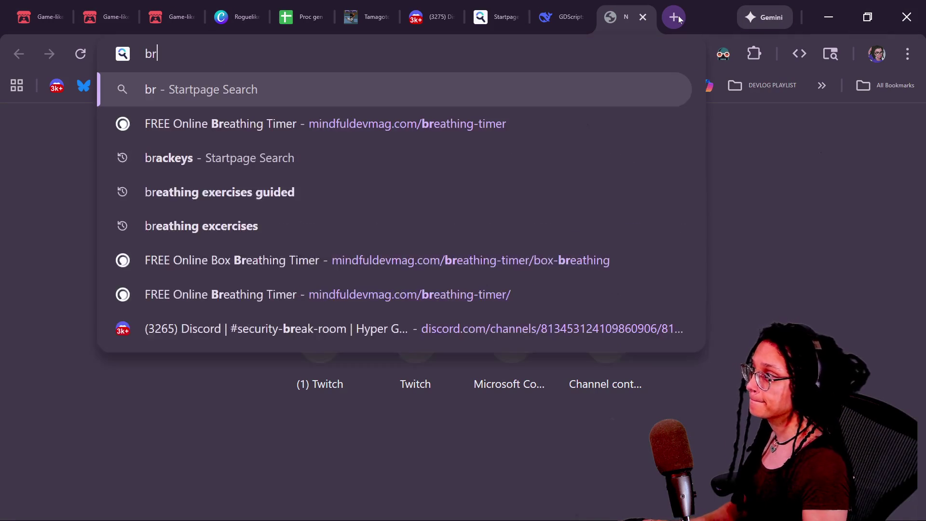
key(Return)
click(477, 43)
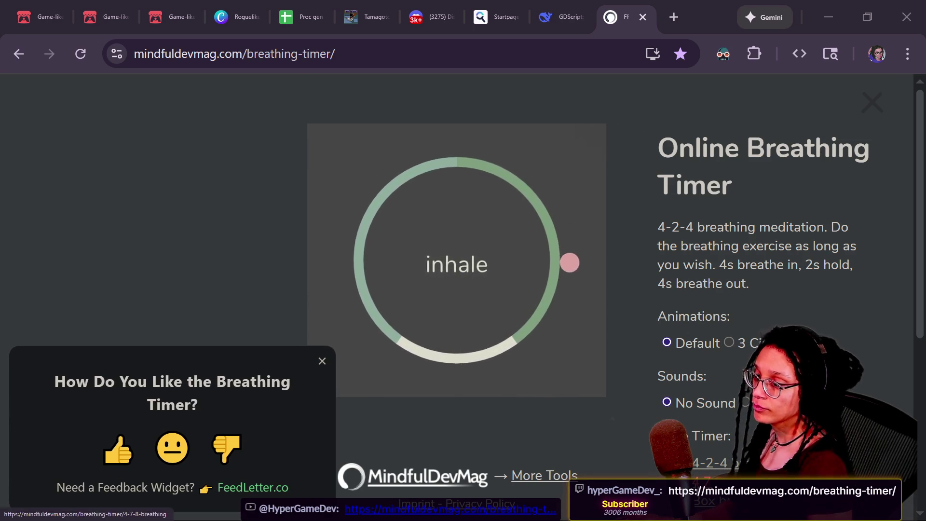
scroll(720, 415, down, 2)
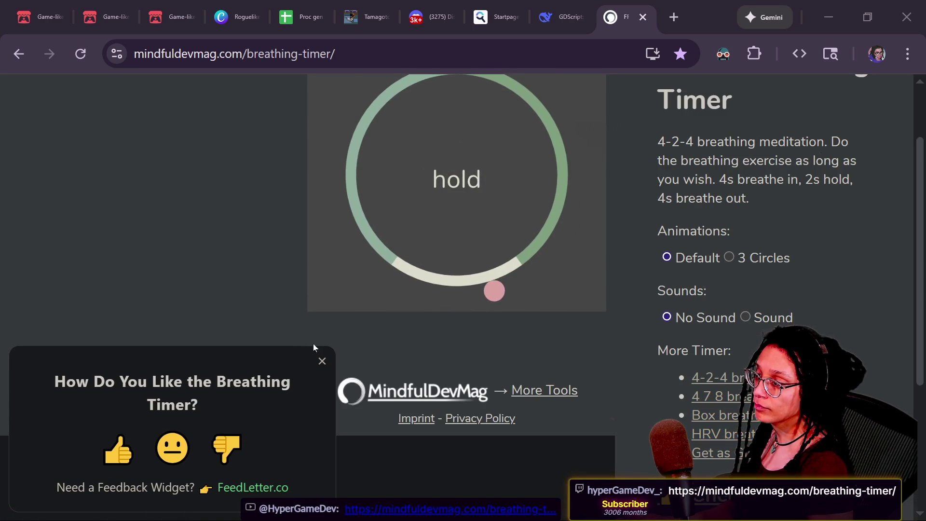
Close the feedback popup, follow the 4-2-4 breathing timer, then close its tab.
click(322, 361)
scroll(698, 267, up, 2)
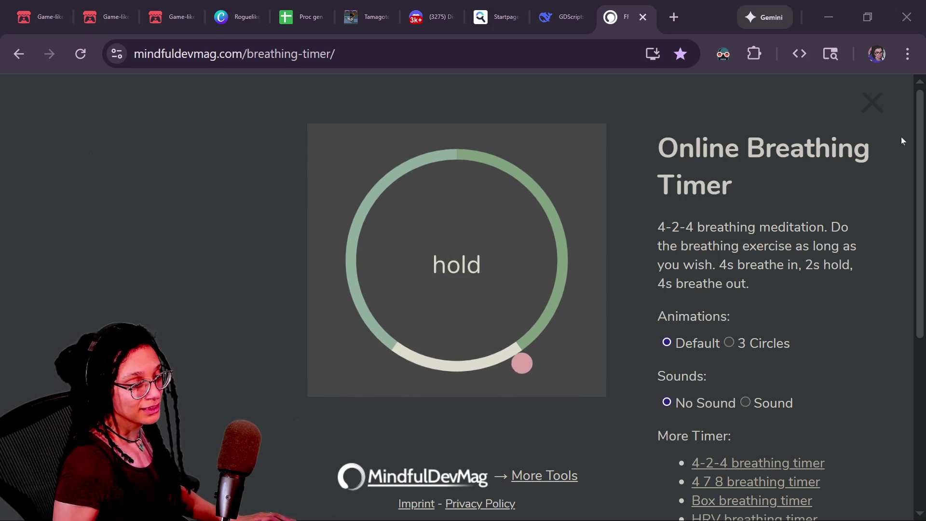
click(680, 217)
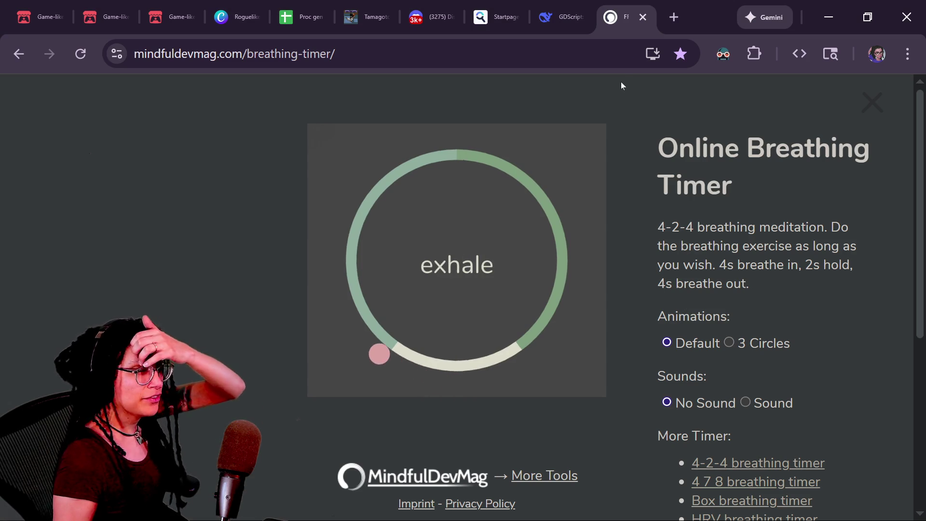
click(644, 17)
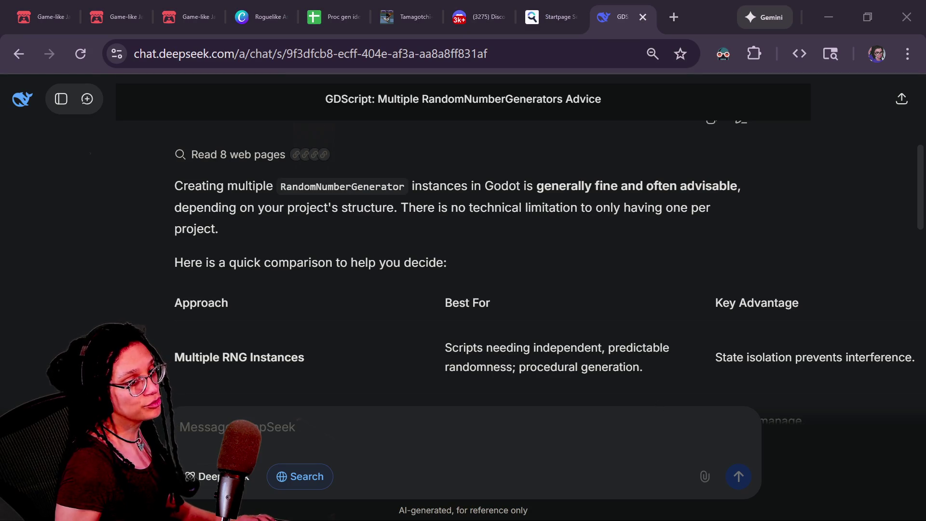
Switch back to the running Godot game window.
key(alt+Tab)
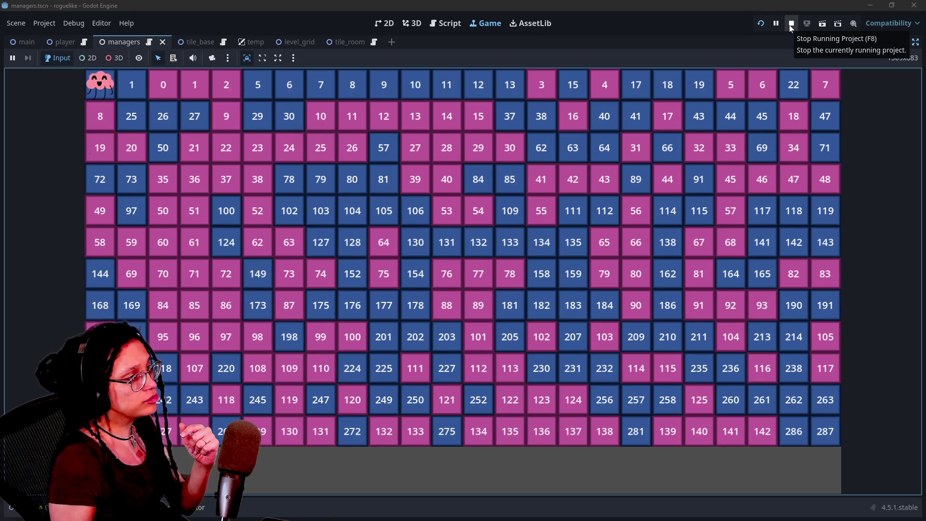
Walk the character to a grid tile, stop the game, and return to _is_room's _roll() call.
click(710, 182)
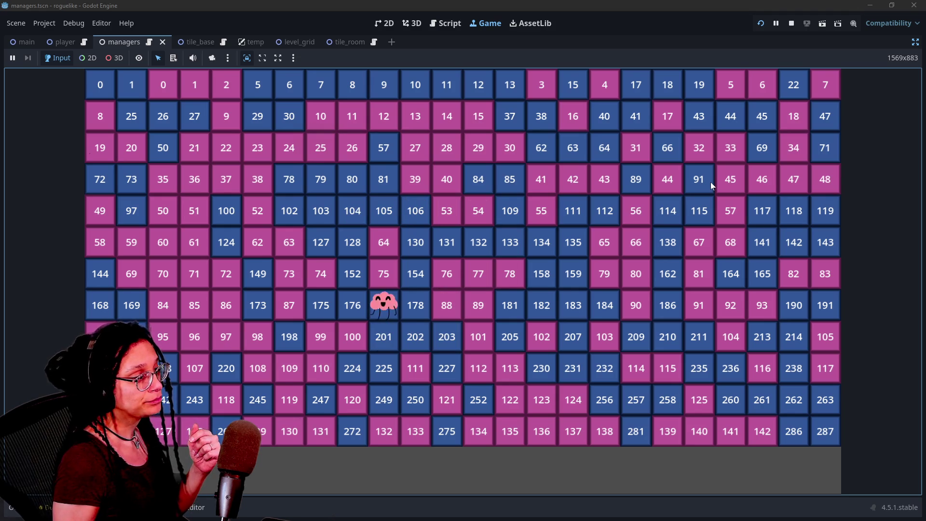
click(792, 23)
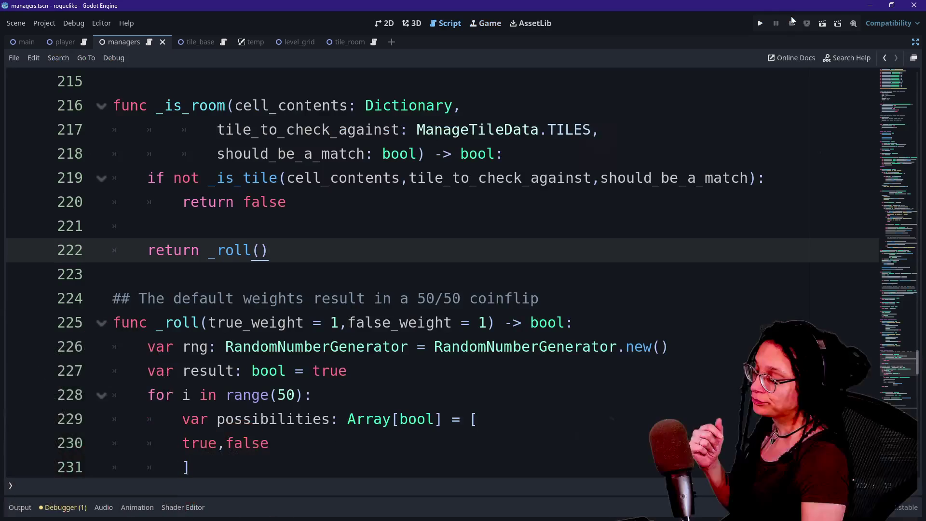
scroll(270, 362, up, 3)
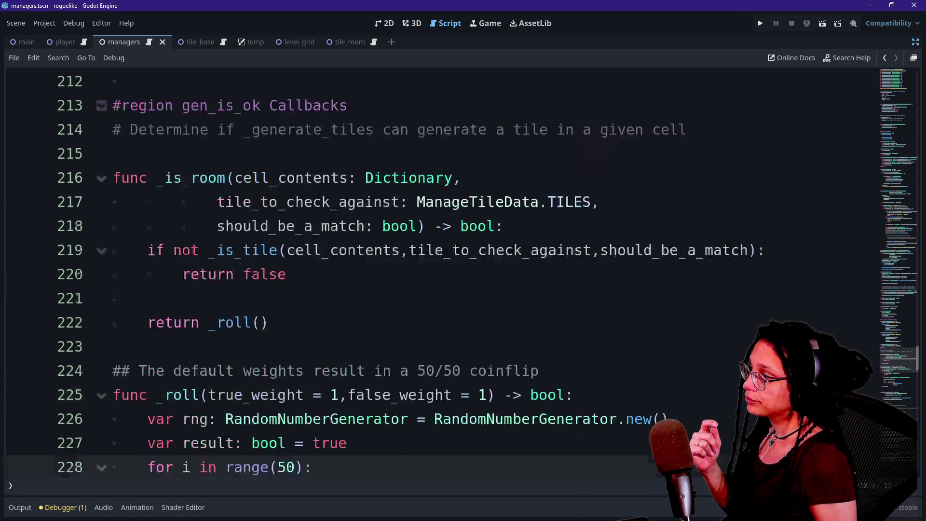
scroll(270, 362, down, 1)
key(Down)
key(Down)
key(Down)
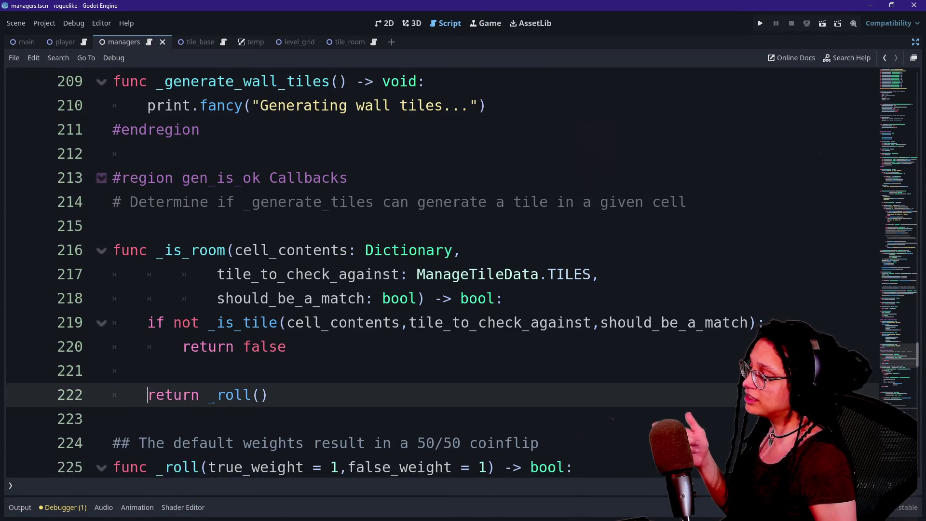
key(Up)
key(Up)
key(Up)
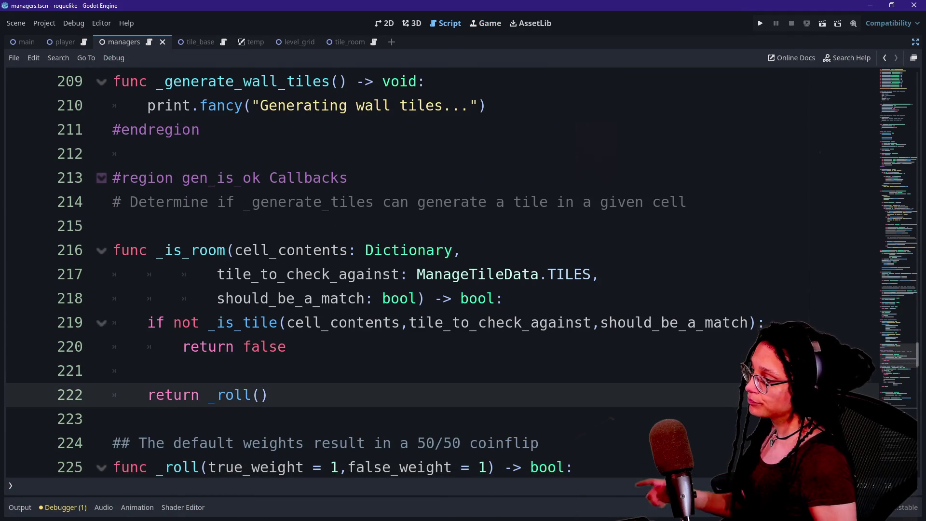
Set the first weight on line 222 to .5, giving return _roll(.5,1).
scroll(434, 270, down, 1)
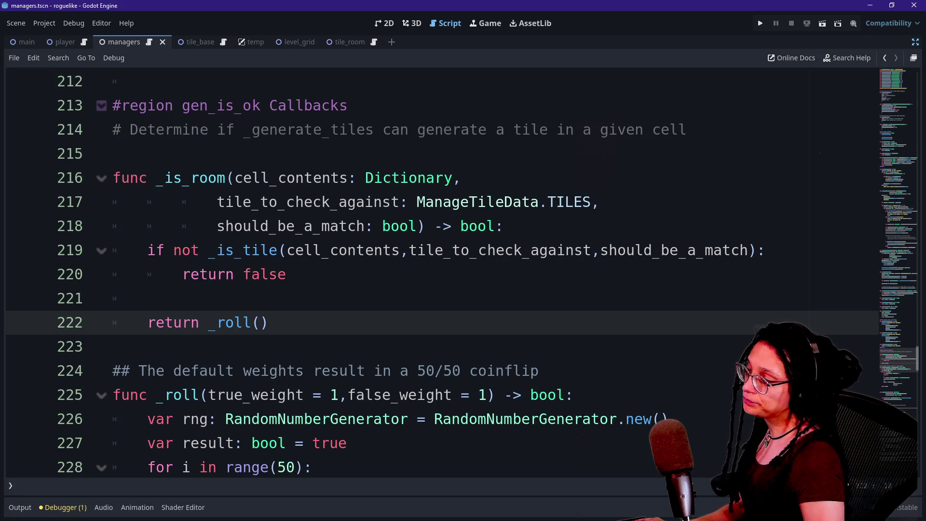
text(.5,1)
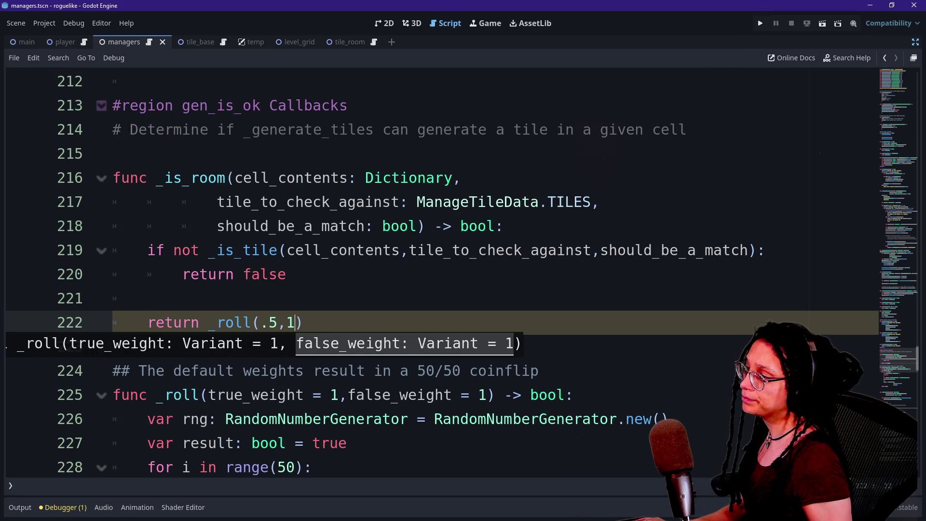
click(365, 250)
click(303, 322)
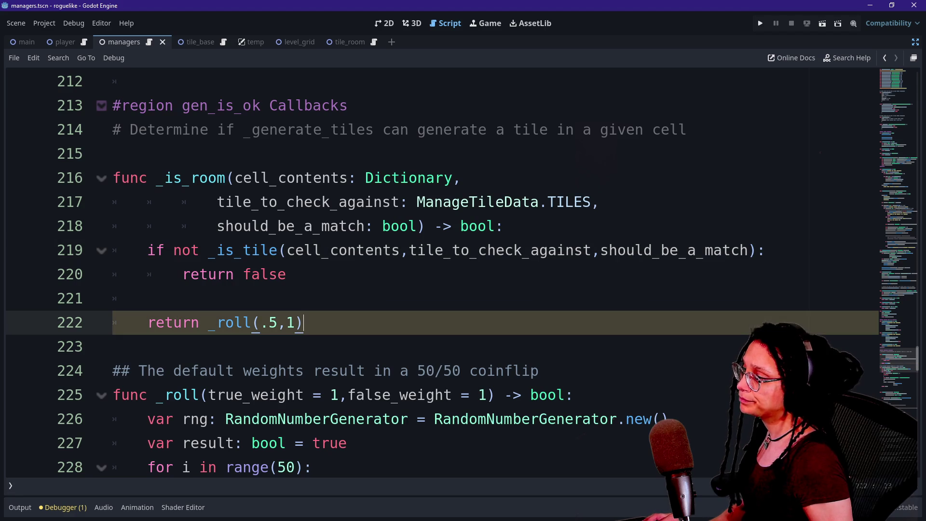
Review the errors and warnings list and search the script for _roll( calls.
click(63, 507)
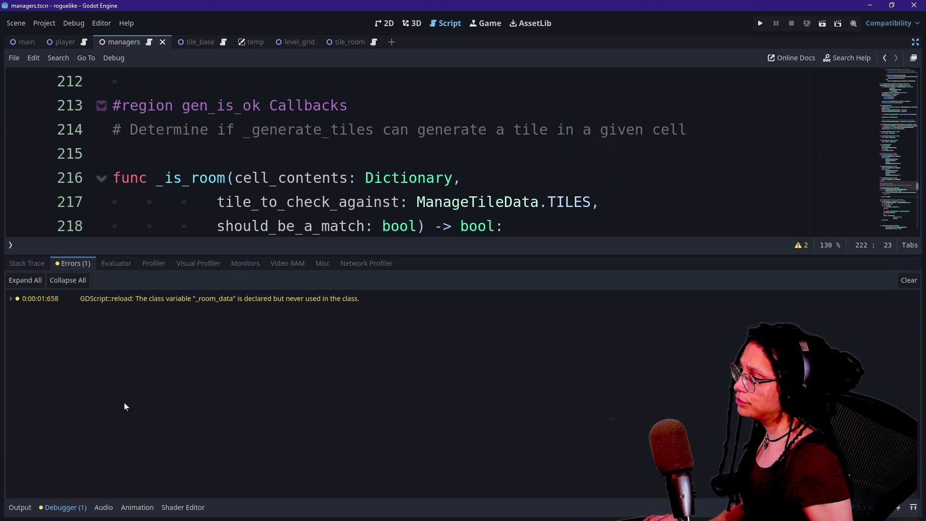
click(113, 153)
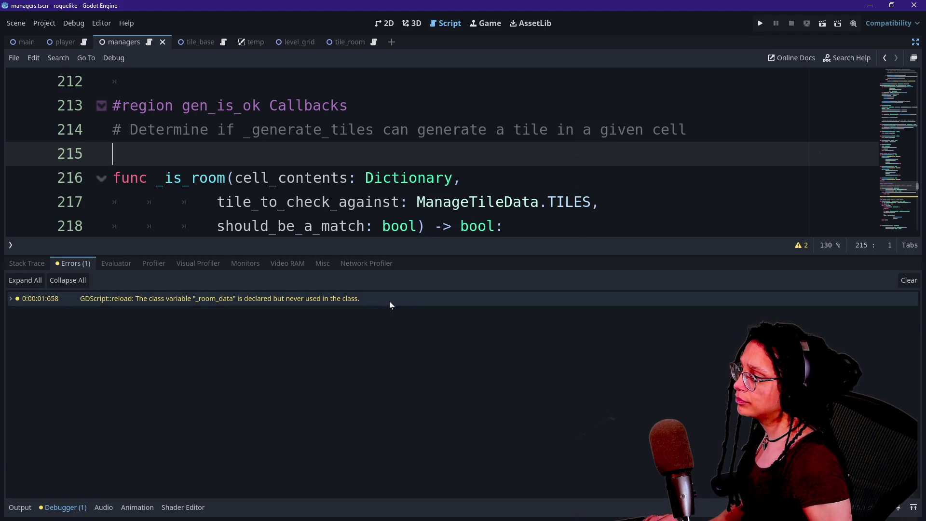
click(389, 300)
key(Down)
scroll(904, 166, down, 3)
key(ctrl+f)
text(_roll()
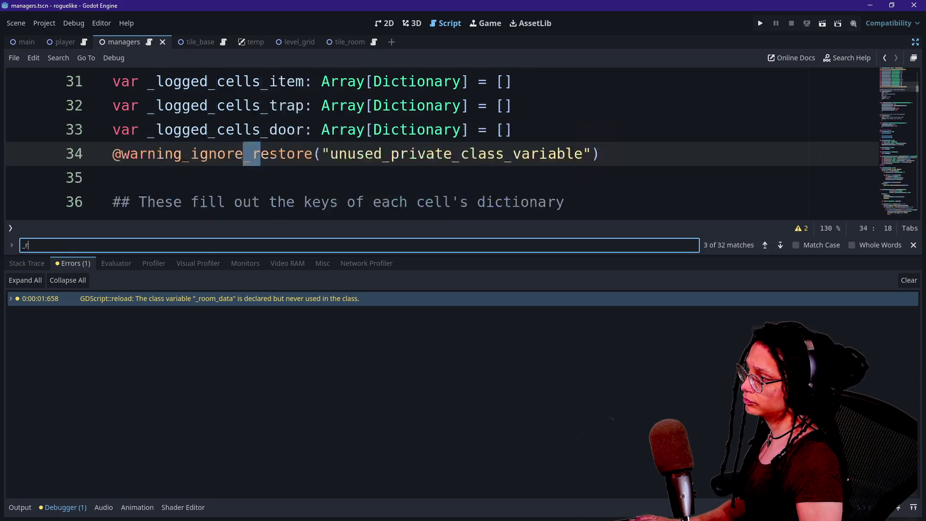
click(261, 153)
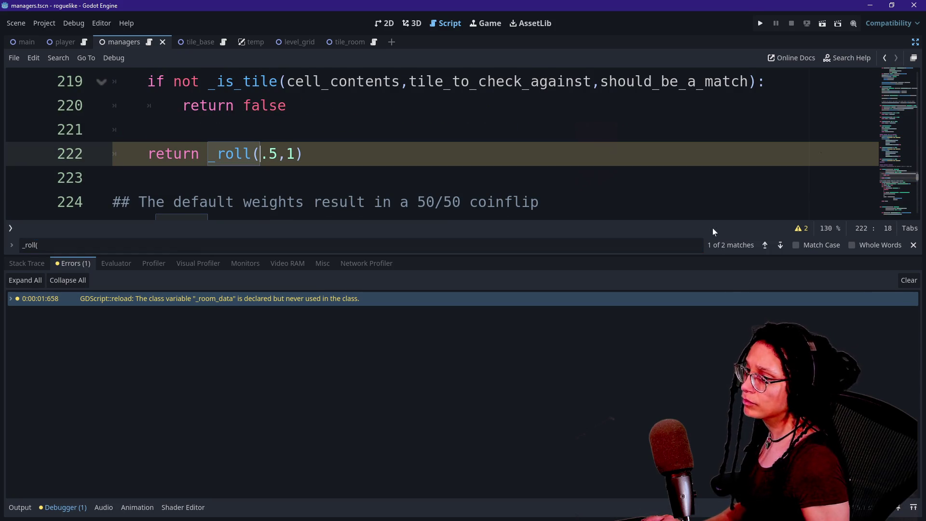
click(804, 229)
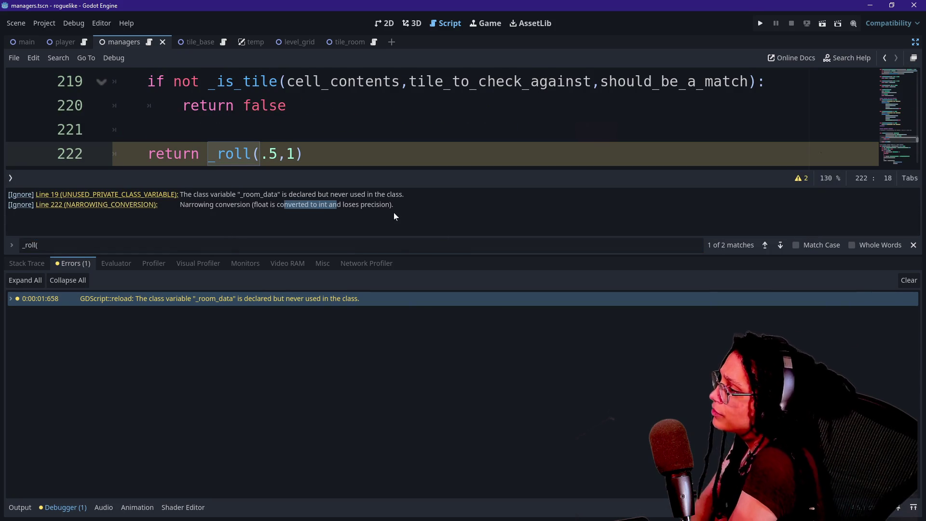
Make the second weight a float so line 222 reads return _roll(.5,1.).
click(295, 153)
text(.)
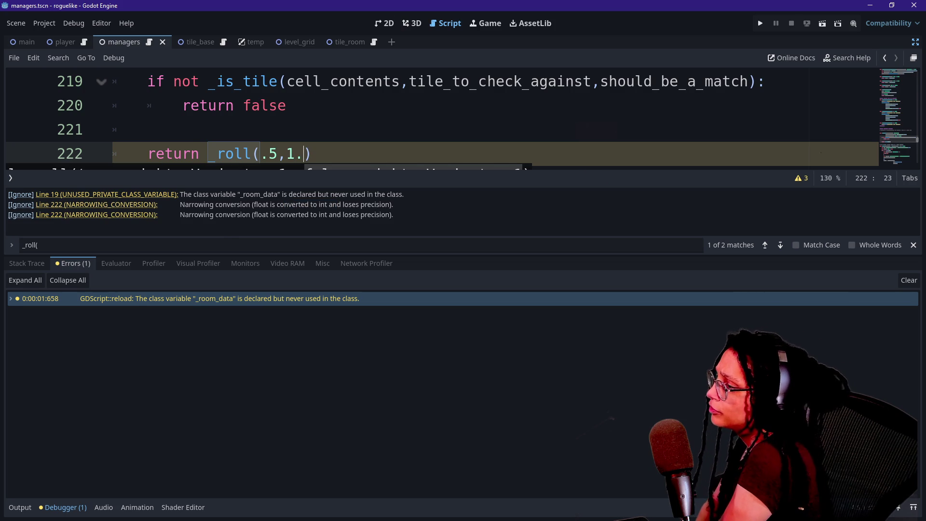
click(147, 129)
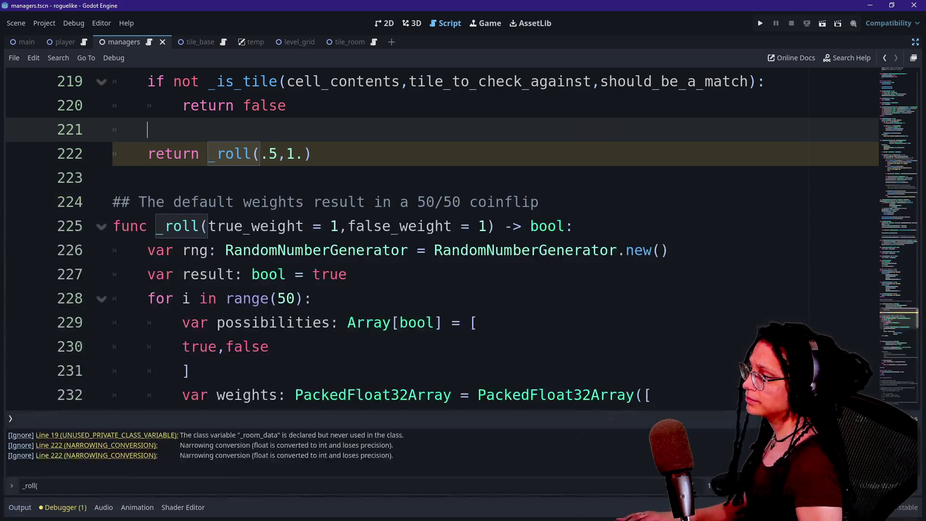
click(269, 153)
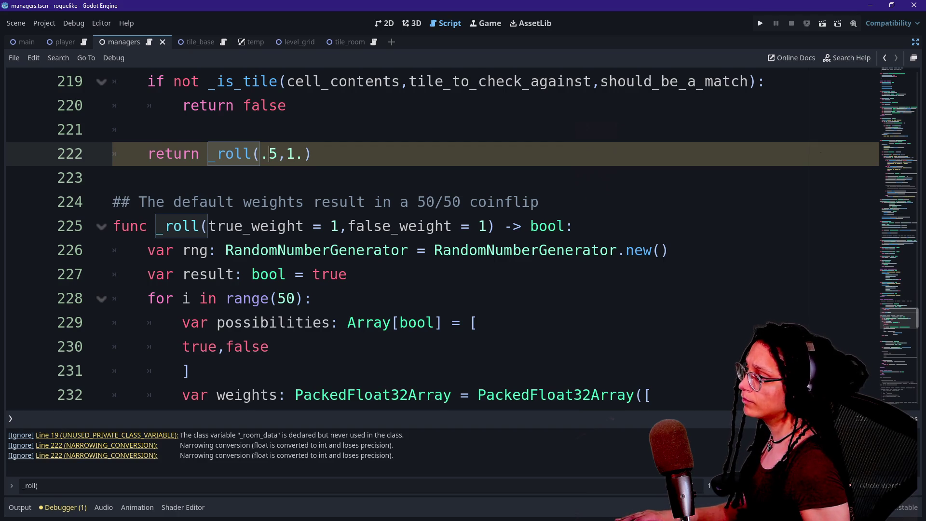
key(Down)
key(Down)
key(Down)
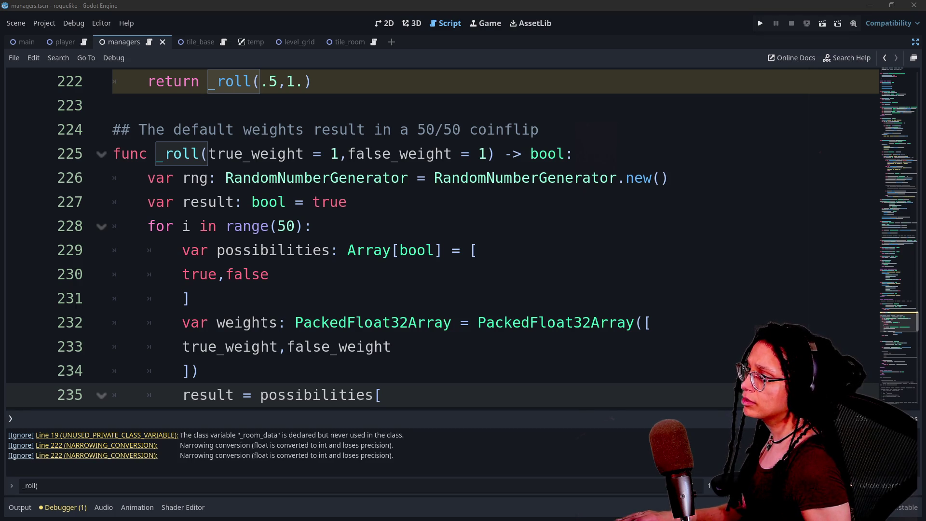
Type both _roll parameters on line 225 as float and set both defaults to 1.
click(339, 153)
text(: floa)
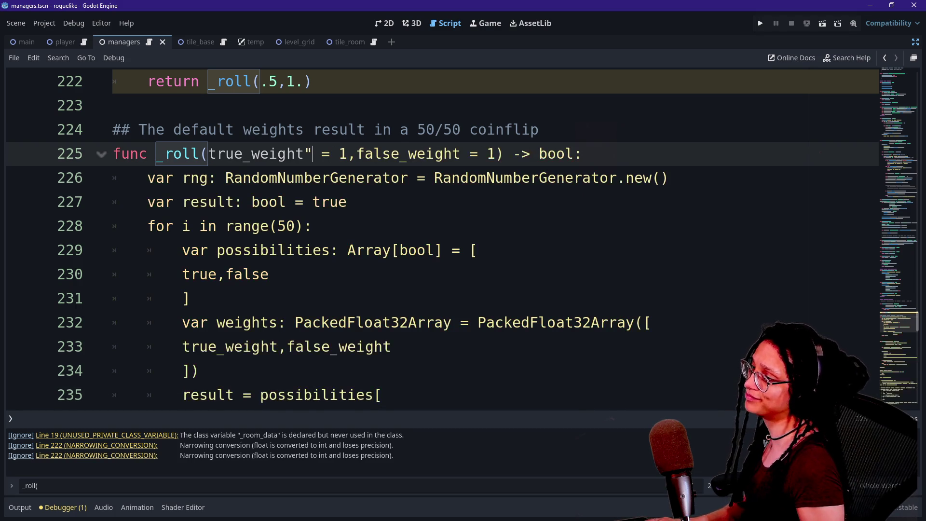
text(t)
click(513, 154)
text(: float)
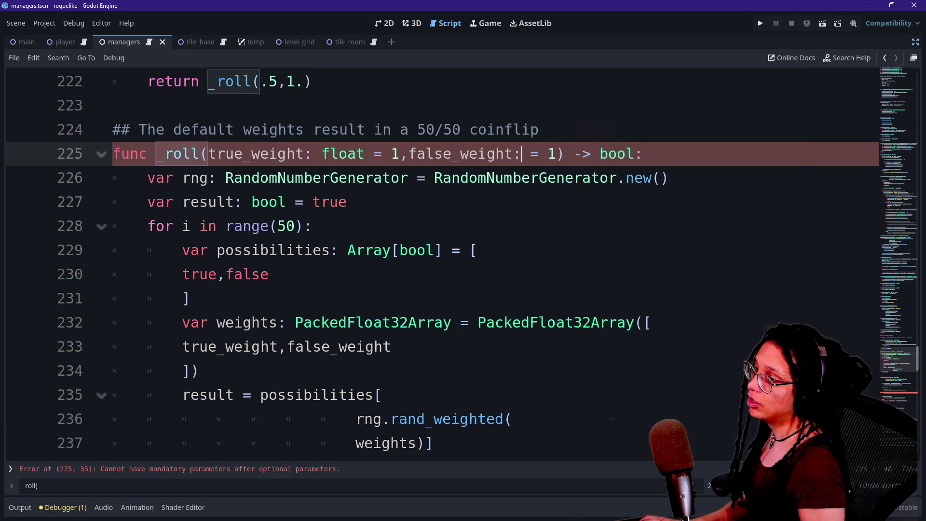
click(399, 153)
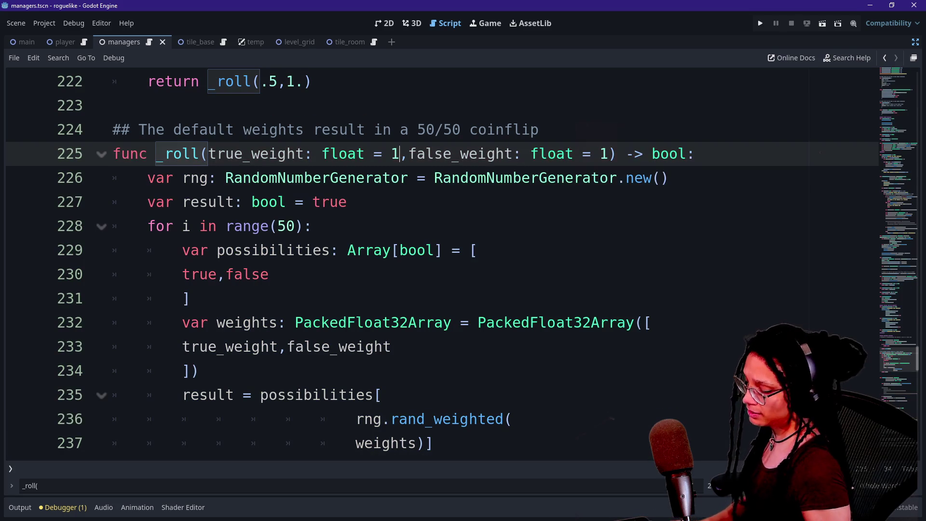
text(.)
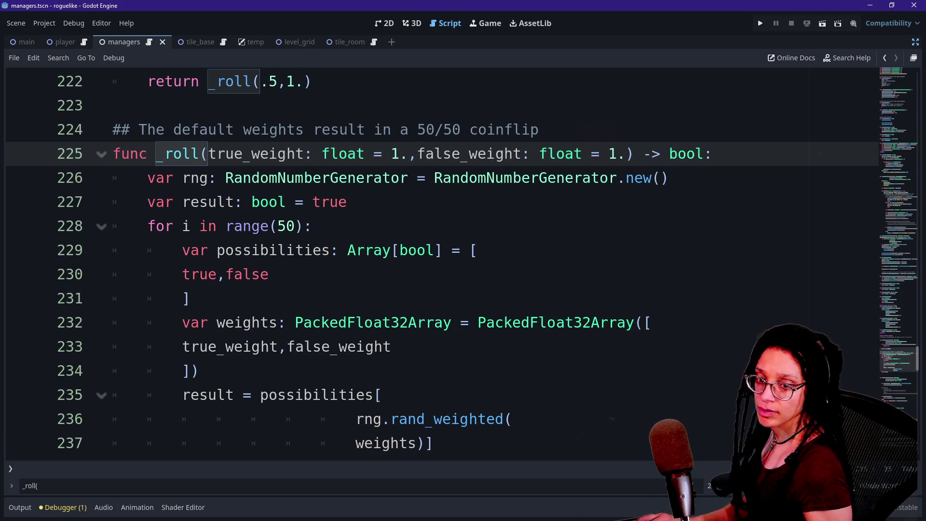
click(112, 105)
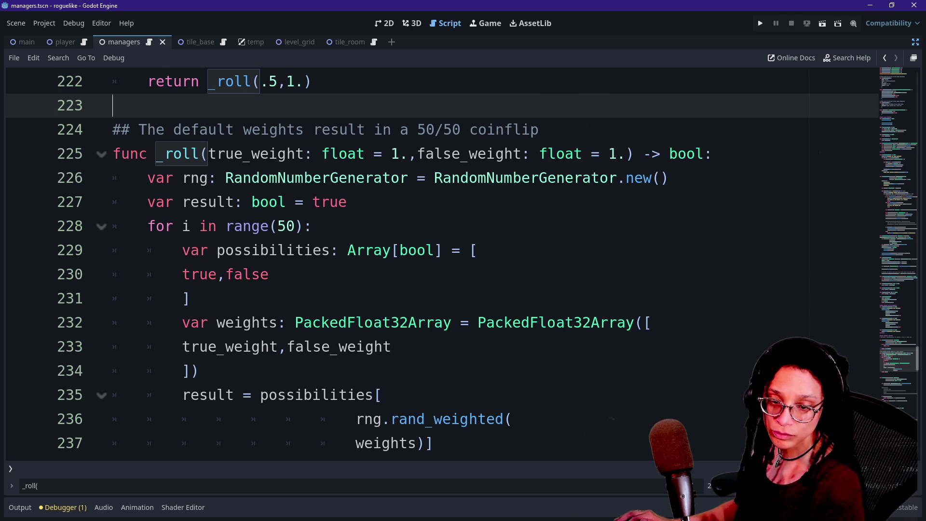
Save the script and run the project to test room generation.
key(ctrl+s)
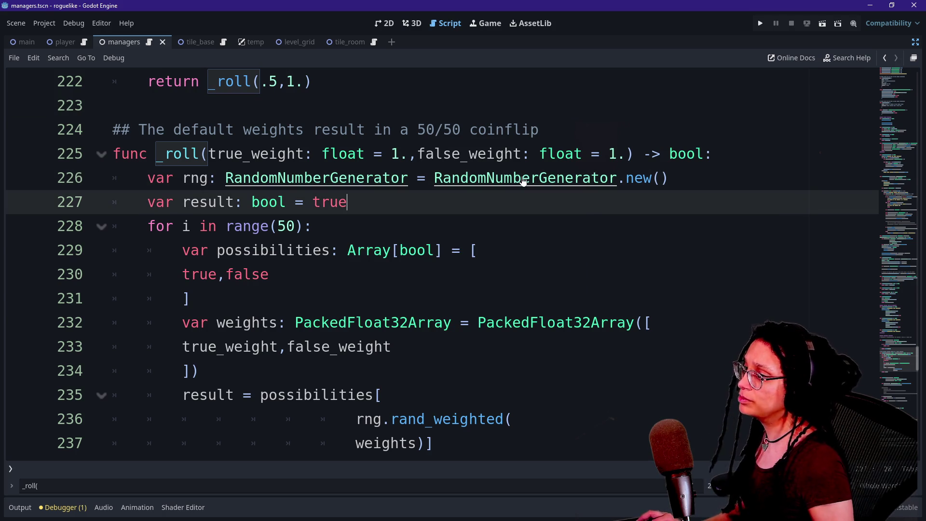
click(574, 153)
scroll(627, 193, up, 1)
click(761, 23)
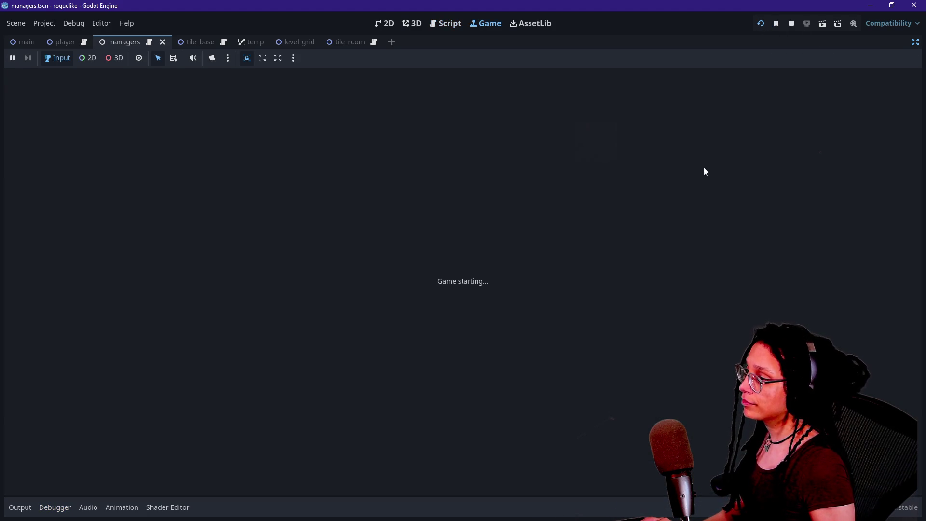
Stop the test run, lower line 222's first _roll weight from .5 to .1, and rerun.
key(Down)
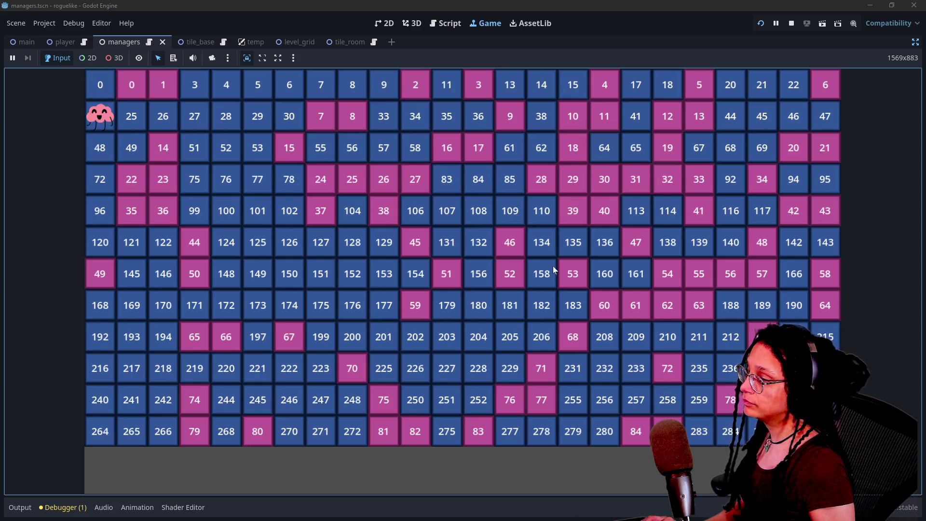
click(791, 23)
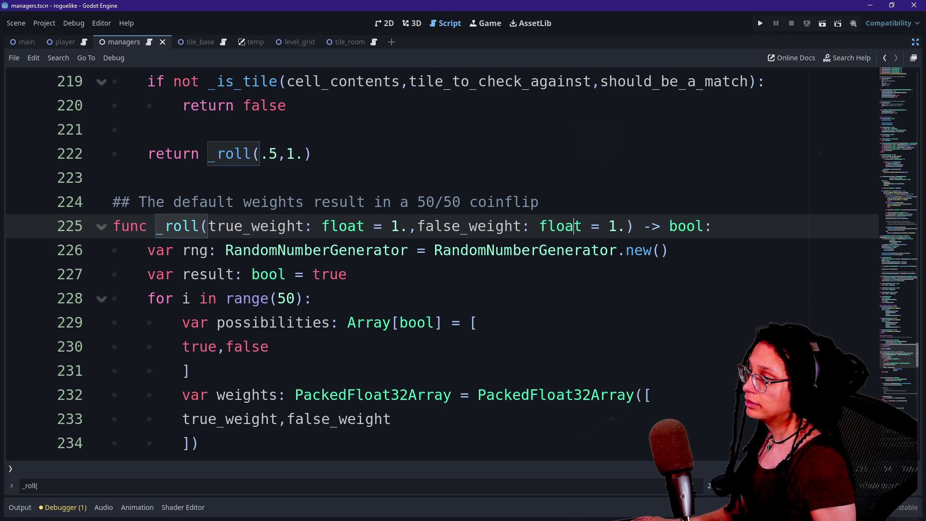
click(277, 153)
key(BackSpace)
text(1)
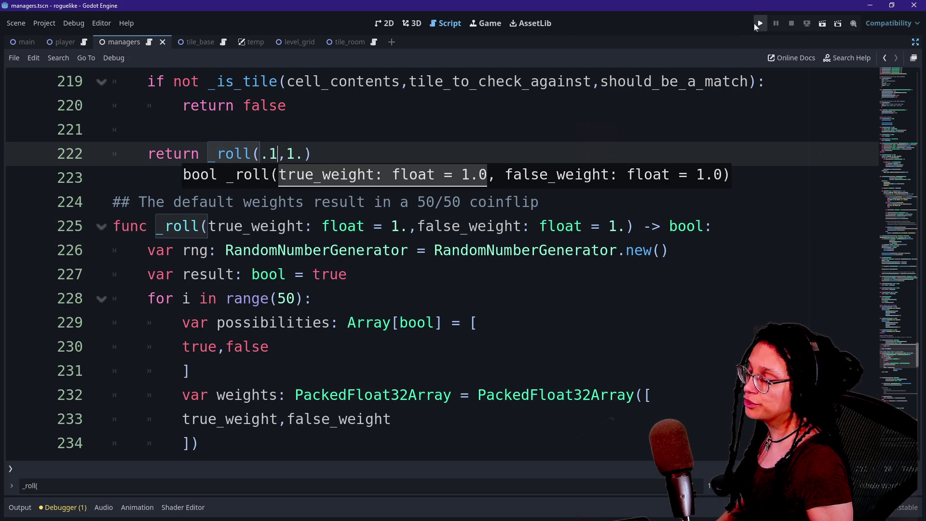
click(758, 23)
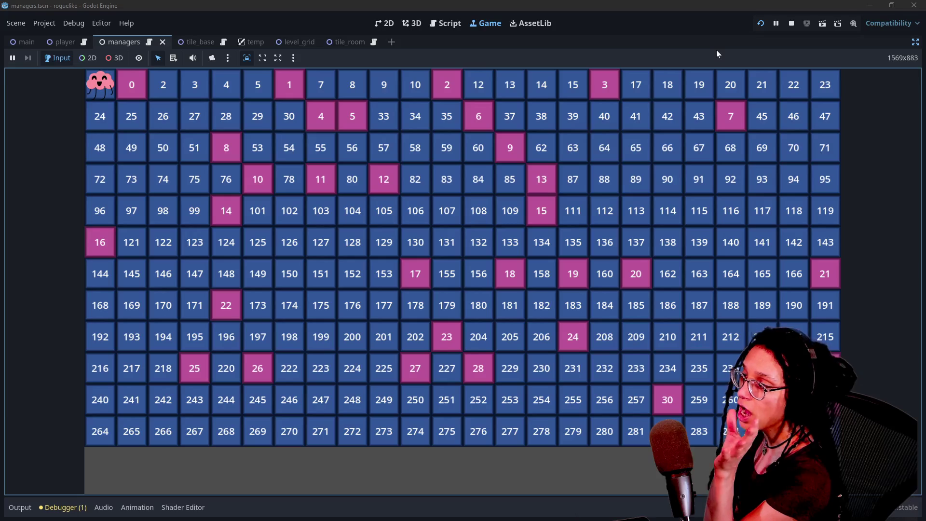
Change the weight to .01, run the game again, then stop it with F8.
click(792, 23)
key(BackSpace)
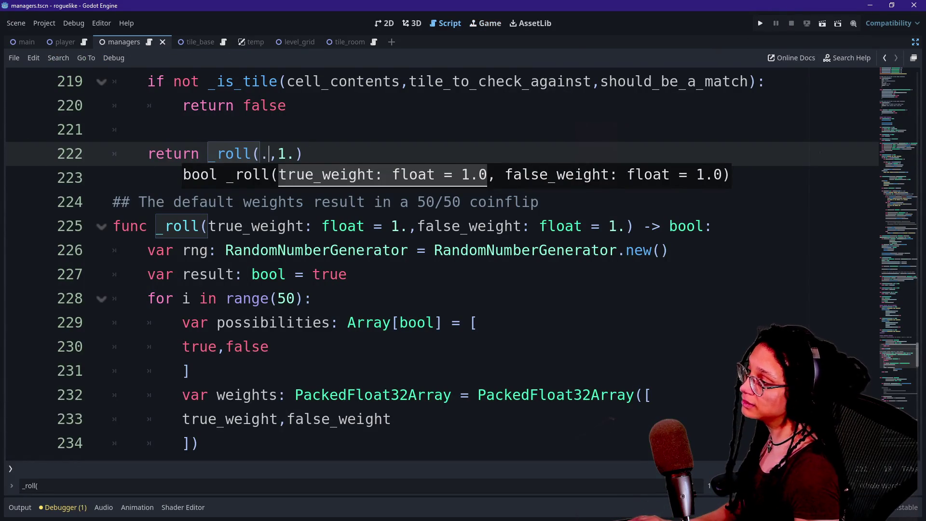
text(9)
key(BackSpace)
text(.0)
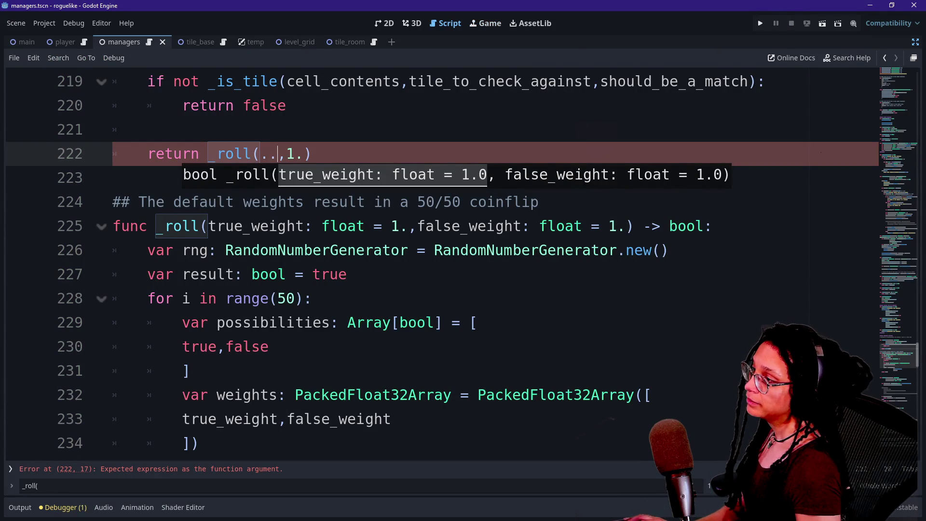
text(1)
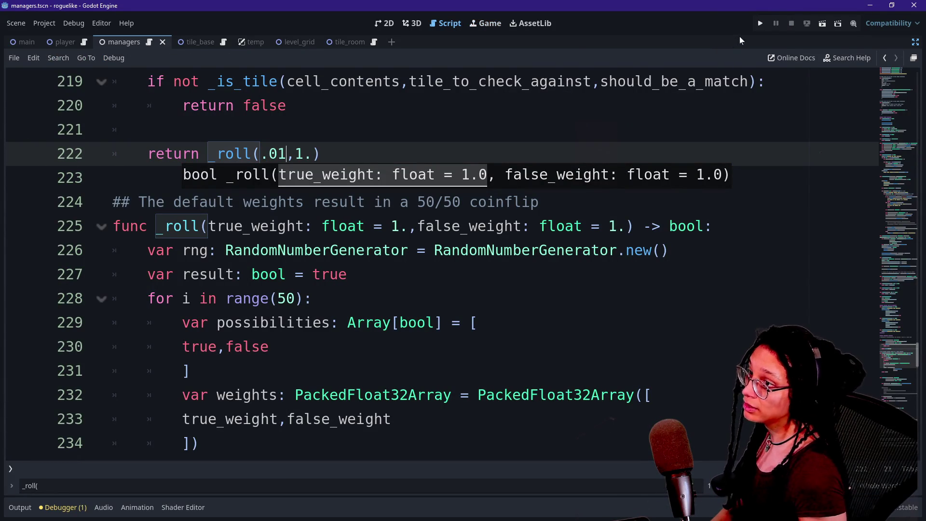
click(761, 24)
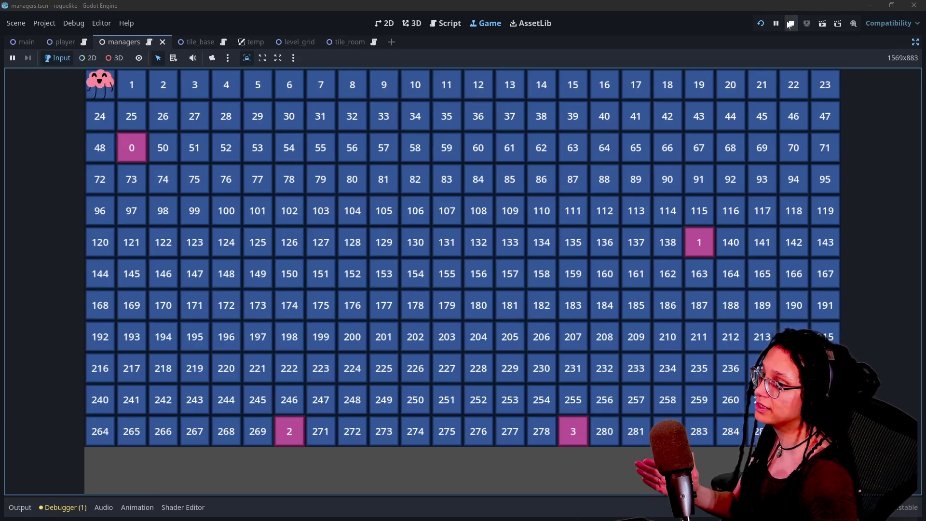
key(F8)
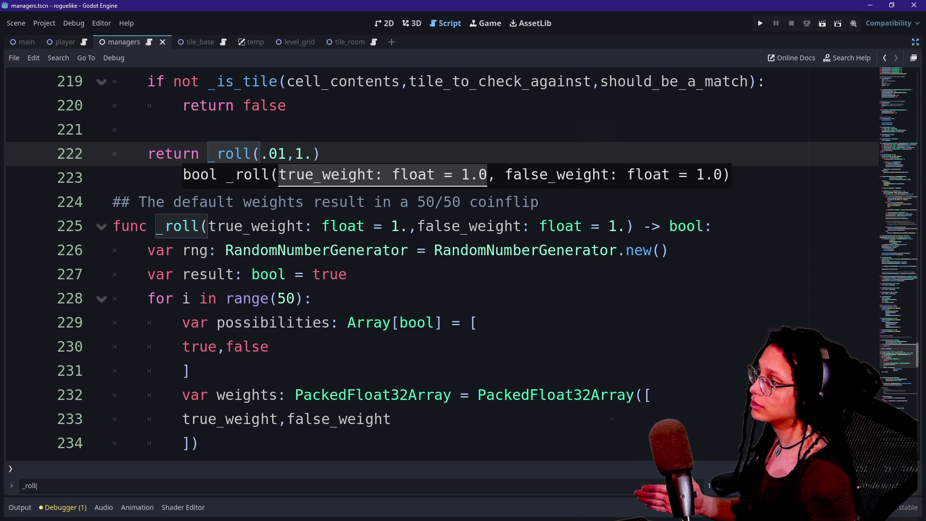
scroll(442, 263, up, 1)
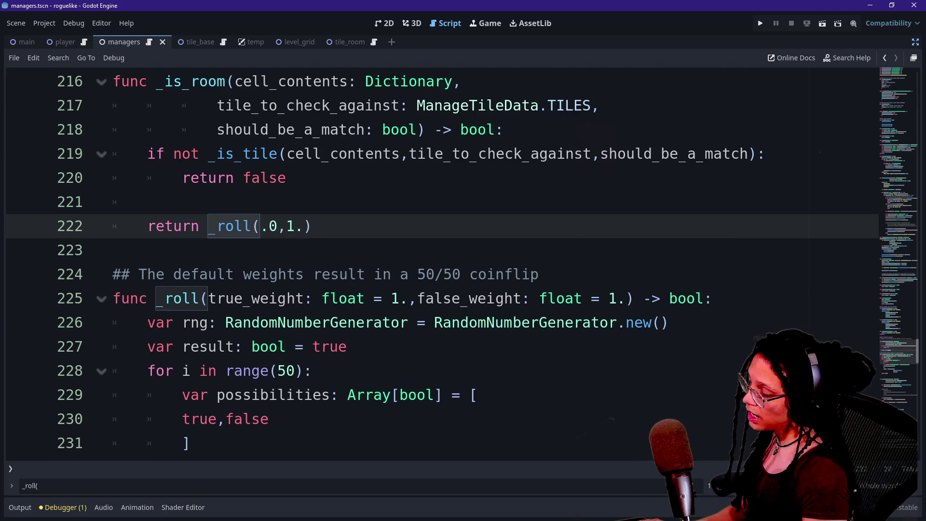
Set line 222 back to _roll(.1,1.), save, and run the game.
text(3)
key(BackSpace)
key(BackSpace)
text(1)
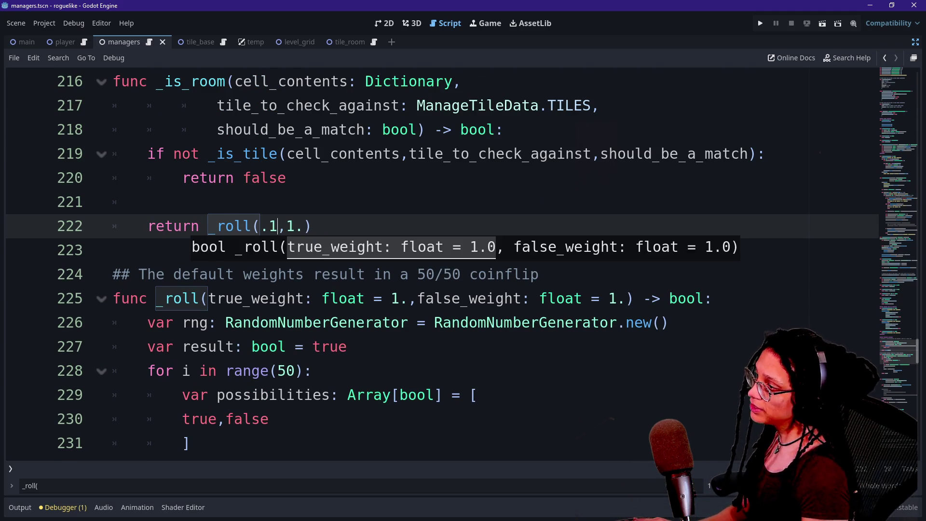
key(ctrl+s)
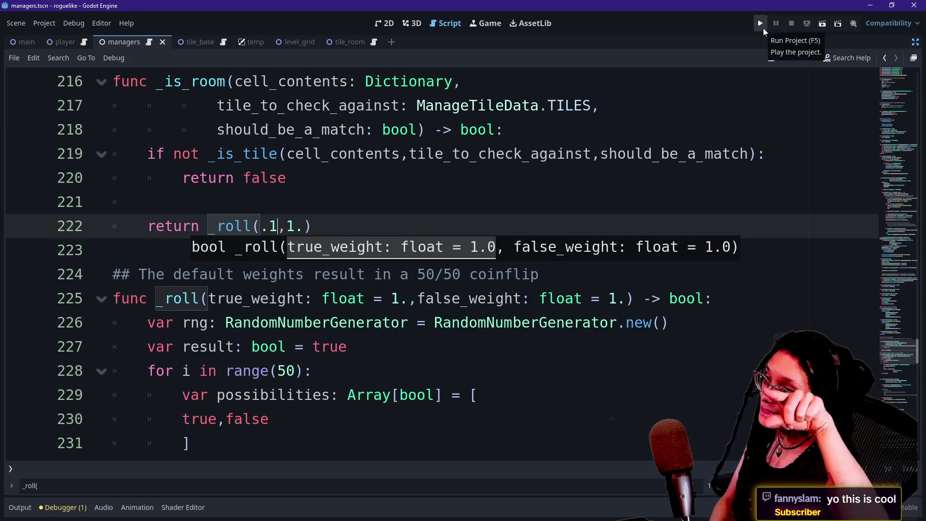
click(764, 31)
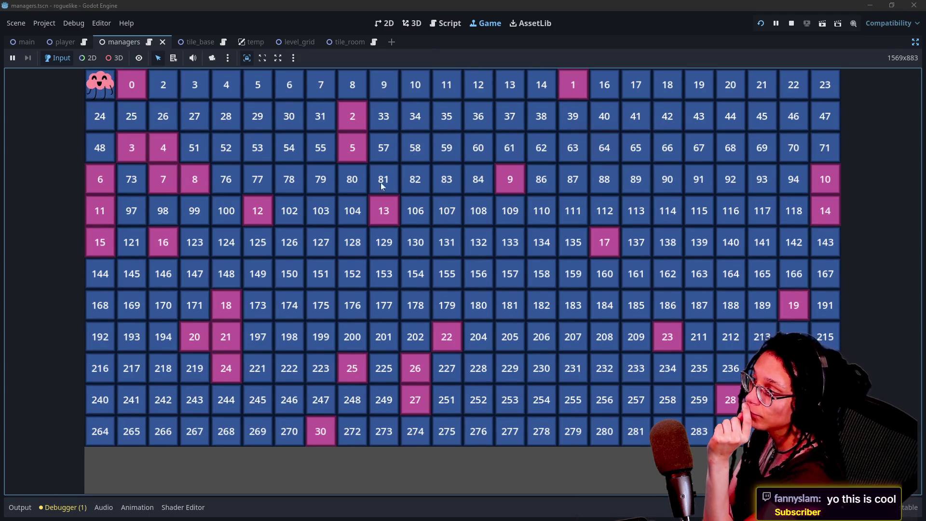
Move the player and snip a screenshot of the numbered tile grid.
click(435, 244)
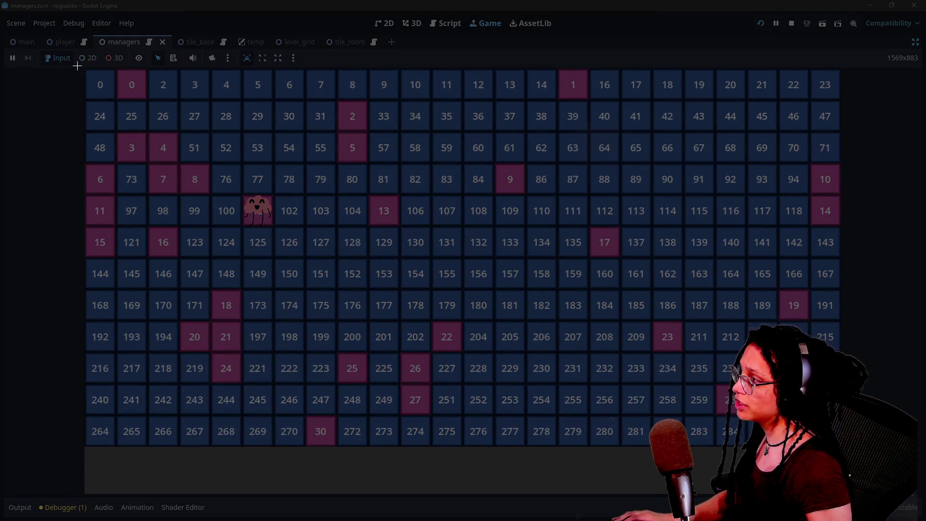
mouse_move(77, 65)
mouse_down()
mouse_move(412, 237)
mouse_move(777, 475)
mouse_move(851, 456)
mouse_up()
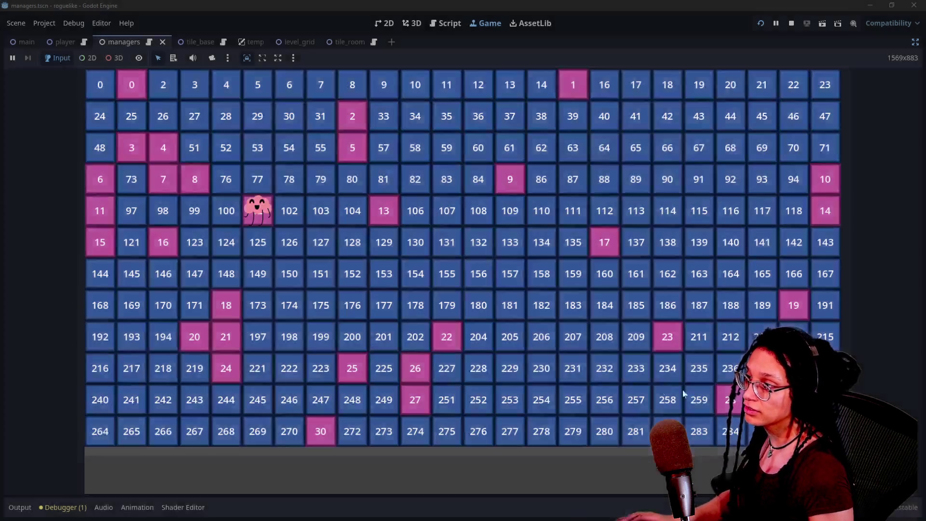
key(alt+Tab)
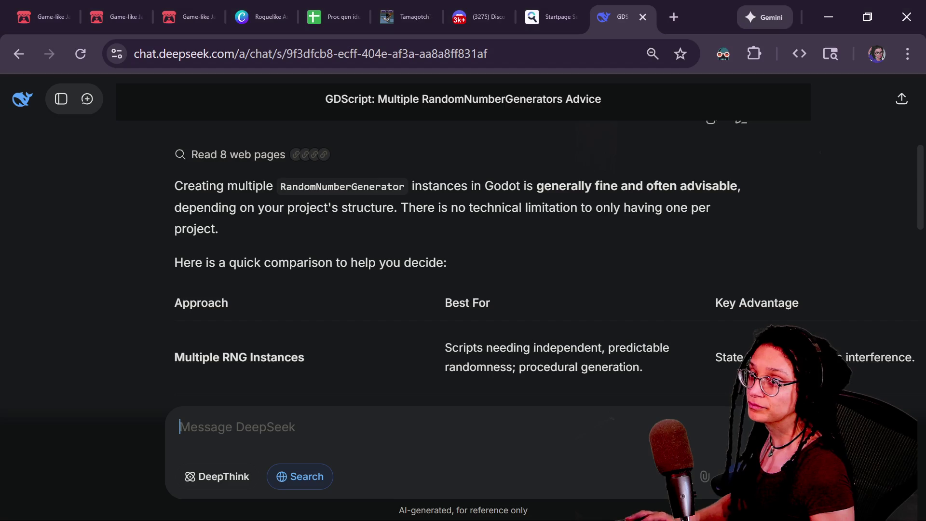
Open excalidraw.com in a new browser tab.
key(alt+Tab)
key(alt+Tab)
click(677, 19)
text(excalidraw.com)
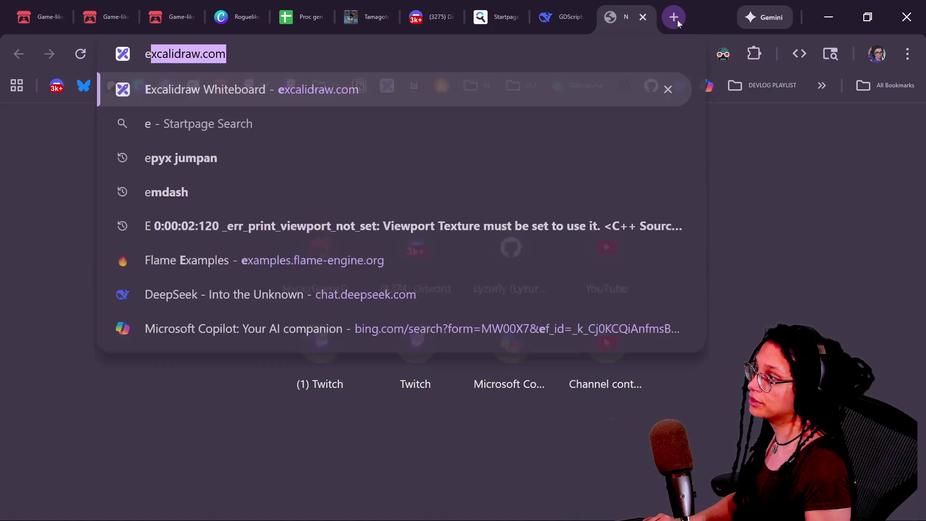
key(Return)
Paste the grid screenshot onto the canvas and set the Rectangle tool's stroke to pink.
mouse_move(138, 428)
mouse_down()
mouse_move(493, 374)
mouse_move(438, 333)
mouse_move(842, 152)
mouse_up()
key(ctrl+v)
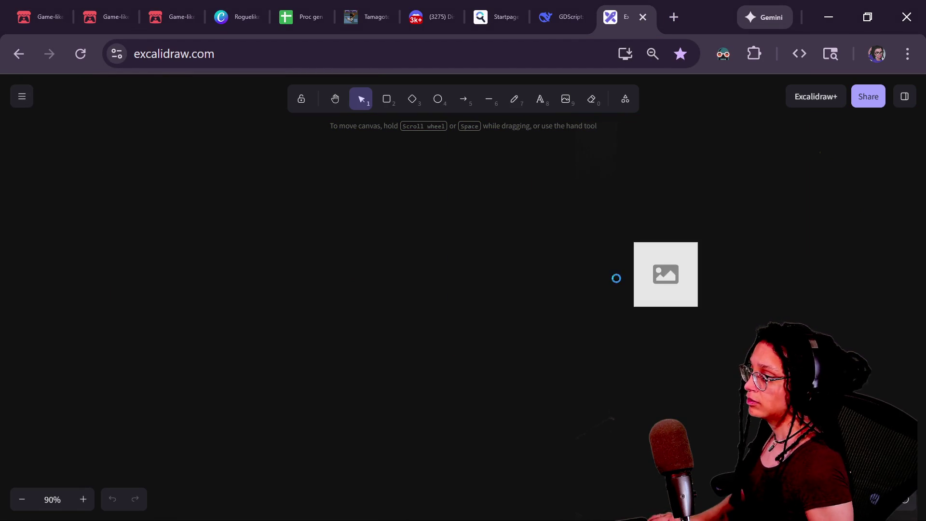
drag(687, 232, 443, 285)
ctrl+scroll(443, 286, up, 1)
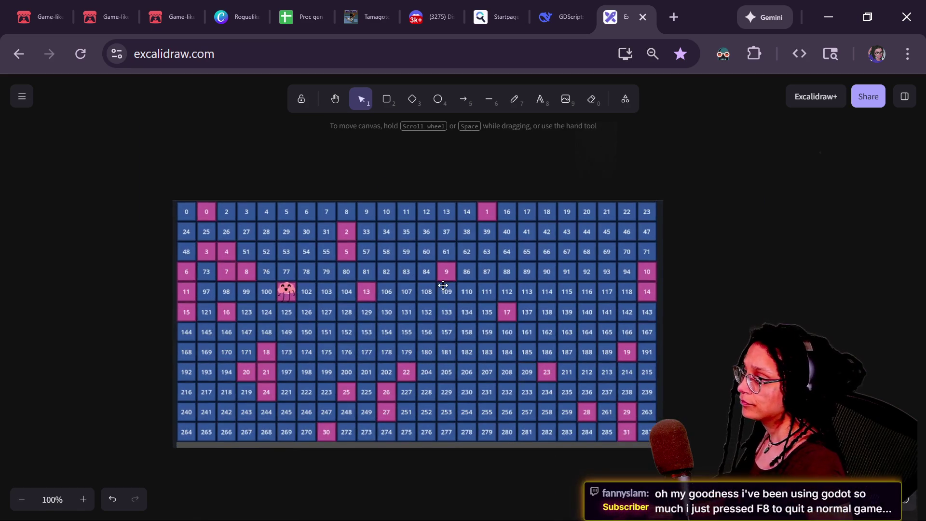
click(386, 98)
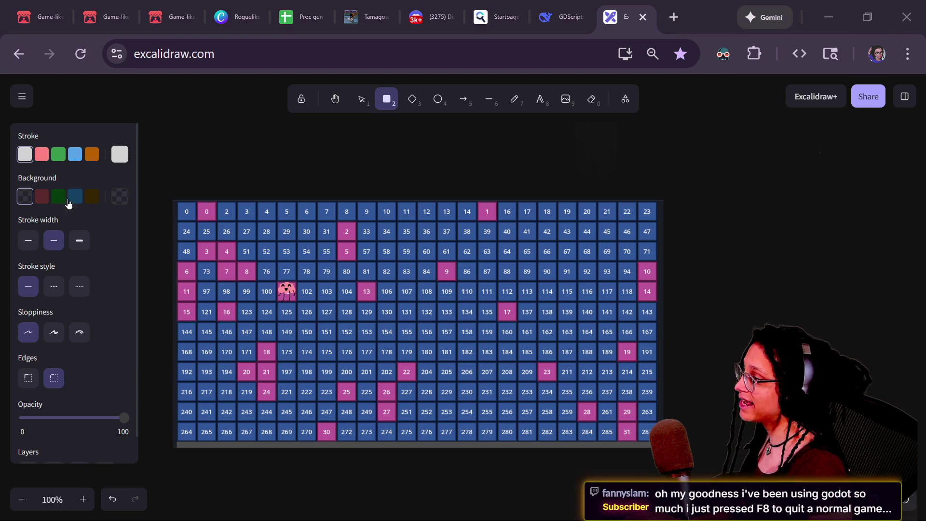
click(41, 154)
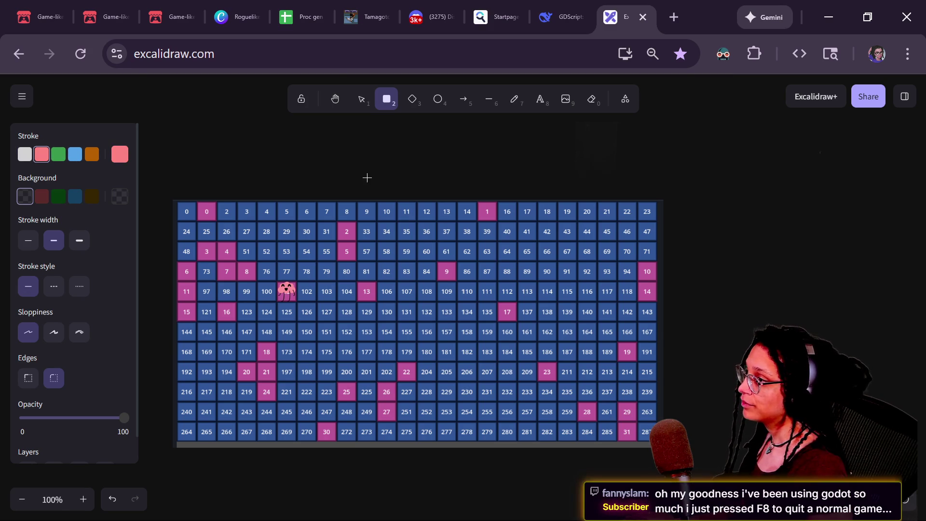
Draw a dark-red-filled rectangle, shrink it to one grid cell, and duplicate it.
click(42, 196)
mouse_move(317, 159)
mouse_down()
mouse_move(392, 231)
mouse_move(375, 202)
mouse_move(351, 194)
mouse_move(398, 263)
mouse_move(390, 297)
mouse_up()
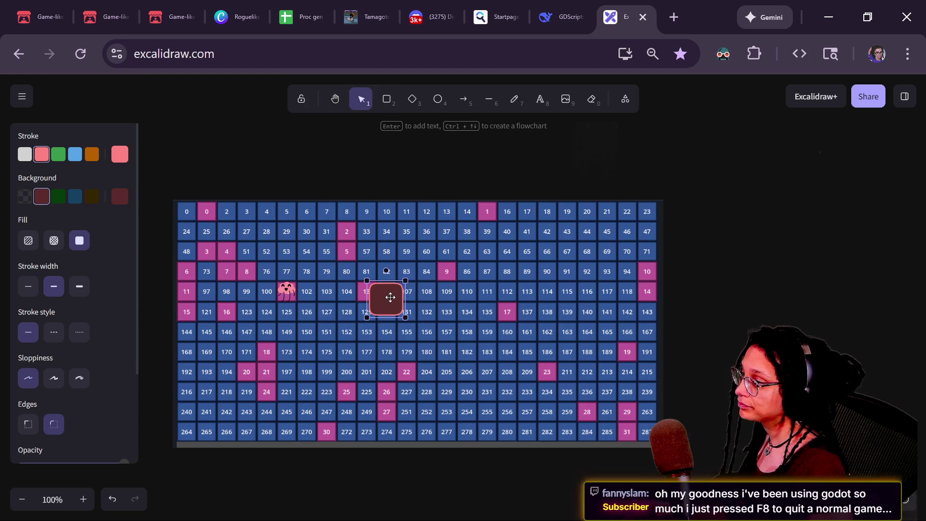
scroll(390, 297, up, 4)
mouse_move(411, 327)
mouse_down()
mouse_move(389, 296)
mouse_move(416, 290)
mouse_move(416, 325)
mouse_move(381, 314)
mouse_move(356, 320)
mouse_move(374, 336)
mouse_move(360, 355)
mouse_move(387, 347)
mouse_move(421, 355)
mouse_up()
key(ctrl+d)
key(ctrl+d)
Align the duplicated squares over cells 107–154 and select the whole nine-square block.
click(421, 282)
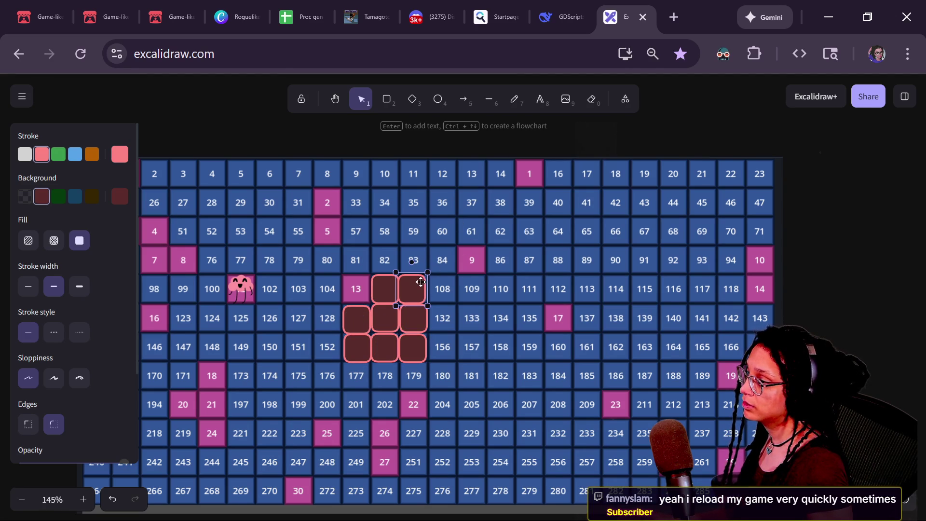
drag(400, 291, 401, 291)
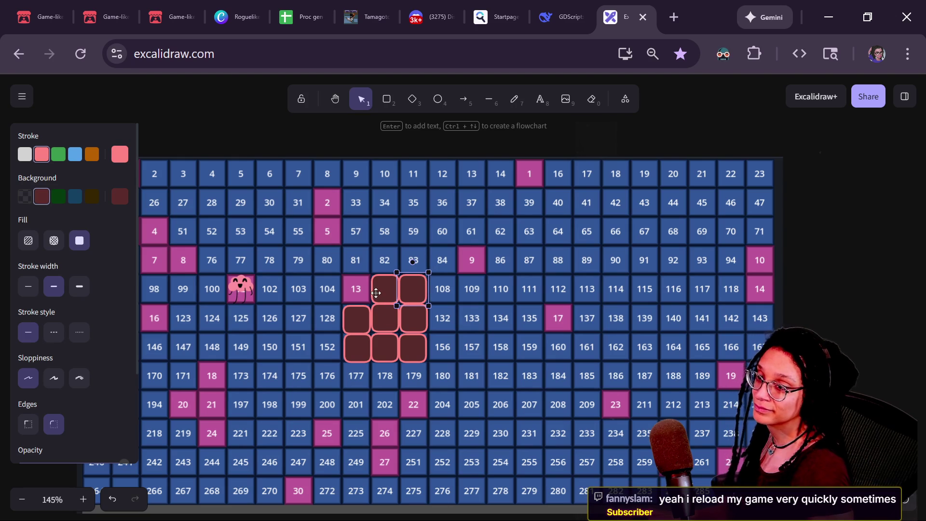
shift+click(357, 332)
click(363, 347)
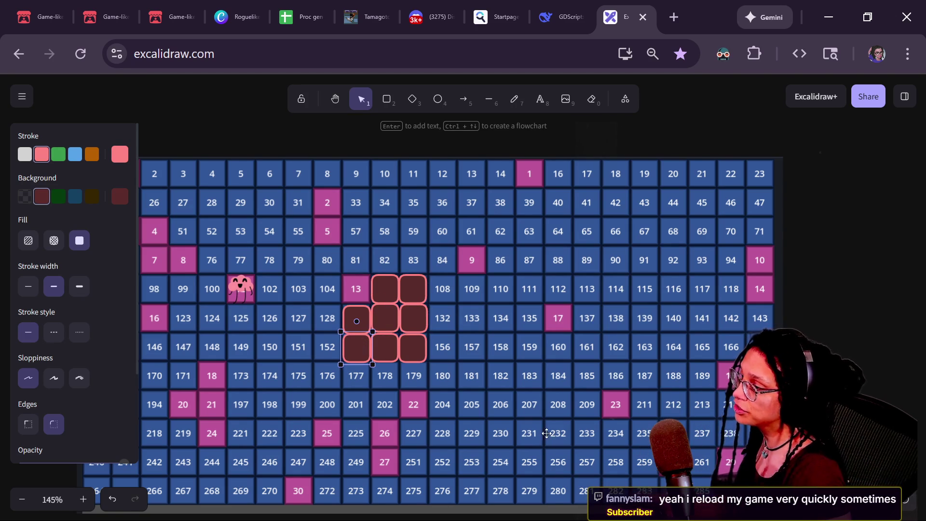
click(288, 377)
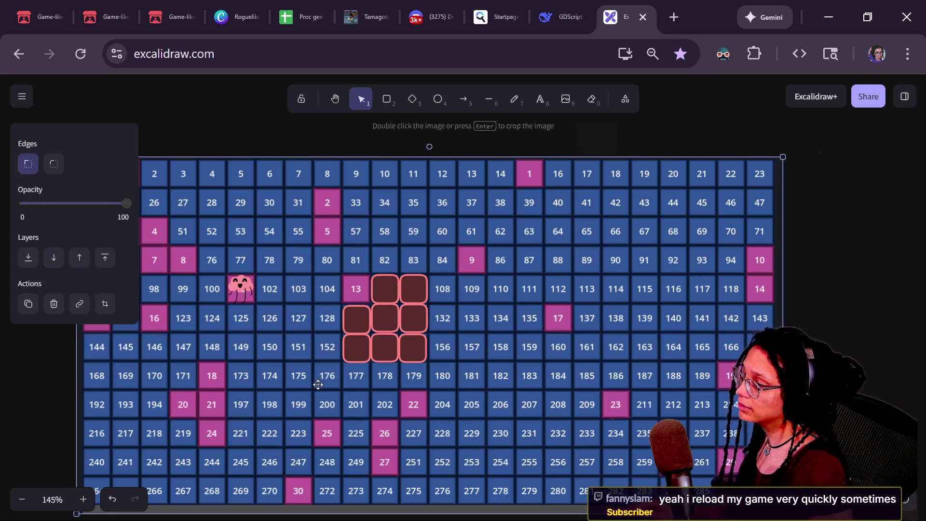
click(421, 359)
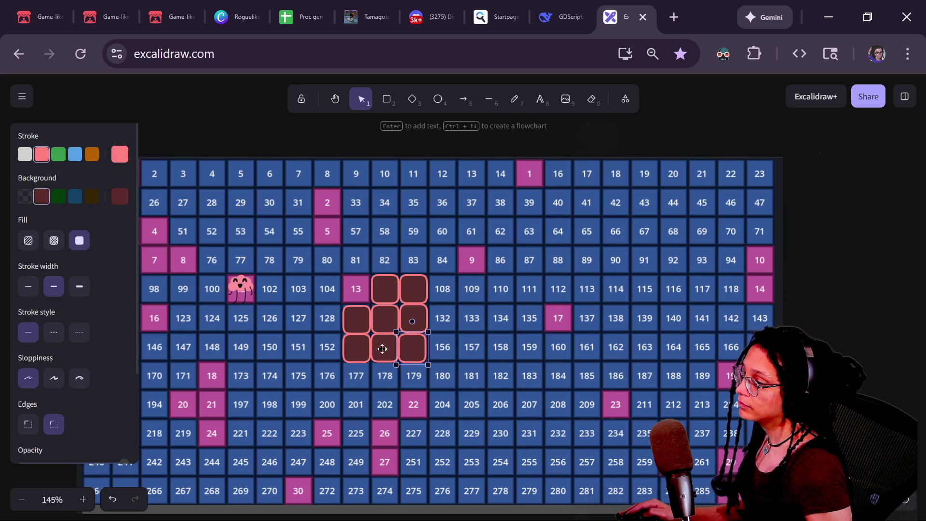
click(458, 326)
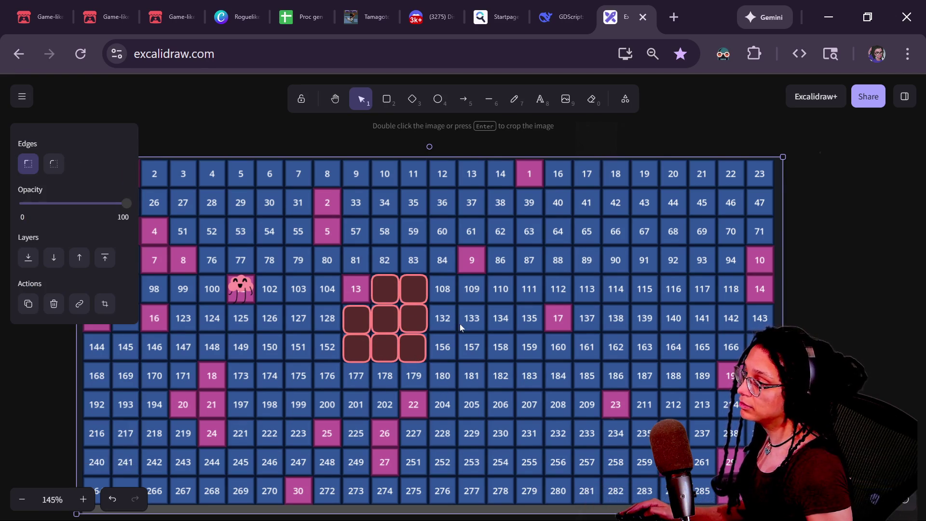
click(386, 344)
shift+click(355, 323)
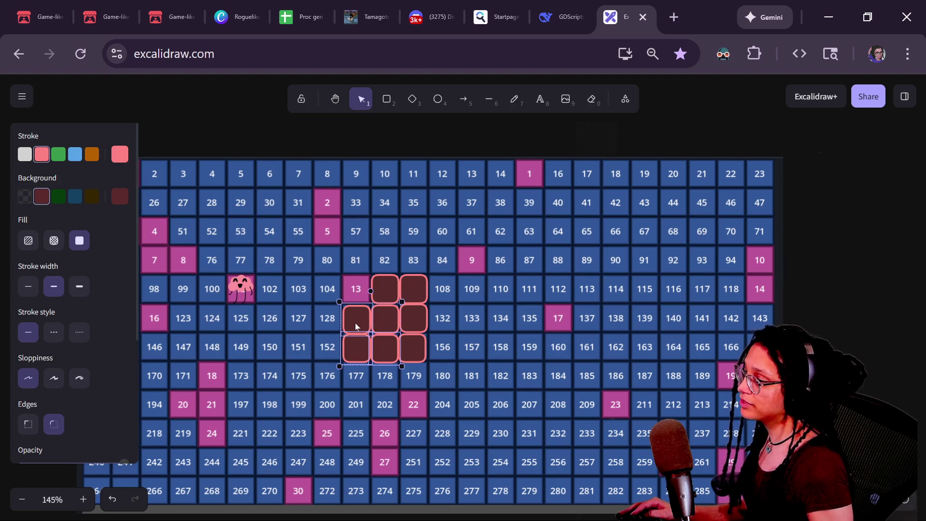
shift+click(393, 290)
shift+click(414, 292)
Place a copy of the nine-square block further right on the grid.
drag(415, 351, 474, 335)
key(ctrl+z)
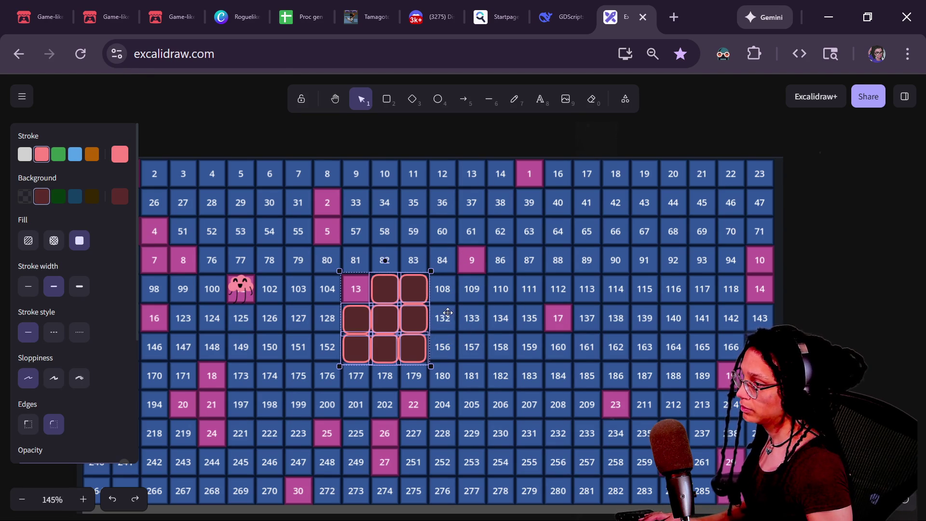
mouse_move(417, 314)
mouse_down()
mouse_move(617, 275)
mouse_move(437, 324)
mouse_up()
key(ctrl+z)
mouse_move(389, 340)
mouse_down()
mouse_move(513, 318)
mouse_move(507, 300)
mouse_move(605, 341)
mouse_move(586, 352)
mouse_move(623, 355)
mouse_move(687, 425)
mouse_move(675, 434)
mouse_up()
scroll(675, 434, down, 4)
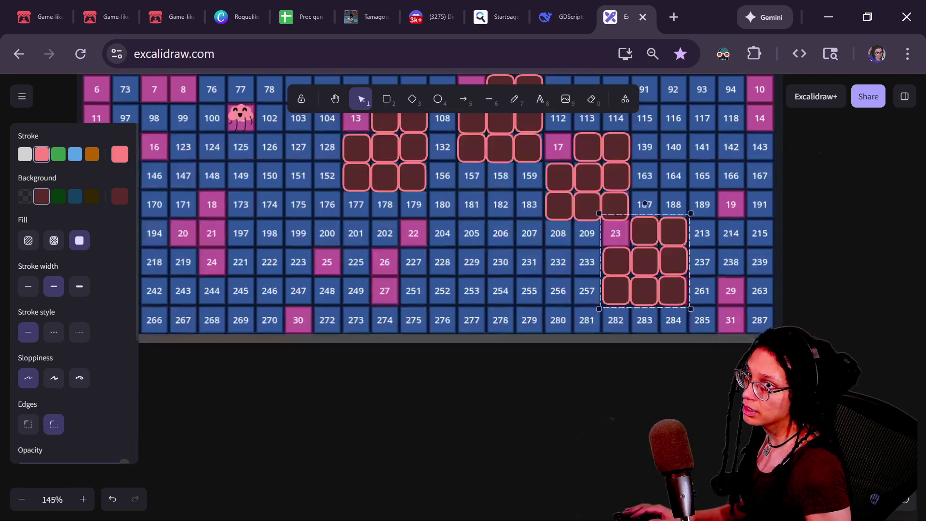
scroll(655, 388, up, 3)
ctrl+scroll(666, 391, down, 5)
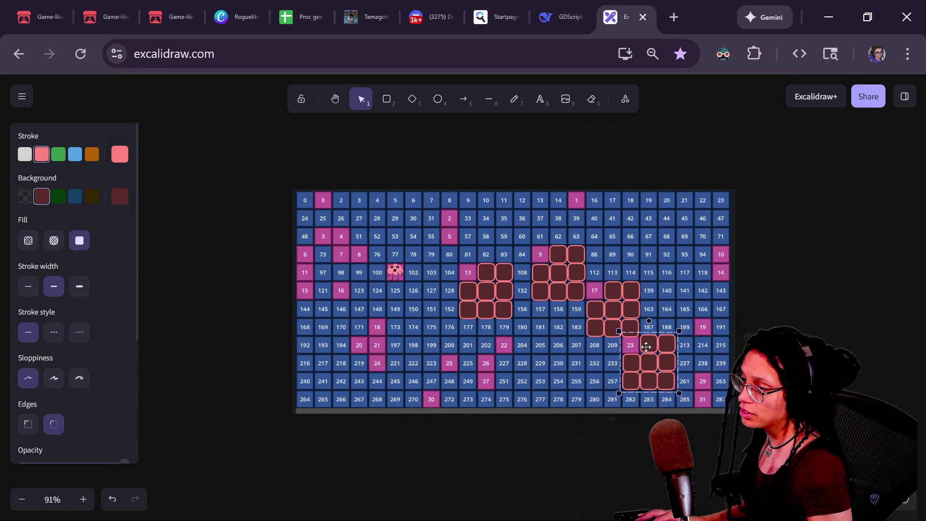
Place another copy of the block near the top, then move it to the grid's top-left corner.
mouse_move(650, 345)
mouse_down()
mouse_move(340, 225)
mouse_move(438, 215)
mouse_up()
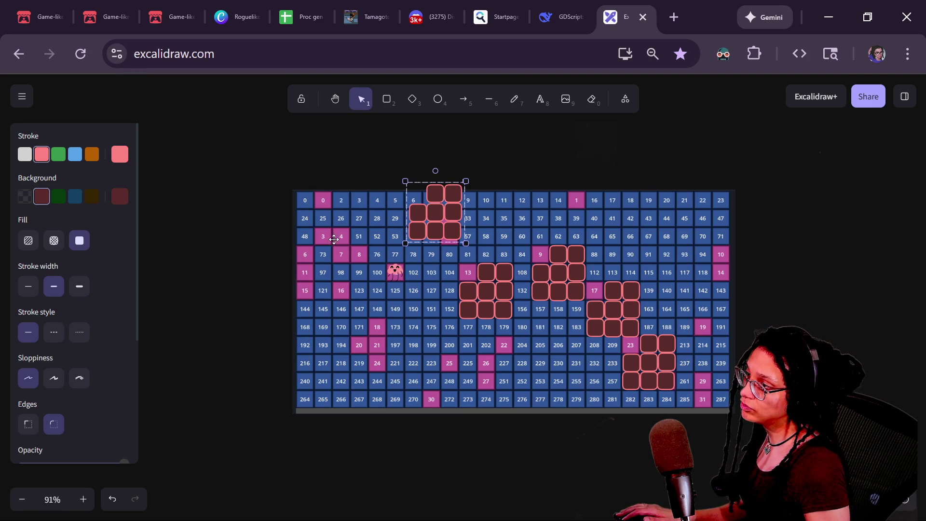
mouse_move(446, 215)
mouse_down()
mouse_move(341, 218)
mouse_move(449, 218)
mouse_up()
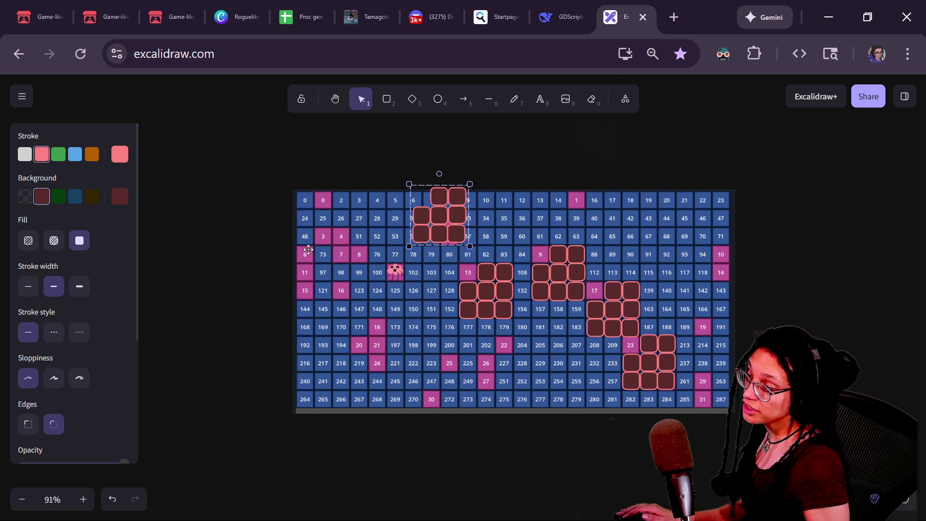
scroll(311, 249, up, 8)
scroll(310, 249, down, 8)
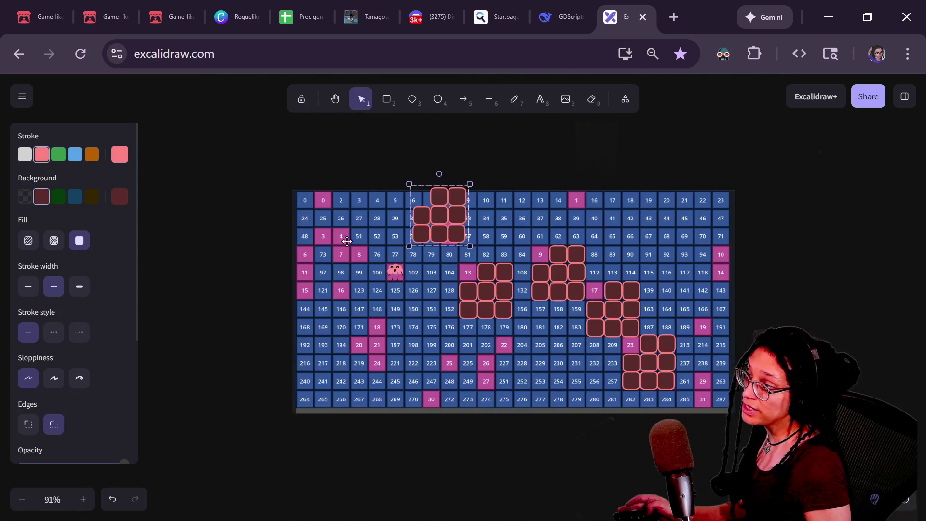
scroll(343, 234, up, 5)
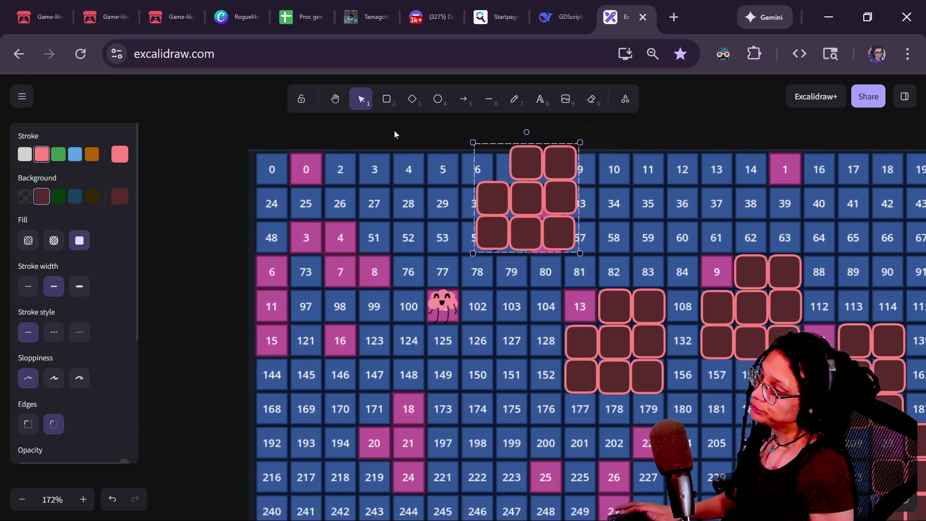
mouse_move(495, 227)
mouse_down()
mouse_move(302, 234)
mouse_move(320, 222)
mouse_move(309, 232)
mouse_up()
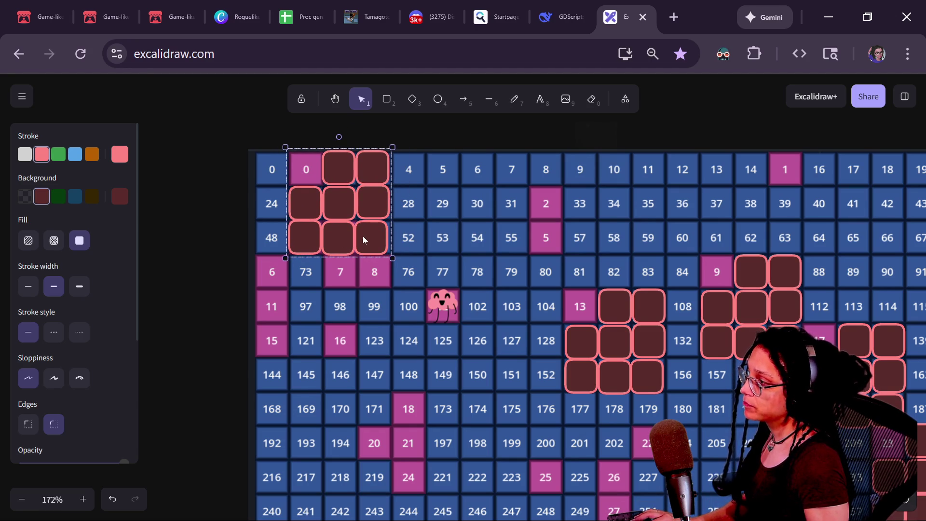
Give the selected block a cross-hatch fill and copy it a row down the grid.
click(54, 241)
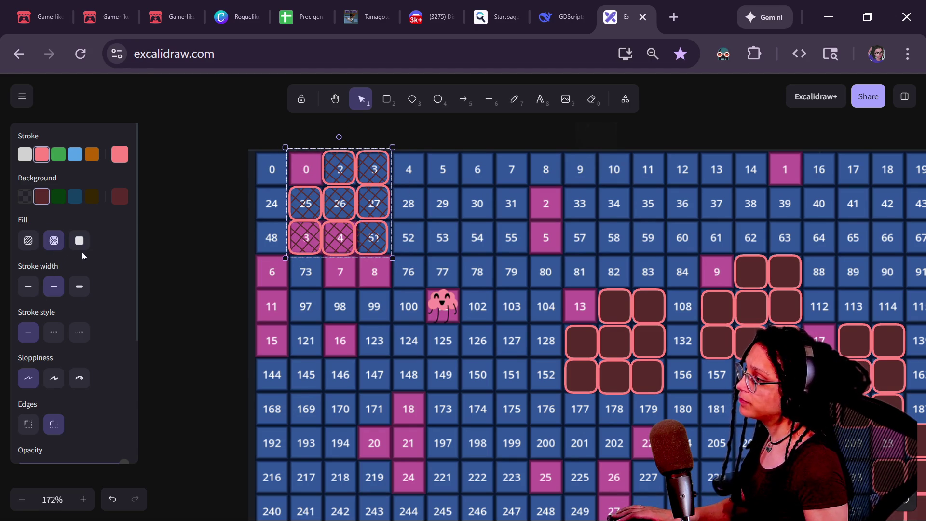
mouse_move(348, 224)
mouse_down()
mouse_move(365, 310)
mouse_move(384, 289)
mouse_move(376, 317)
mouse_move(415, 315)
mouse_move(368, 392)
mouse_move(473, 359)
mouse_move(476, 349)
mouse_move(445, 482)
mouse_move(430, 467)
mouse_move(434, 446)
mouse_up()
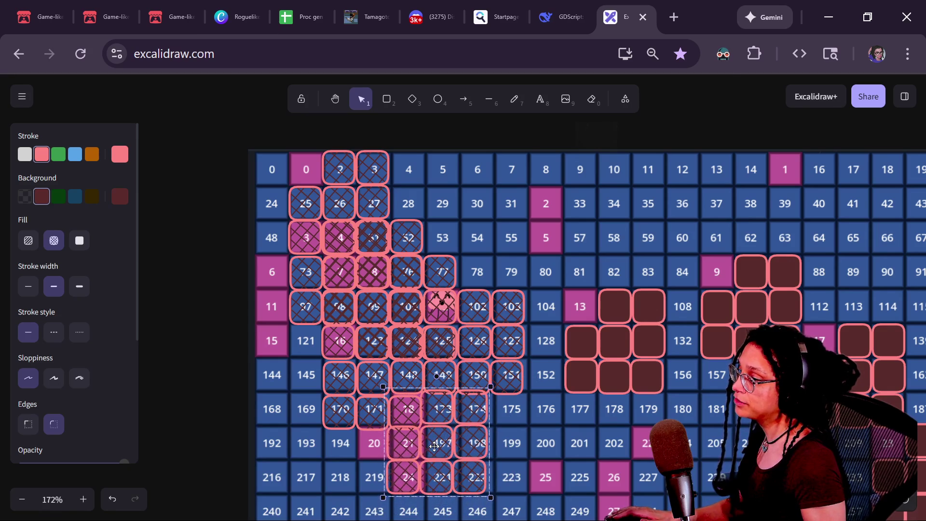
scroll(435, 447, down, 2)
mouse_move(424, 366)
mouse_down()
mouse_move(426, 415)
mouse_move(425, 401)
mouse_move(435, 402)
mouse_move(424, 434)
mouse_move(334, 390)
mouse_move(400, 386)
mouse_move(288, 209)
mouse_move(306, 215)
mouse_move(306, 261)
mouse_move(332, 285)
mouse_up()
scroll(435, 260, down, 2)
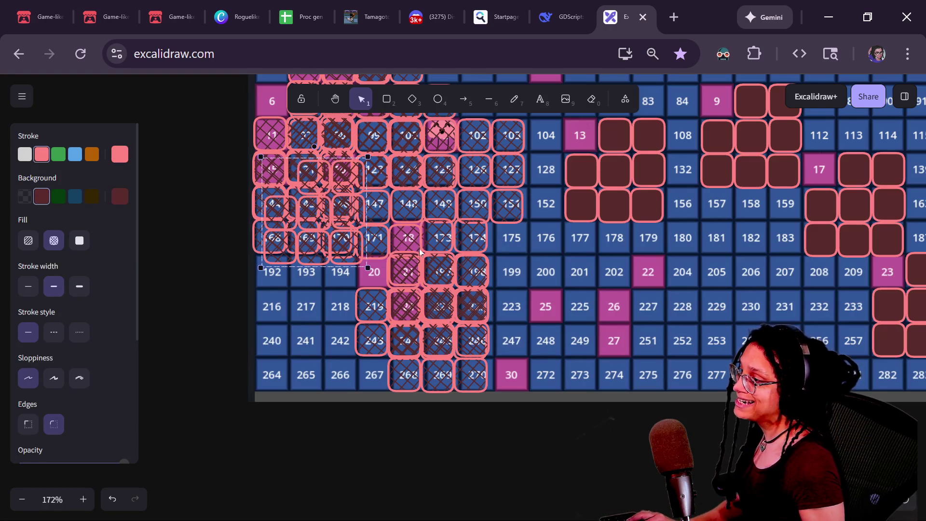
Paste two more hatched blocks, one at the grid's bottom edge.
key(ctrl+v)
drag(410, 316, 412, 317)
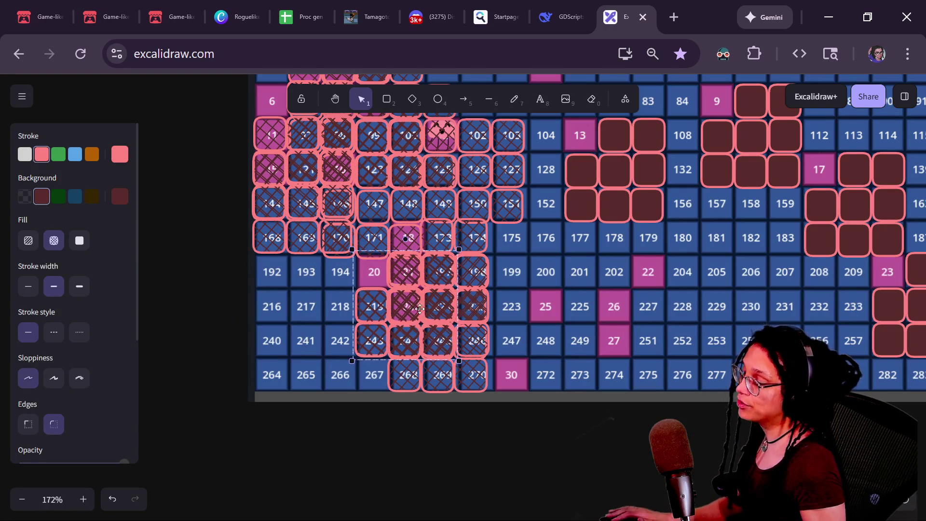
key(ctrl+v)
mouse_move(561, 403)
mouse_down()
mouse_move(544, 436)
mouse_move(533, 436)
mouse_up()
Reposition the hatched block over cells 221–270 further down-right on the grid.
drag(446, 366, 451, 366)
key(ctrl+z)
key(ctrl+z)
key(ctrl+z)
key(Up)
drag(479, 298, 490, 309)
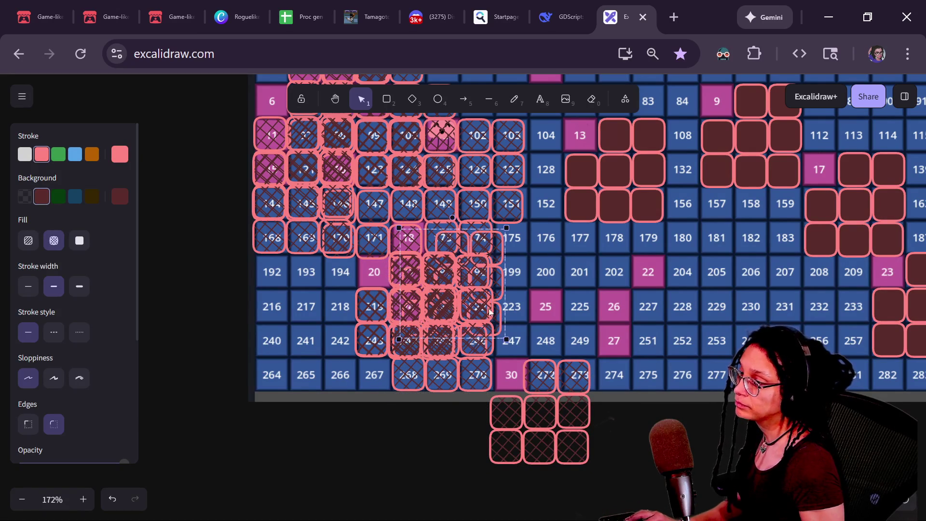
mouse_move(466, 274)
mouse_down()
mouse_move(596, 367)
mouse_move(584, 362)
mouse_move(590, 332)
mouse_move(585, 348)
mouse_move(648, 348)
mouse_move(649, 382)
mouse_up()
Place a hatched block along the grid's right side, then marquee-select the grid and all blocks.
scroll(669, 304, down, 7)
click(749, 183)
mouse_move(749, 184)
mouse_down()
mouse_move(857, 302)
mouse_move(867, 302)
mouse_move(884, 227)
mouse_move(868, 371)
mouse_move(859, 356)
mouse_move(860, 367)
mouse_up()
mouse_move(370, 393)
mouse_down()
mouse_move(450, 232)
mouse_move(919, 135)
mouse_up()
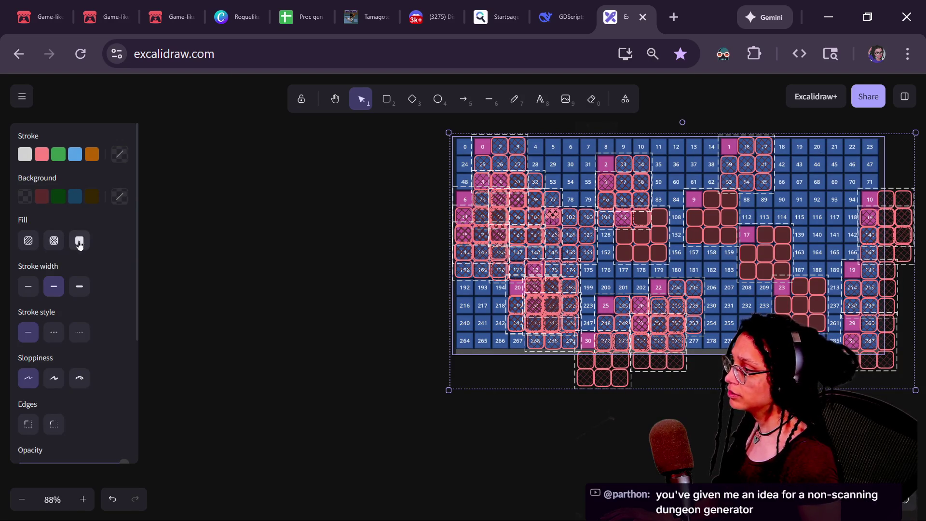
click(79, 242)
click(349, 249)
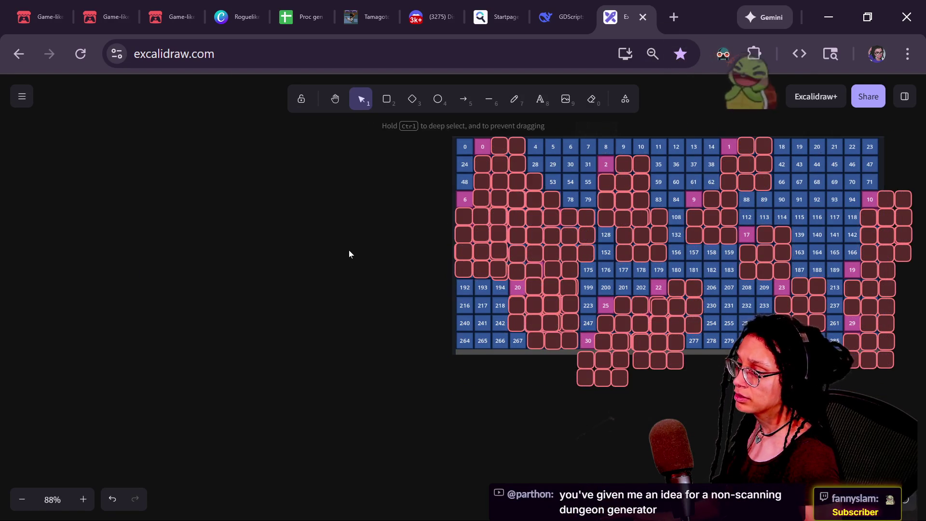
drag(309, 462, 306, 462)
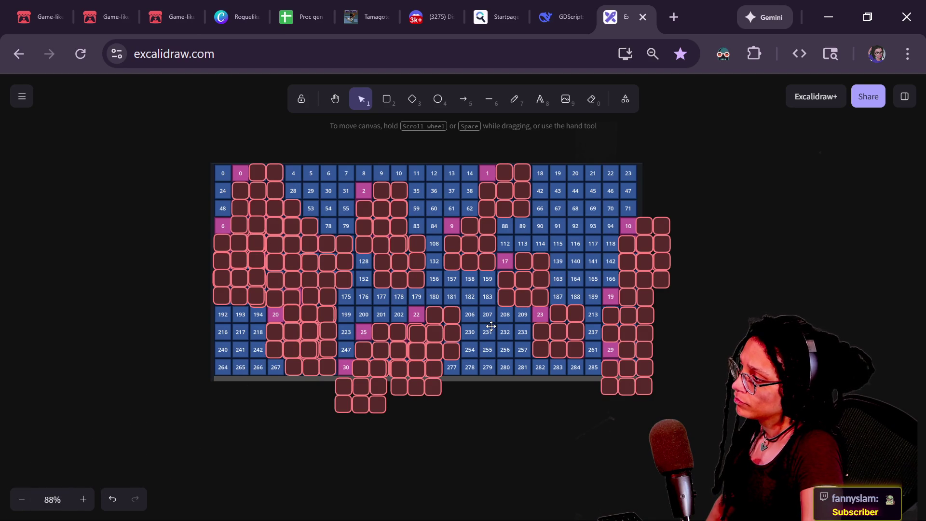
scroll(520, 256, up, 2)
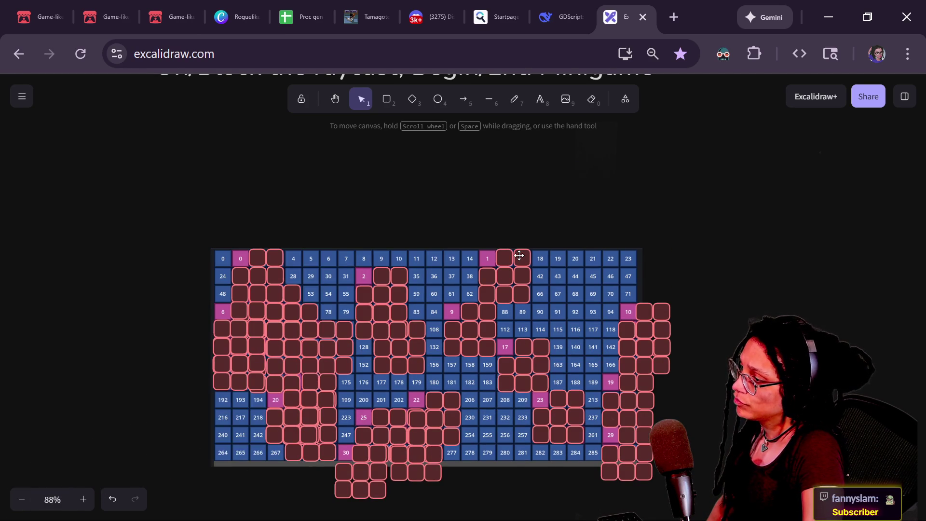
scroll(523, 321, down, 2)
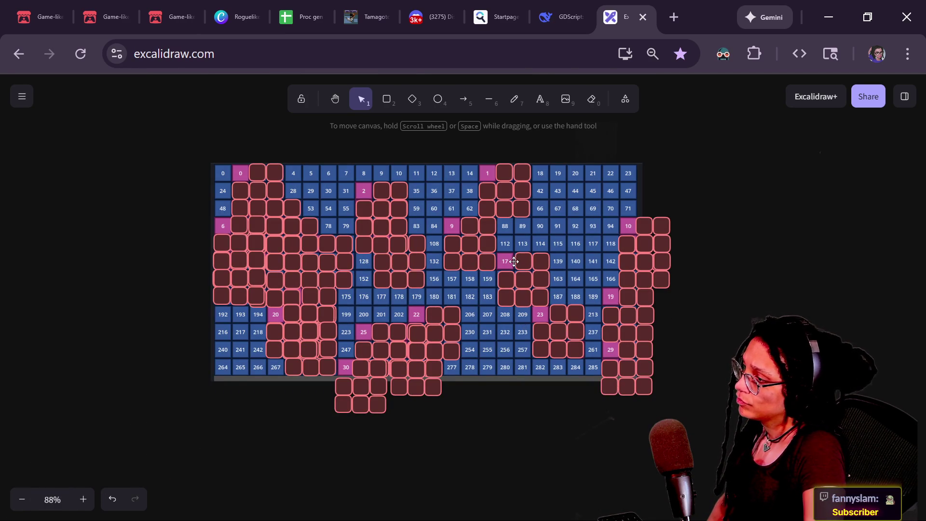
scroll(518, 247, up, 4)
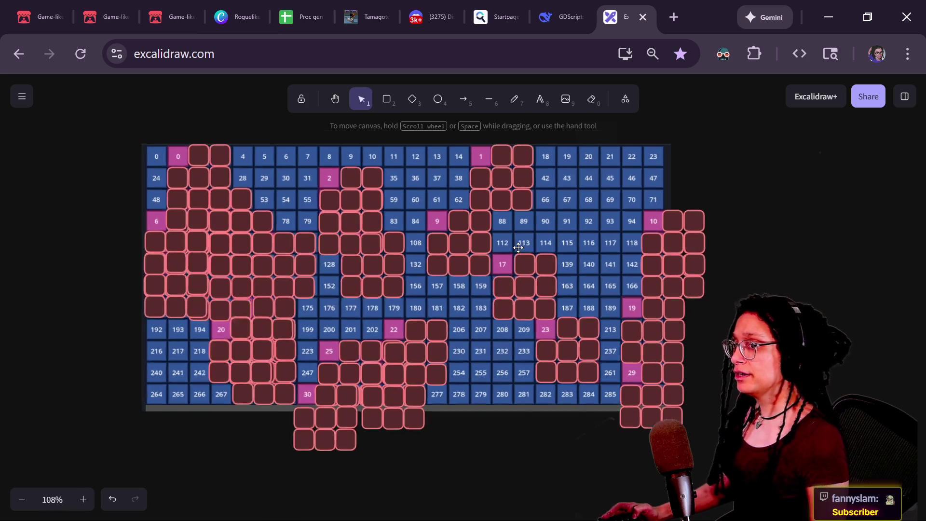
click(467, 166)
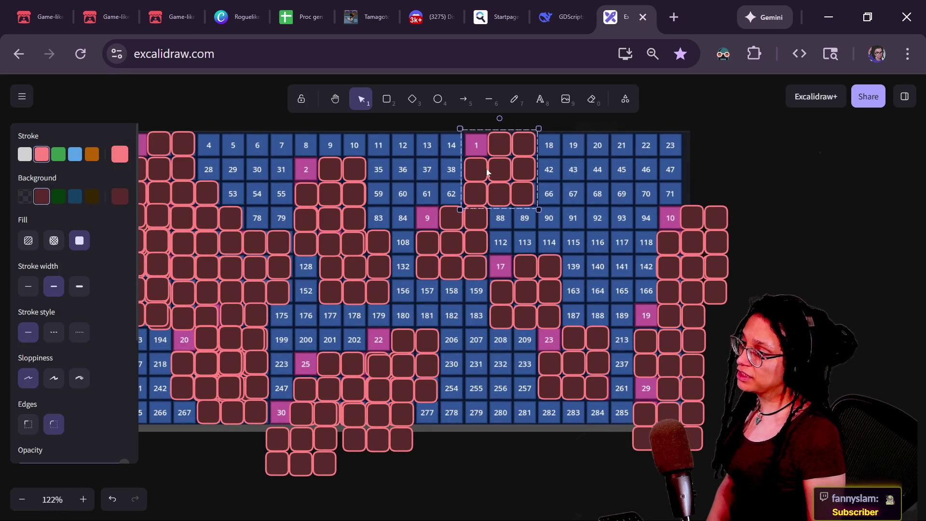
drag(421, 258, 528, 260)
scroll(528, 261, right, 3)
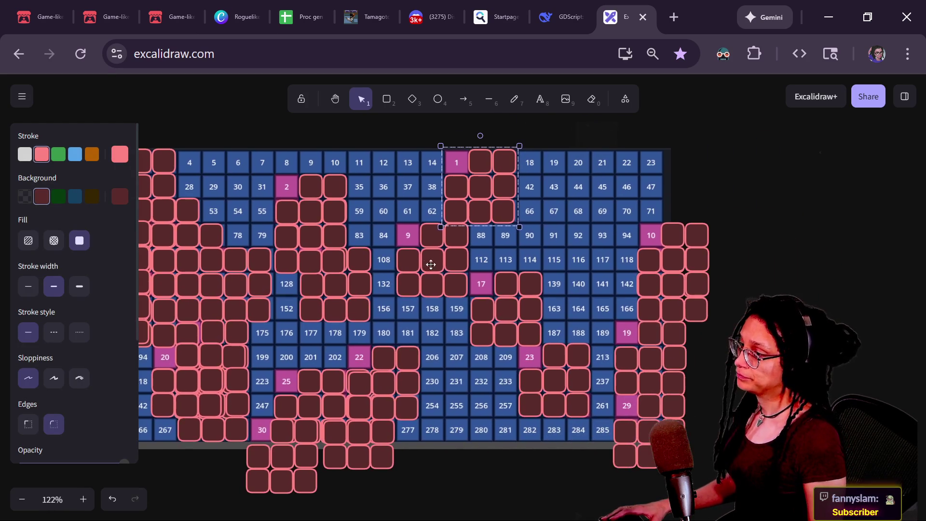
scroll(454, 191, up, 2)
scroll(453, 191, up, 2)
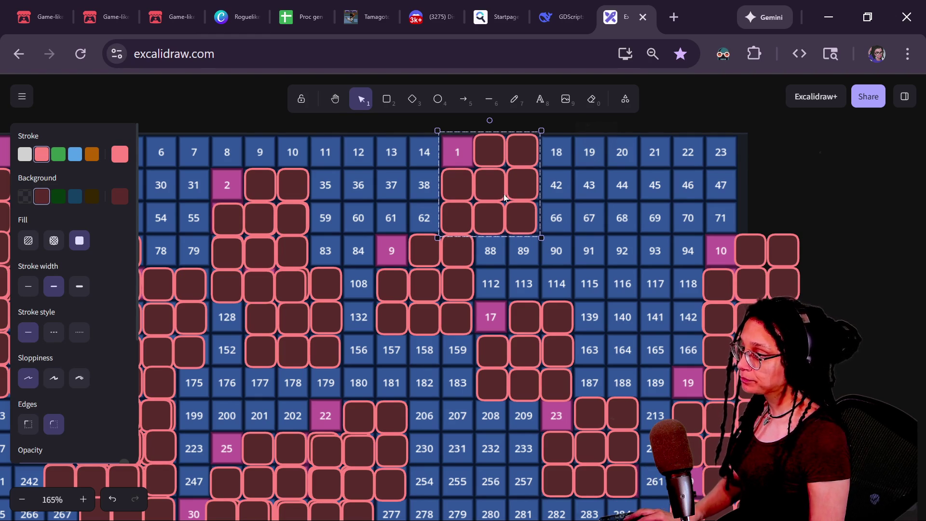
key(ctrl+shift+g)
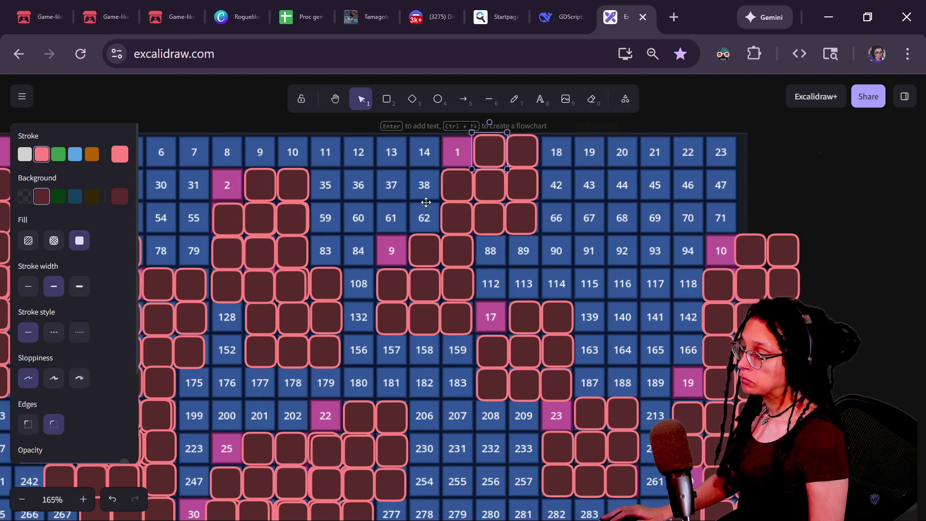
Select the boxes of the cluster around cell 1 and give them green outlines and dark green fill.
click(449, 288)
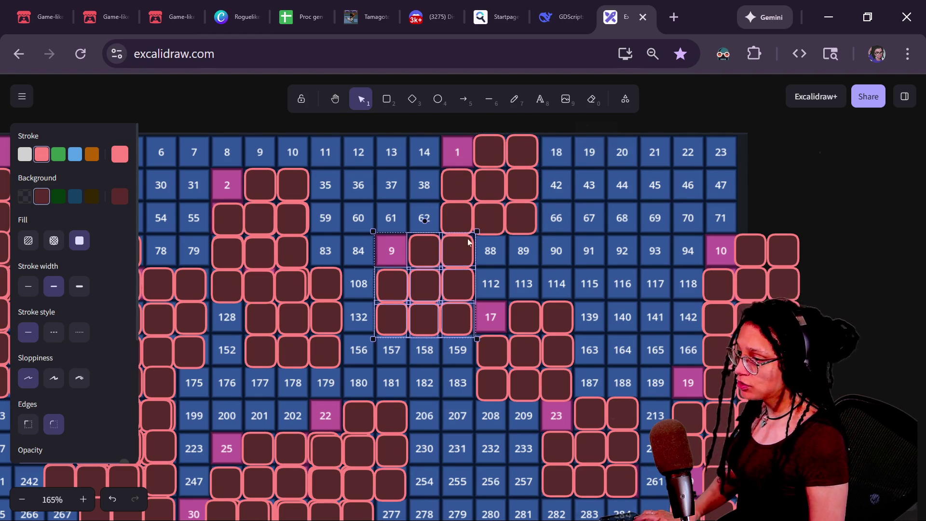
click(499, 145)
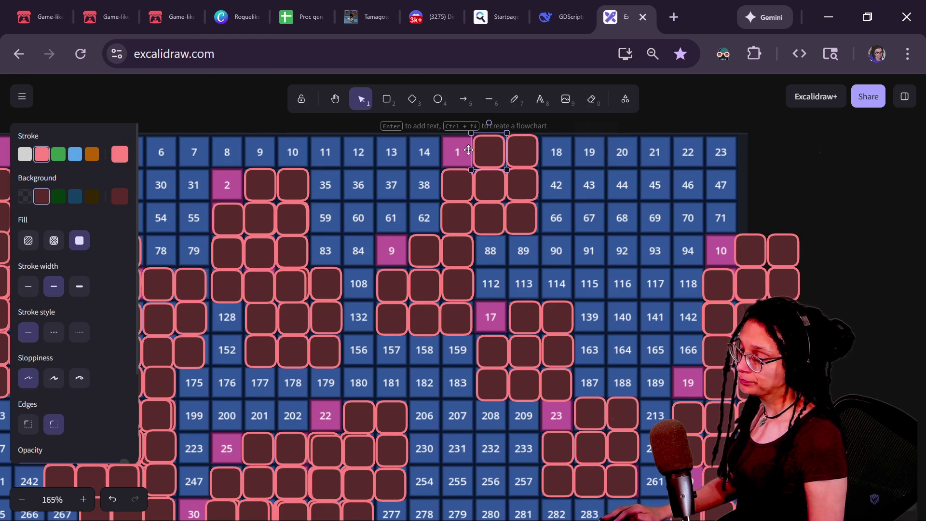
shift+click(497, 154)
shift+click(524, 218)
shift+click(495, 217)
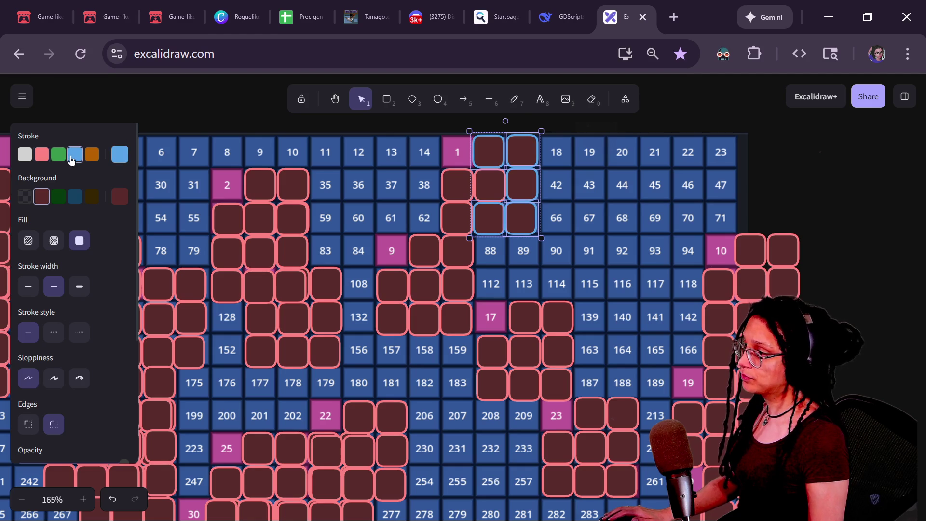
click(58, 154)
click(59, 195)
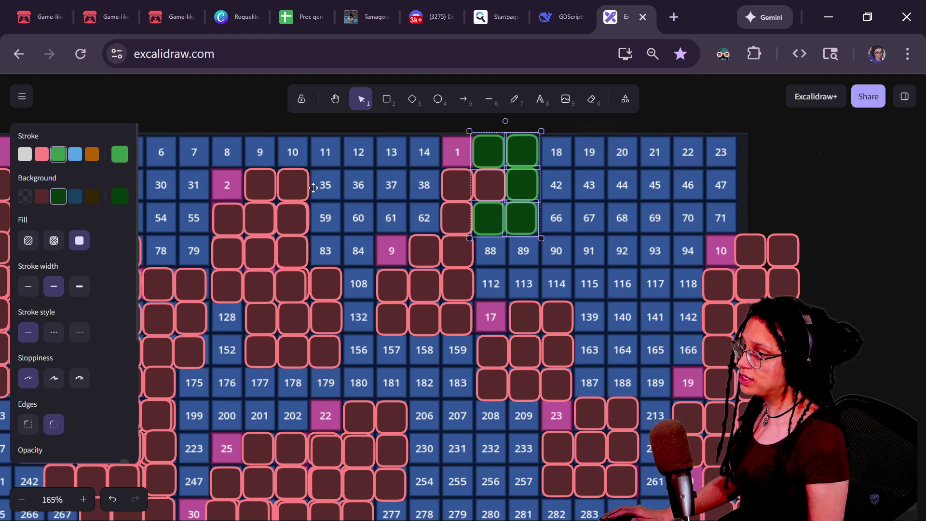
Move a green box onto cell 1 and recolour the two red boxes below it green.
click(357, 232)
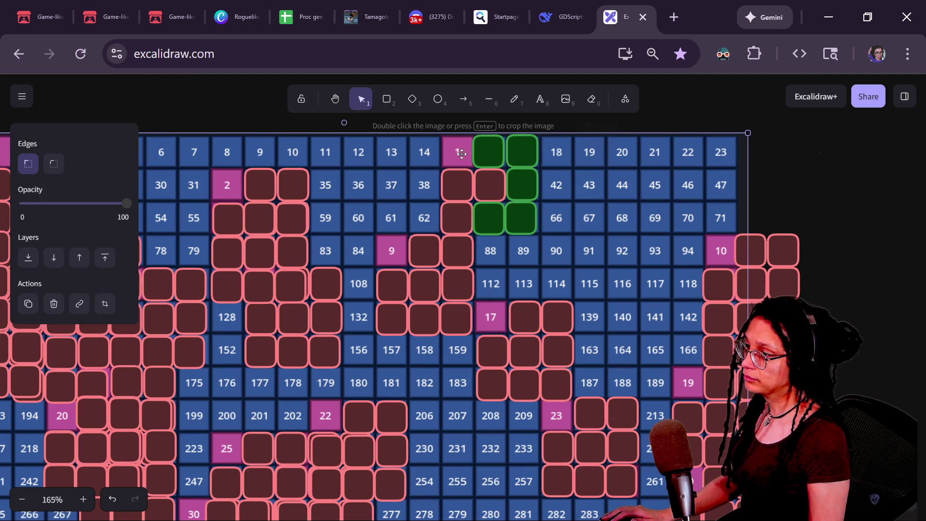
click(482, 154)
key(ctrl+z)
mouse_move(488, 158)
mouse_down()
mouse_move(450, 144)
mouse_move(455, 152)
mouse_up()
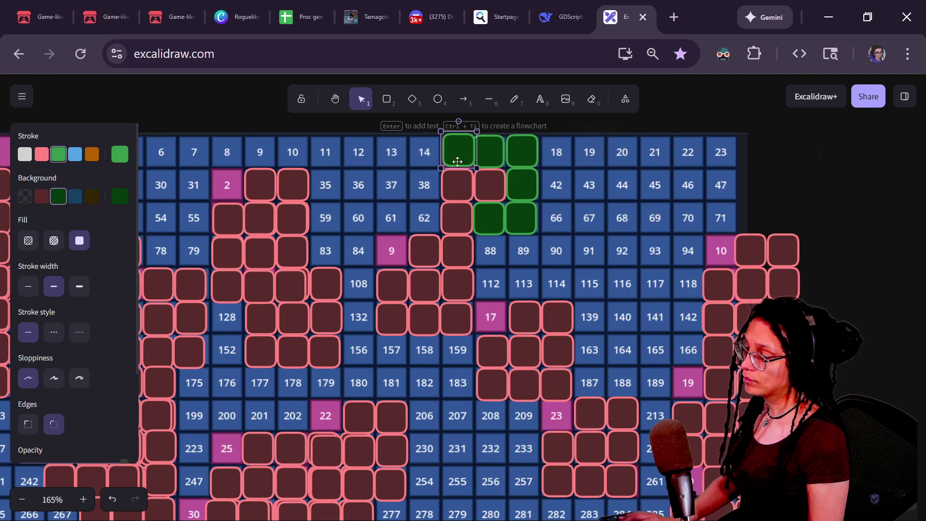
click(459, 184)
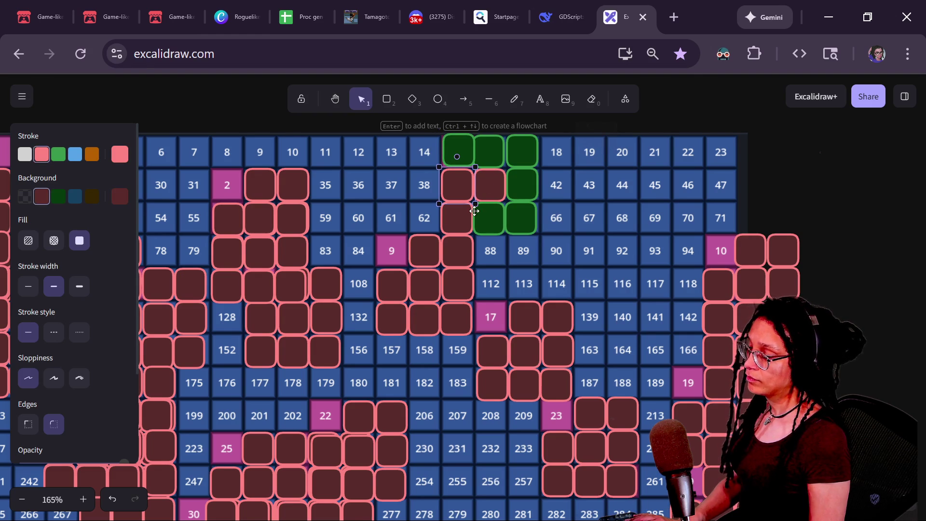
click(58, 195)
click(59, 155)
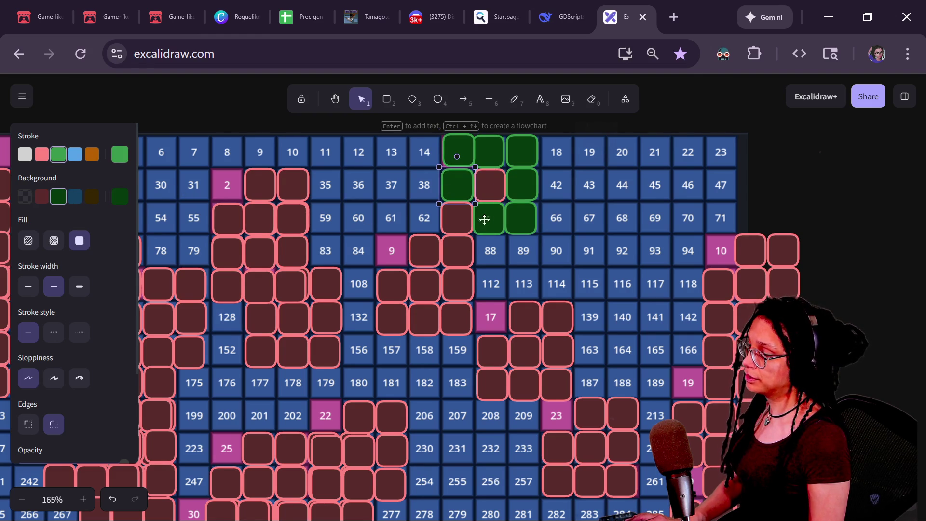
click(462, 231)
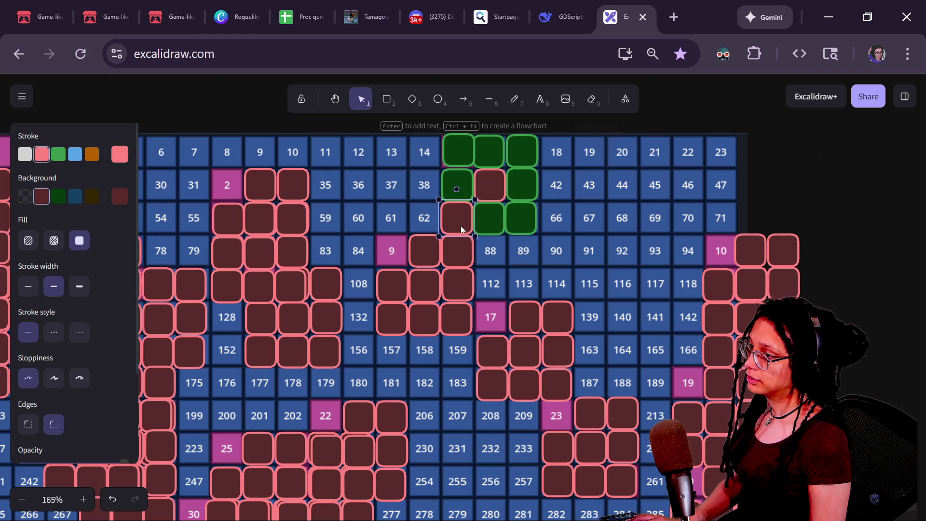
click(59, 196)
click(59, 154)
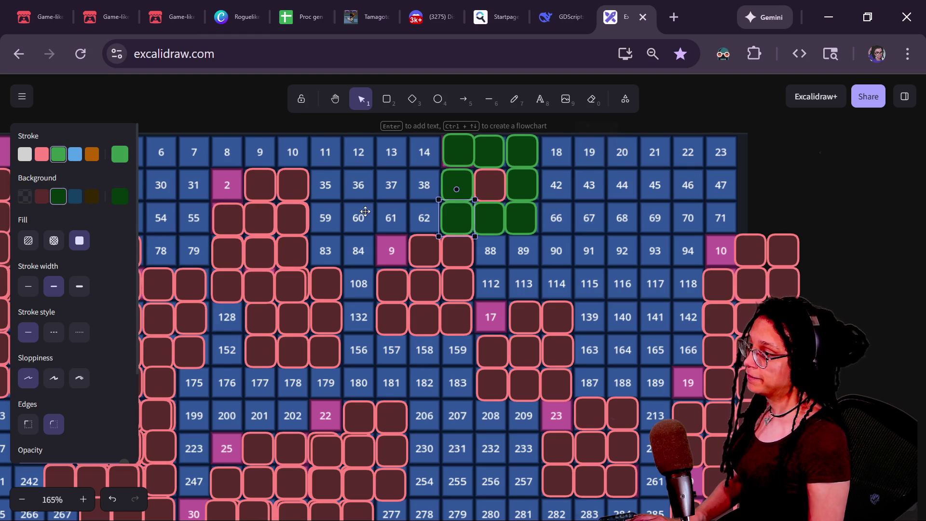
Select the cluster beside cell 9 and give it green outlines and dark green fill.
click(441, 249)
shift+click(458, 251)
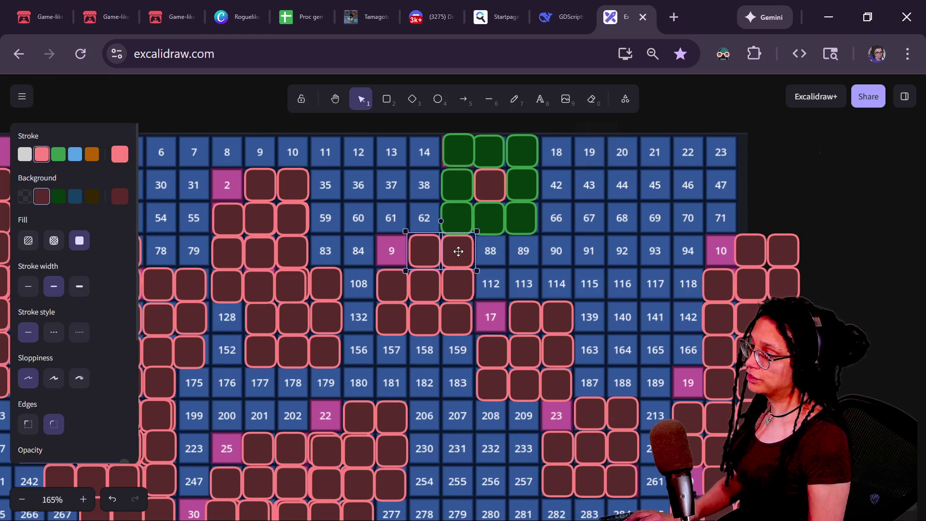
shift+click(462, 289)
shift+click(458, 316)
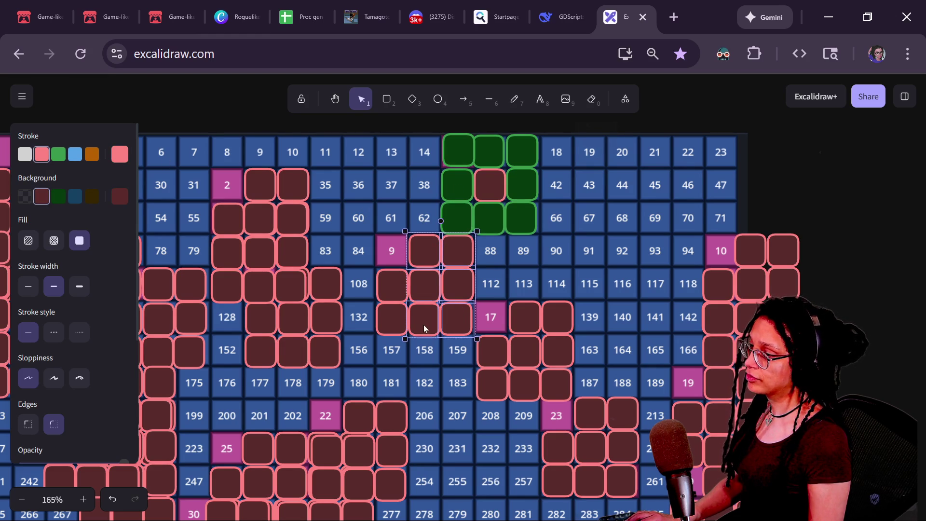
shift+click(398, 321)
key(ctrl+z)
shift+click(392, 290)
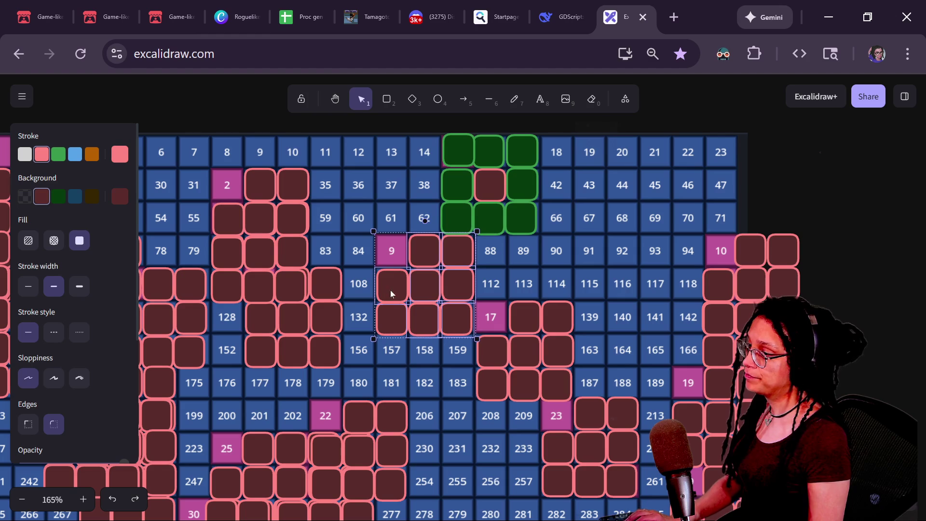
click(59, 155)
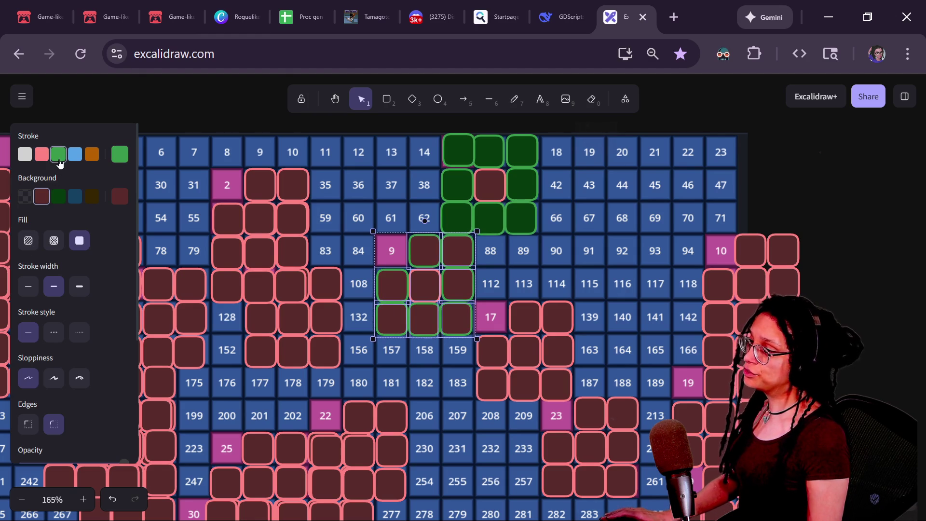
click(58, 197)
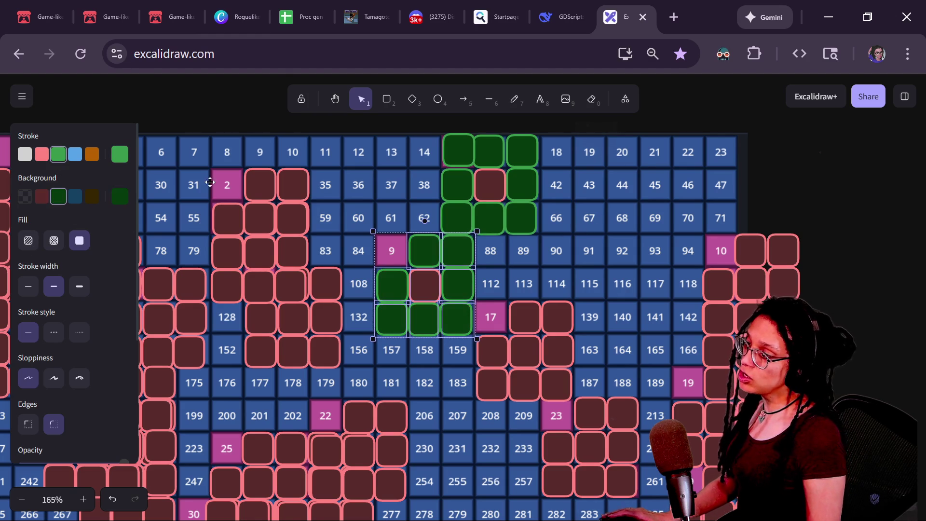
Deselect the boxes and scroll to review the recoloured clusters.
click(845, 212)
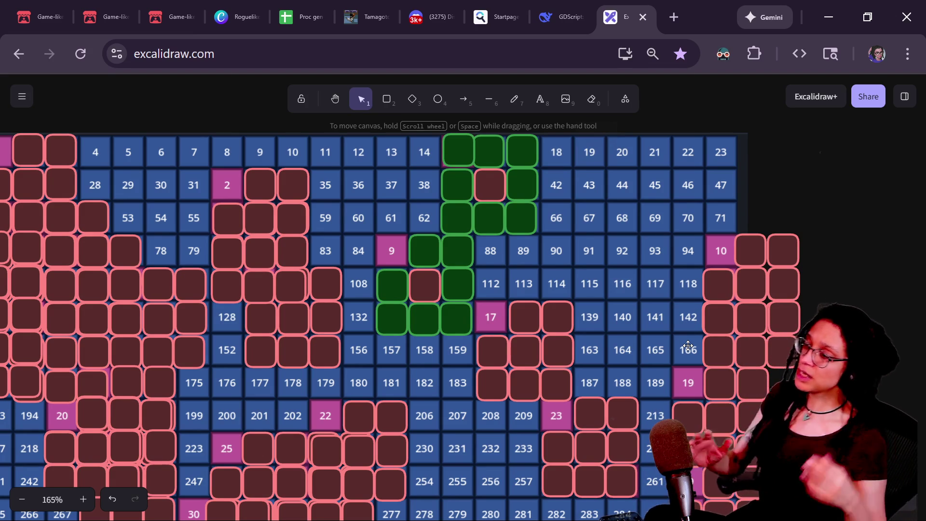
scroll(491, 409, down, 4)
ctrl+scroll(492, 409, down, 4)
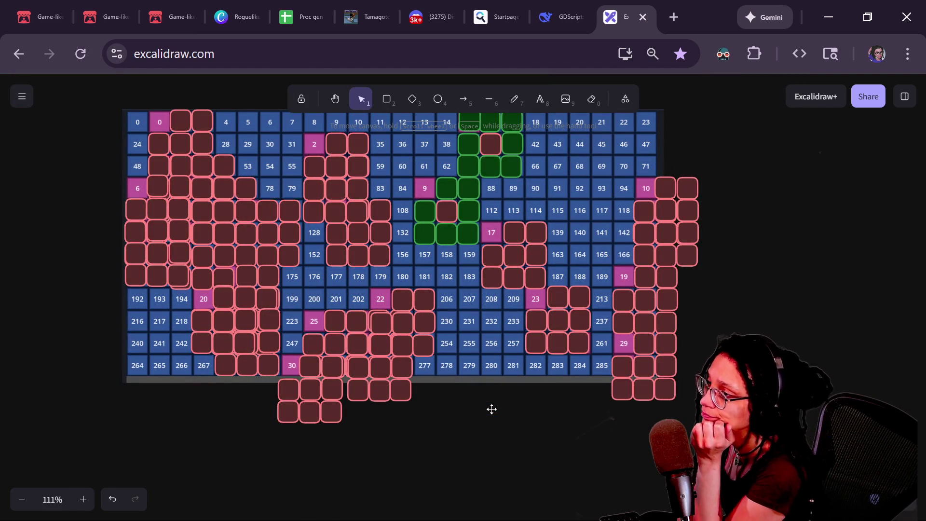
scroll(642, 370, up, 2)
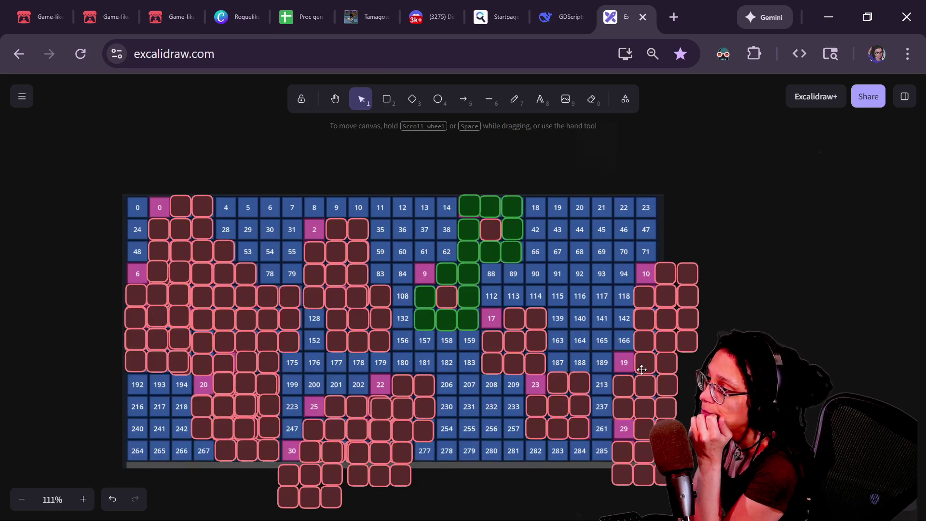
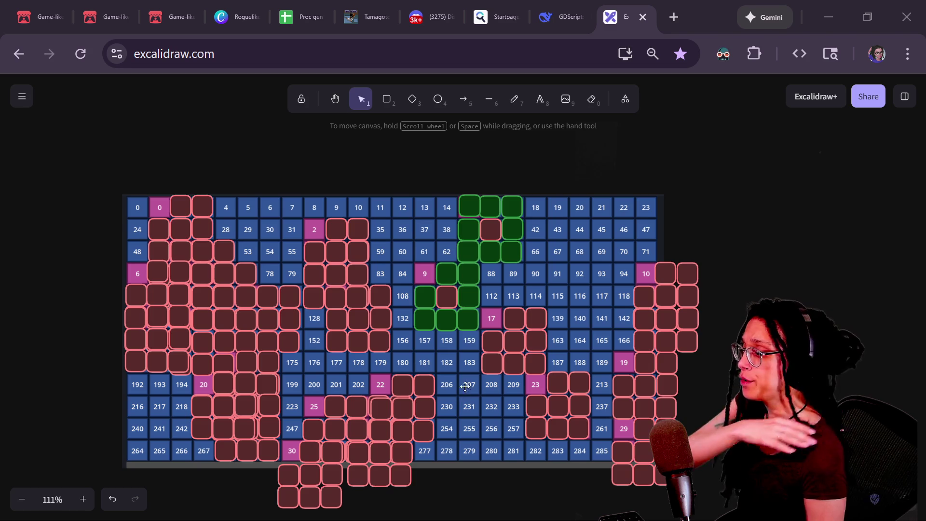
Move the green square beside cell 9 onto magenta cell 9 and deselect it.
scroll(492, 318, up, 2)
scroll(493, 318, down, 3)
ctrl+scroll(493, 318, up, 3)
scroll(493, 317, up, 2)
ctrl+scroll(493, 317, up, 1)
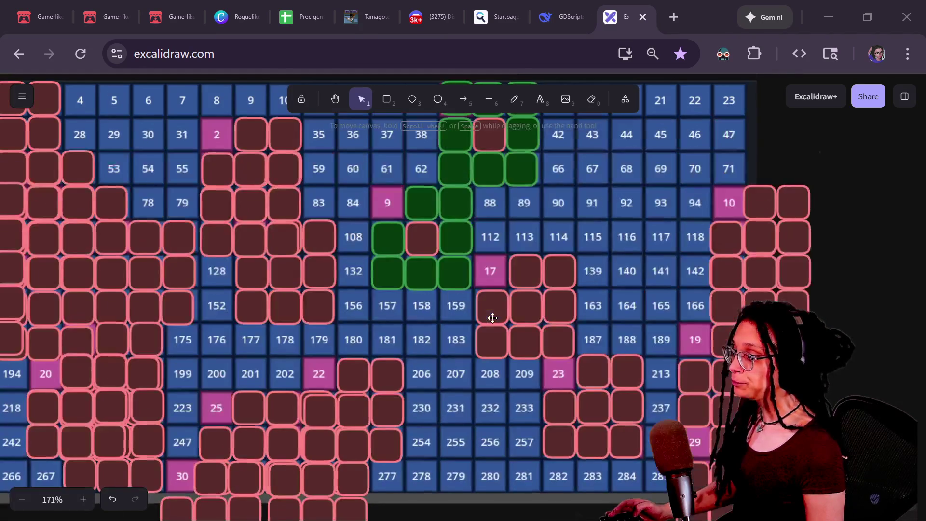
click(424, 210)
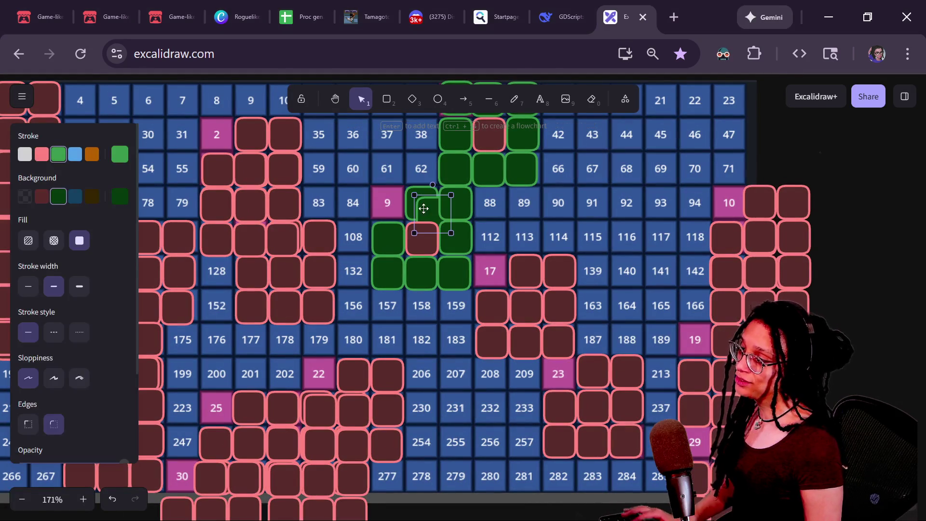
drag(425, 209, 386, 209)
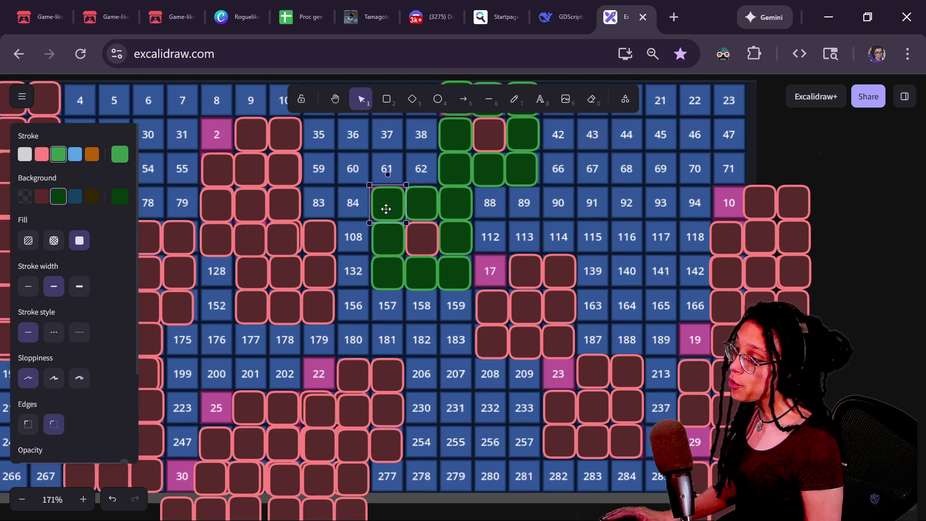
click(851, 305)
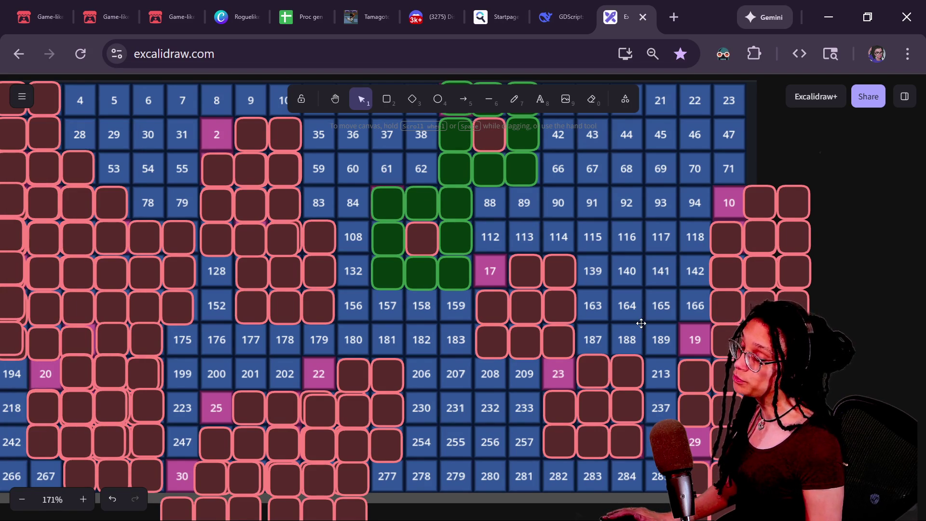
Select the pink box group to the right of cell 17.
ctrl+scroll(641, 323, down, 5)
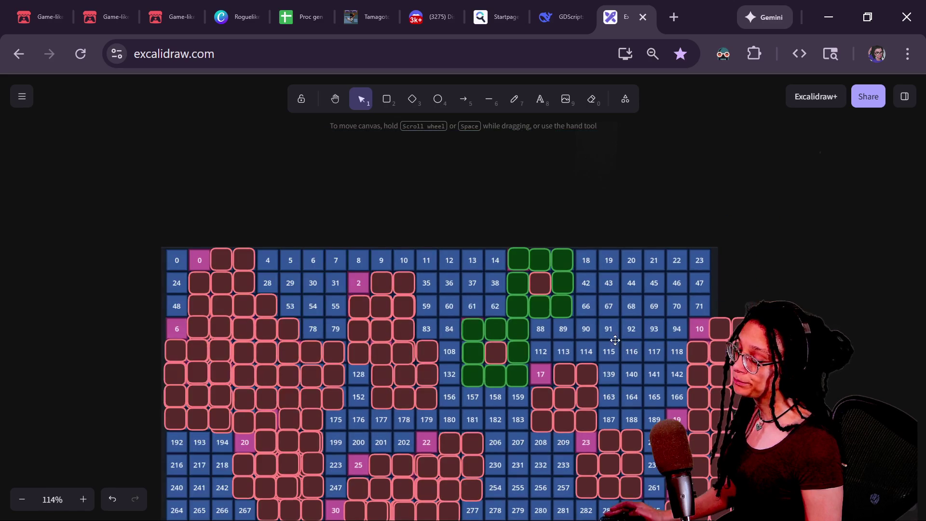
scroll(596, 351, up, 2)
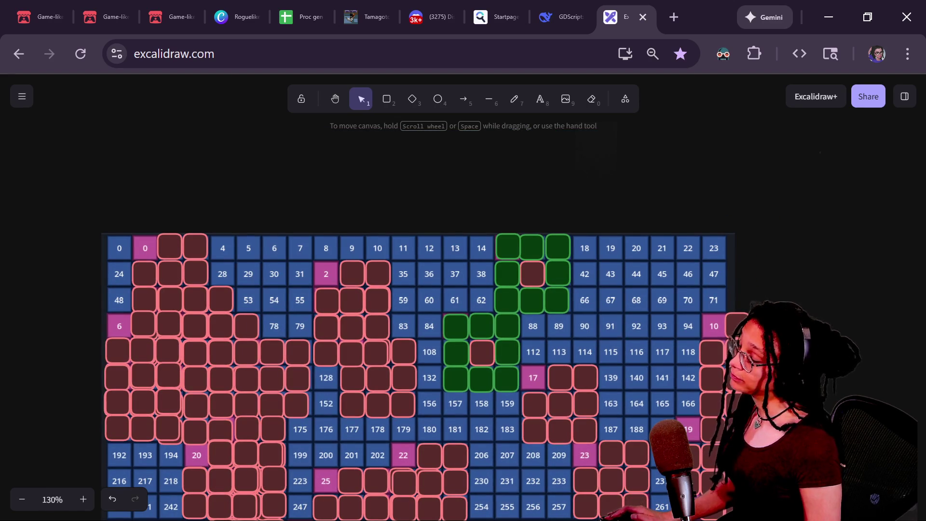
scroll(463, 332, down, 2)
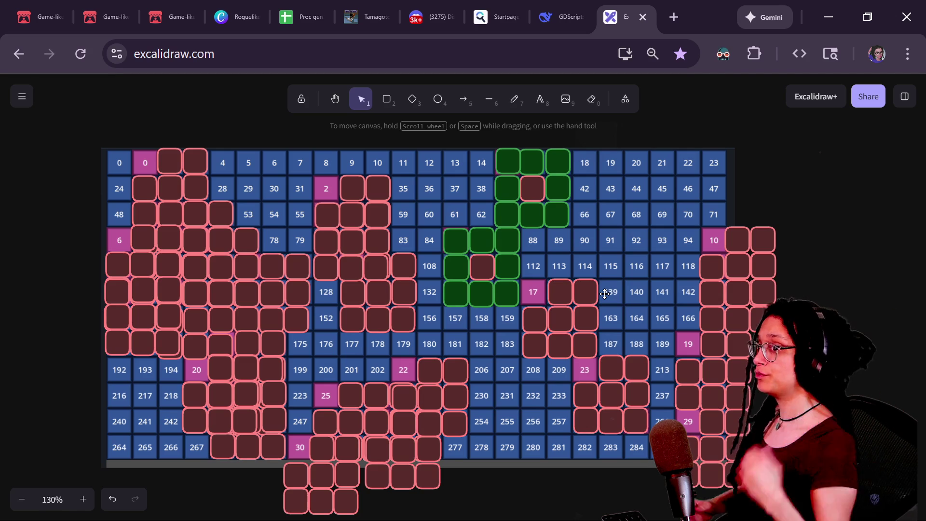
click(555, 285)
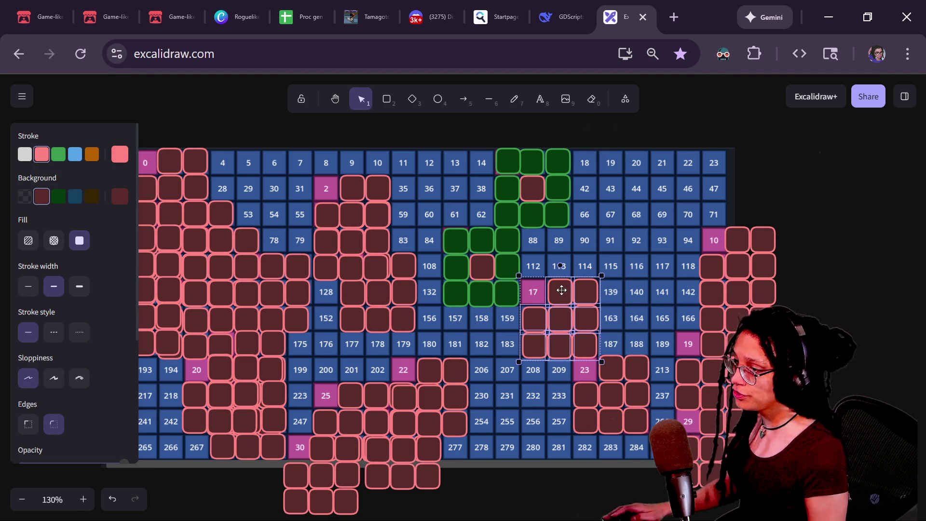
Give the boxes of the group beside cell 17 a dark green fill and green outline.
double_click(582, 296)
shift+click(584, 340)
key(ctrl+z)
shift+click(535, 345)
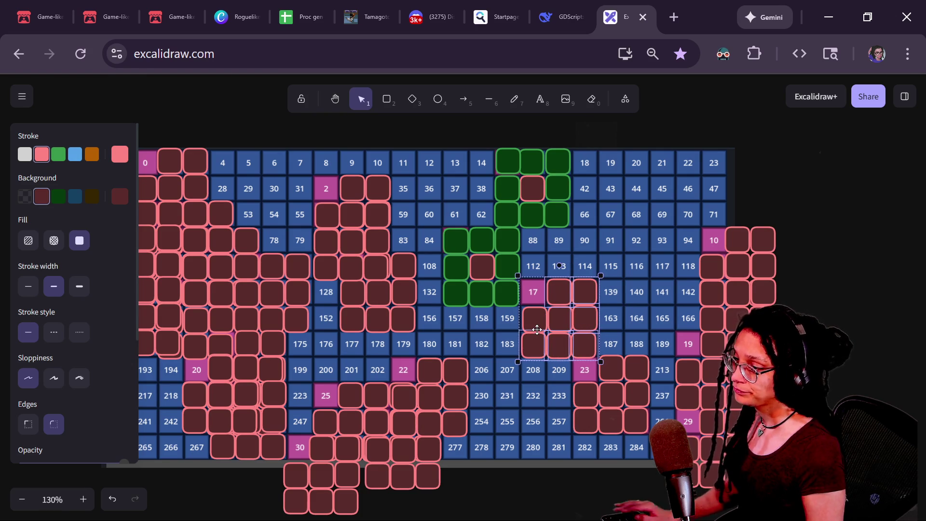
drag(534, 320, 535, 321)
key(ctrl+z)
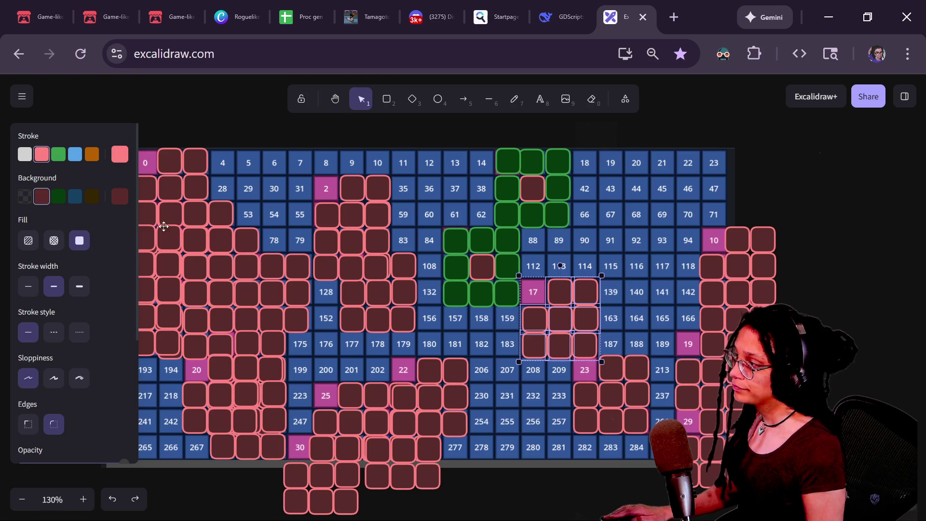
click(59, 197)
click(59, 154)
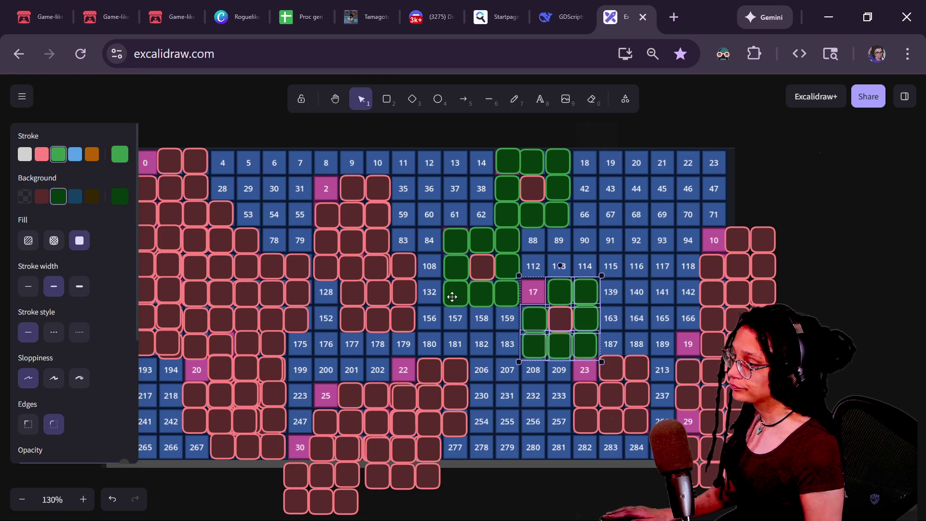
Move the single green box onto cell 17 and nudge it into alignment.
click(559, 292)
drag(569, 300, 534, 292)
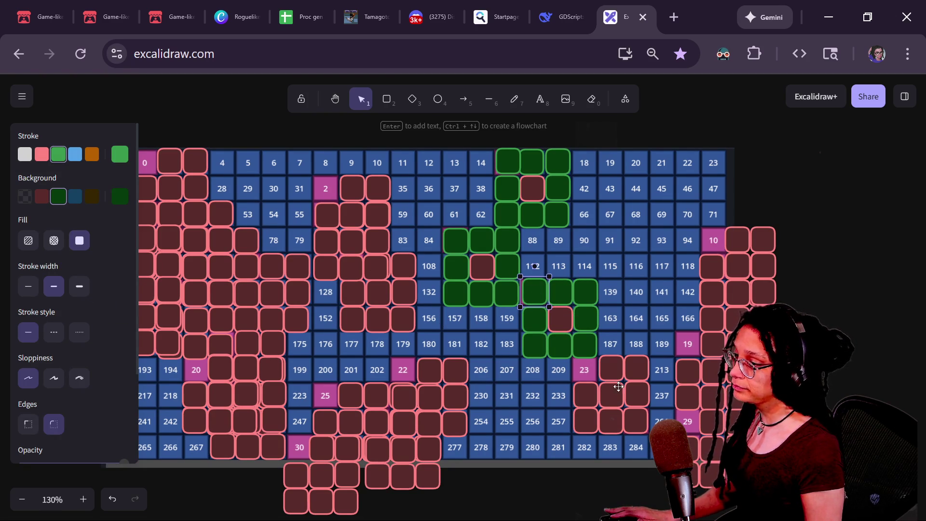
scroll(559, 331, down, 3)
scroll(559, 331, right, 3)
key(Left)
key(Left)
key(Left)
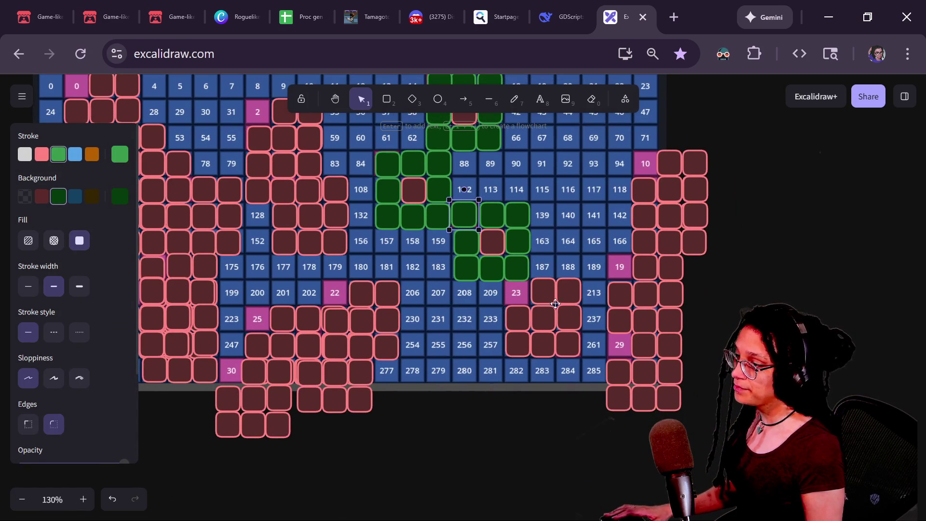
Move the pink box near 187 onto magenta cell 23.
click(551, 304)
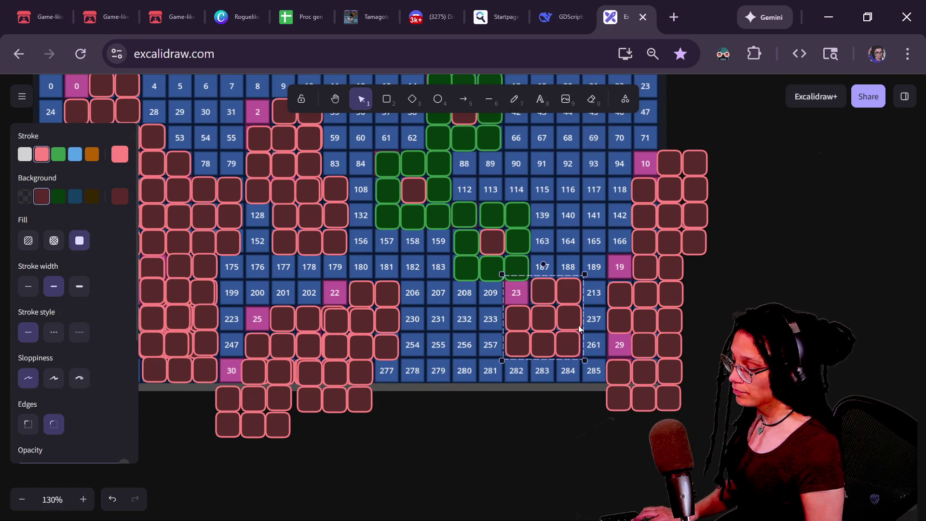
click(556, 265)
key(ctrl+z)
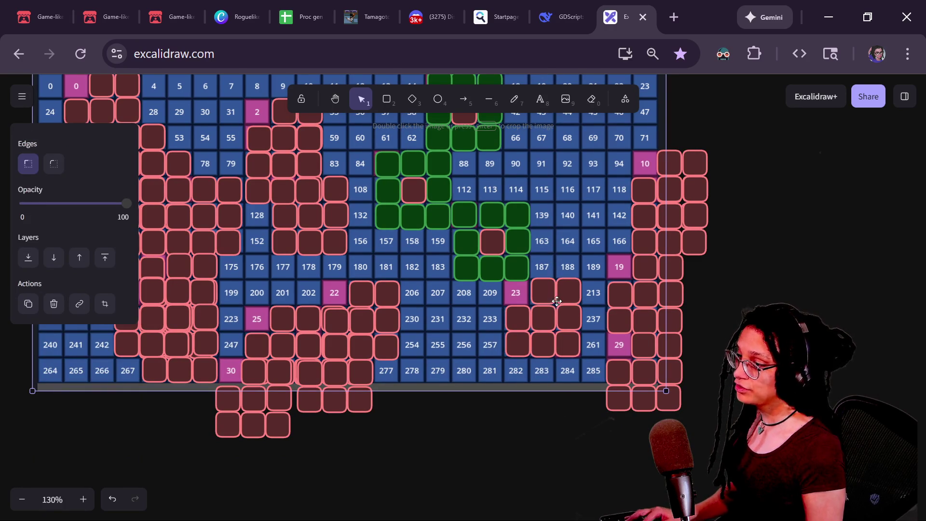
click(549, 295)
drag(552, 296, 522, 289)
Recolour the box ring around cell 23 with green outline and dark green fill.
mouse_move(517, 286)
mouse_down()
mouse_move(518, 339)
mouse_move(567, 348)
mouse_up()
shift+click(567, 349)
shift+click(569, 317)
shift+click(568, 293)
key(ctrl+z)
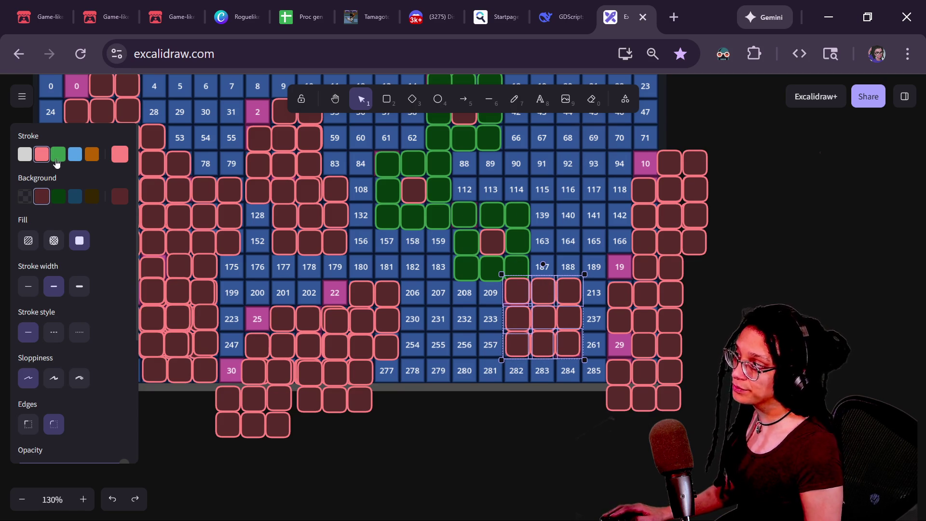
click(58, 154)
click(58, 196)
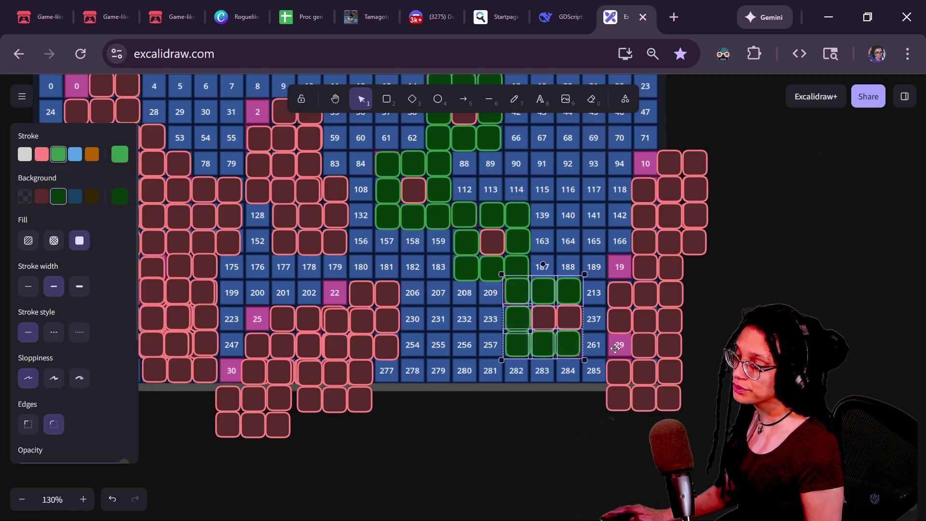
click(573, 316)
click(59, 197)
click(58, 154)
key(Escape)
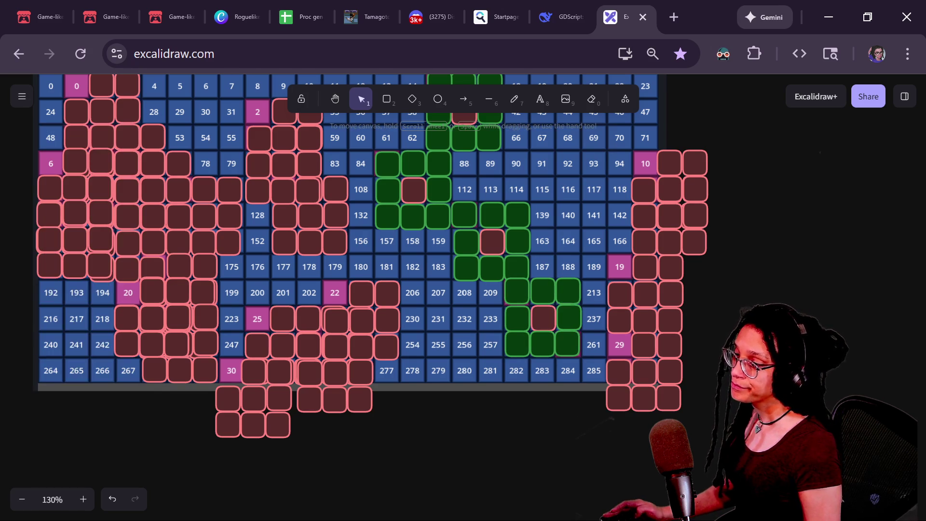
Try repositioning the box groups near cells 22 and 25, undoing the moves.
scroll(751, 312, down, 4)
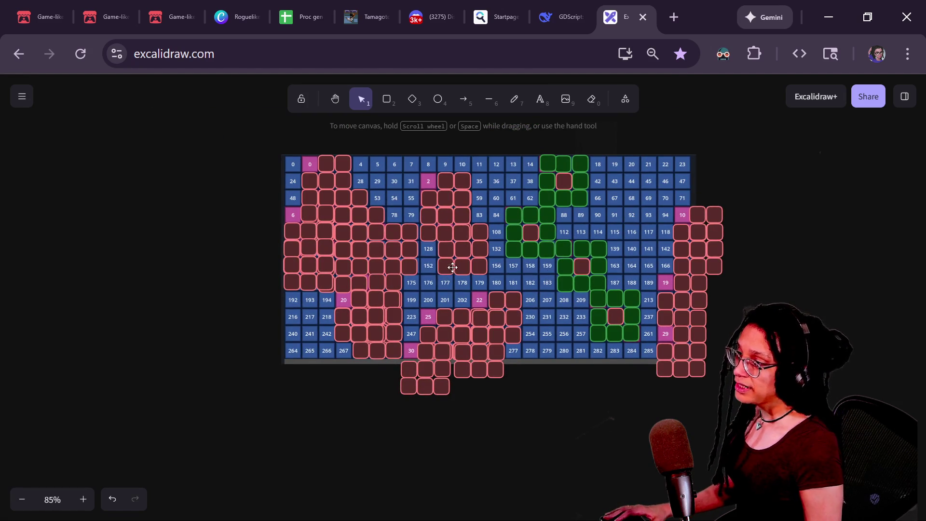
click(313, 164)
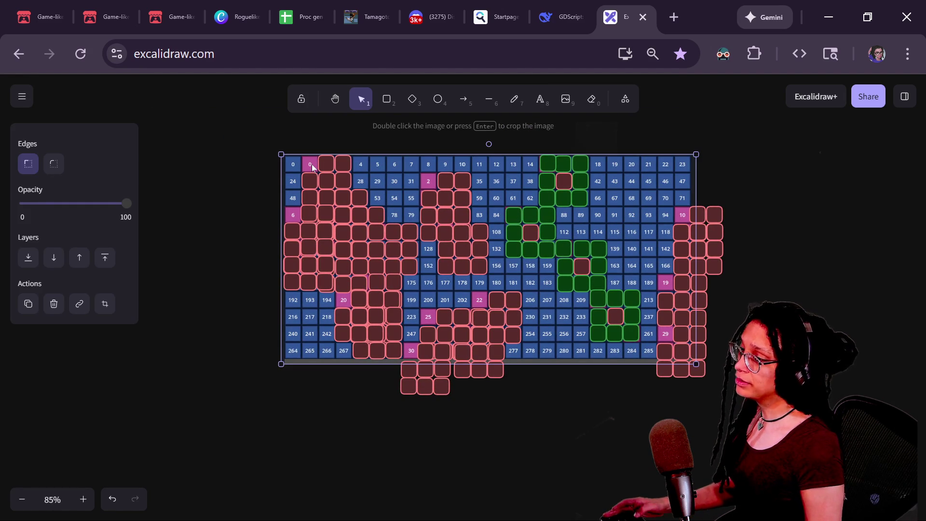
scroll(313, 164, up, 3)
drag(537, 295, 495, 220)
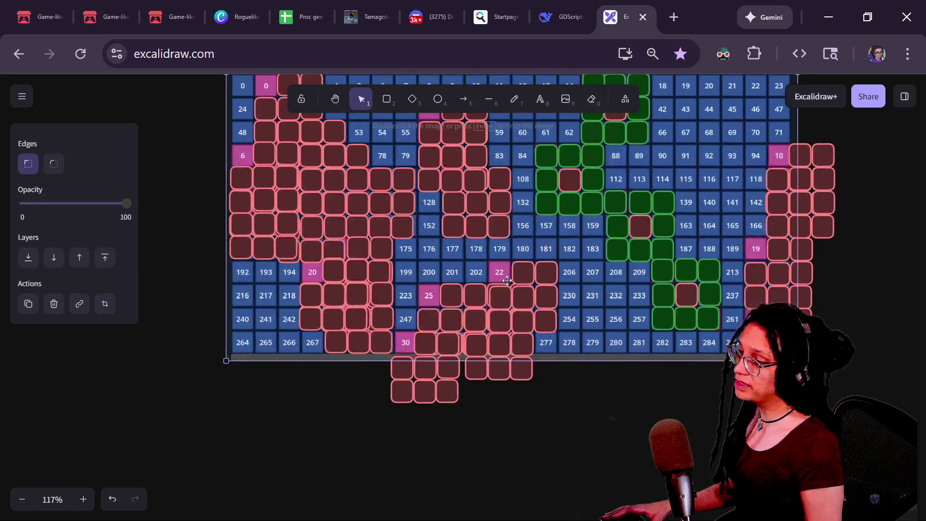
click(524, 277)
shift+click(456, 318)
shift+click(414, 395)
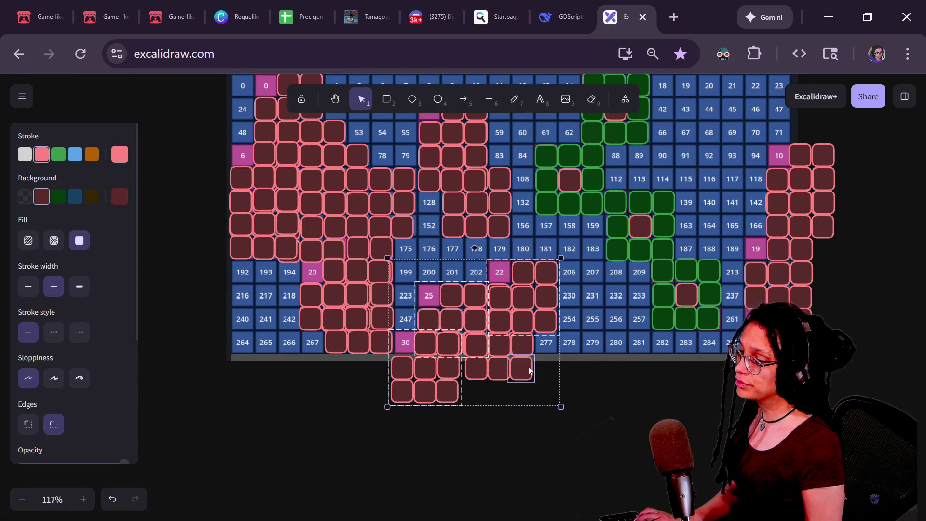
mouse_move(496, 363)
mouse_down()
mouse_move(517, 319)
mouse_move(548, 379)
mouse_up()
key(ctrl+z)
key(ctrl+z)
mouse_move(606, 430)
mouse_down()
mouse_move(524, 317)
mouse_move(580, 297)
mouse_up()
click(511, 319)
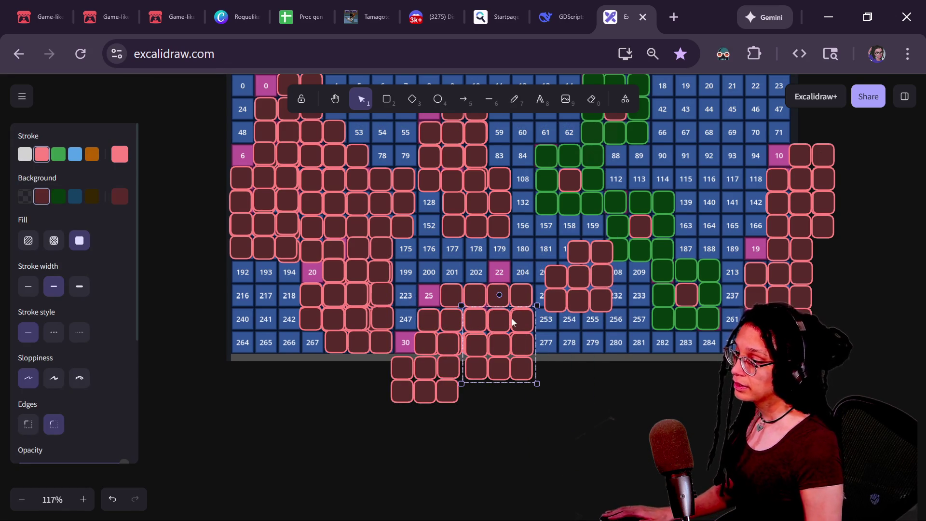
drag(513, 322, 525, 294)
key(ctrl+z)
click(526, 293)
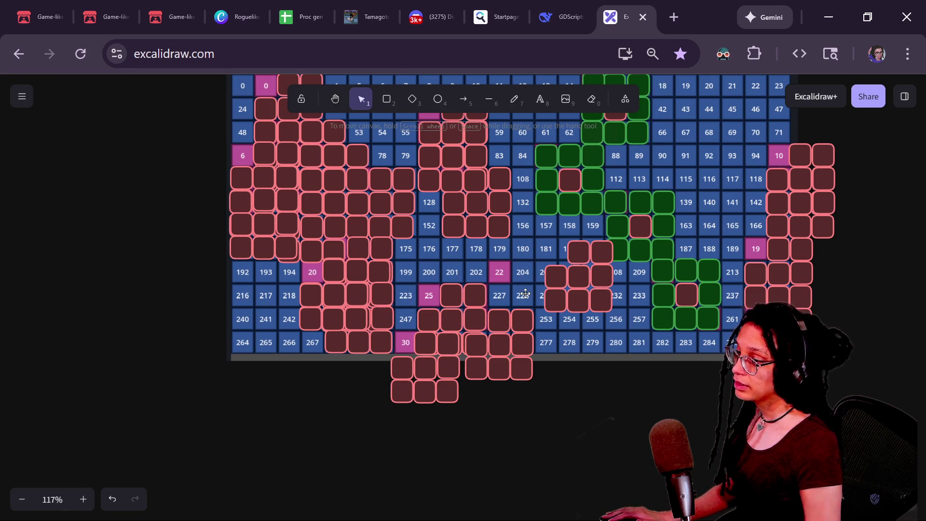
Move the lower nine-box group down one row.
mouse_move(611, 293)
mouse_down()
mouse_move(558, 318)
mouse_move(546, 318)
mouse_move(549, 310)
mouse_move(505, 396)
mouse_move(506, 411)
mouse_up()
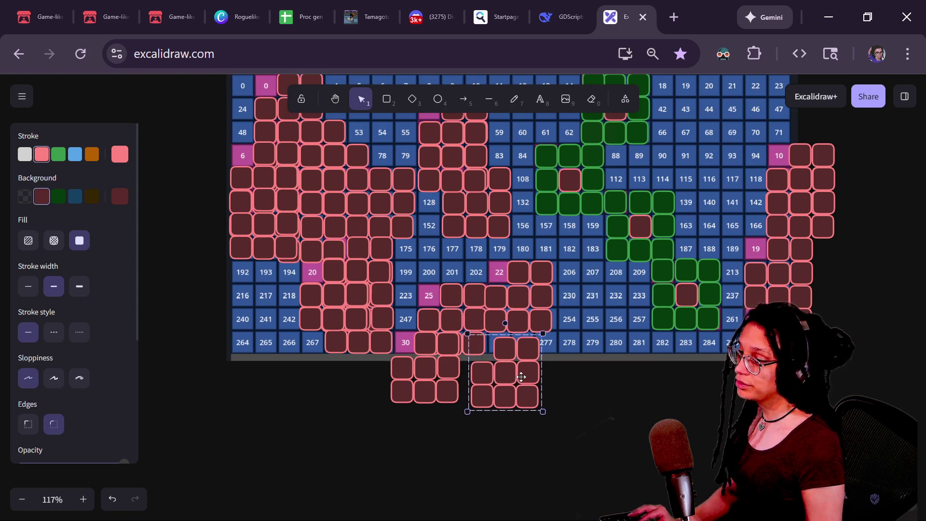
key(ctrl+z)
mouse_move(510, 368)
mouse_down()
mouse_move(509, 396)
mouse_move(507, 386)
mouse_up()
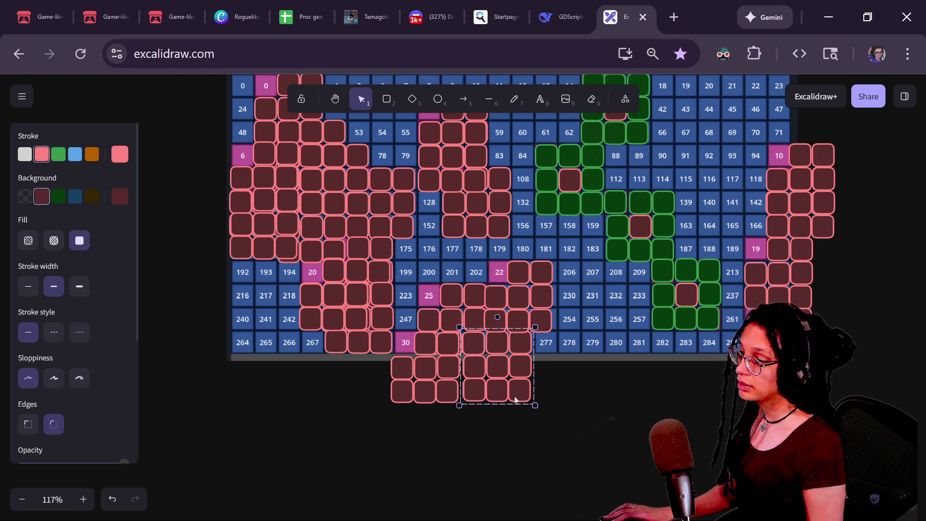
click(554, 436)
Delete the stray boxes below the grid one by one.
drag(554, 436, 467, 363)
key(Delete)
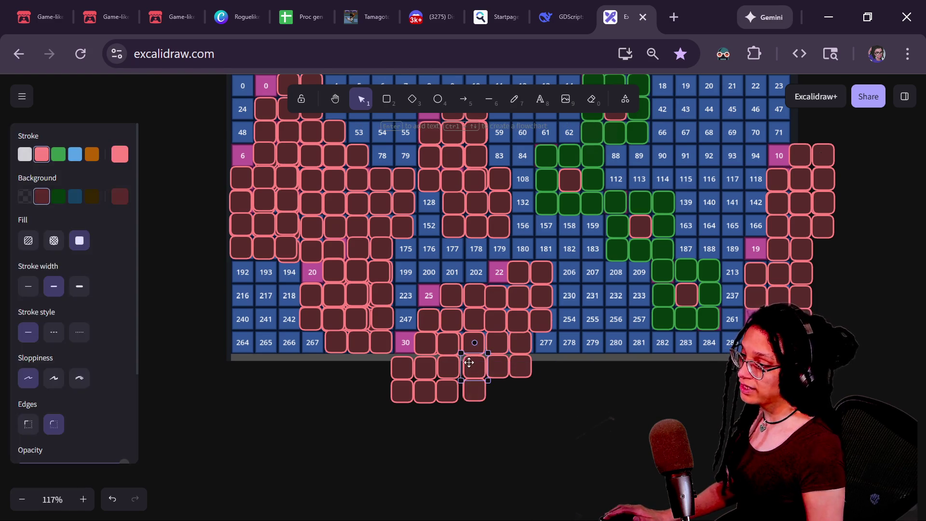
click(469, 362)
key(Delete)
click(474, 389)
key(Delete)
click(496, 372)
key(Delete)
click(514, 369)
key(Delete)
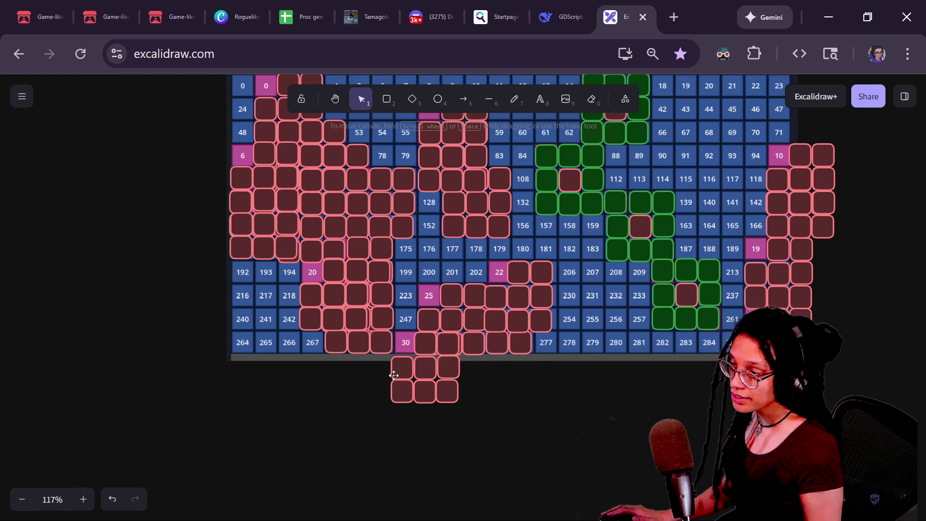
Remove the loose cell group below the grid and move a 3x3 room block into the bottom rows.
click(407, 369)
drag(457, 358, 459, 374)
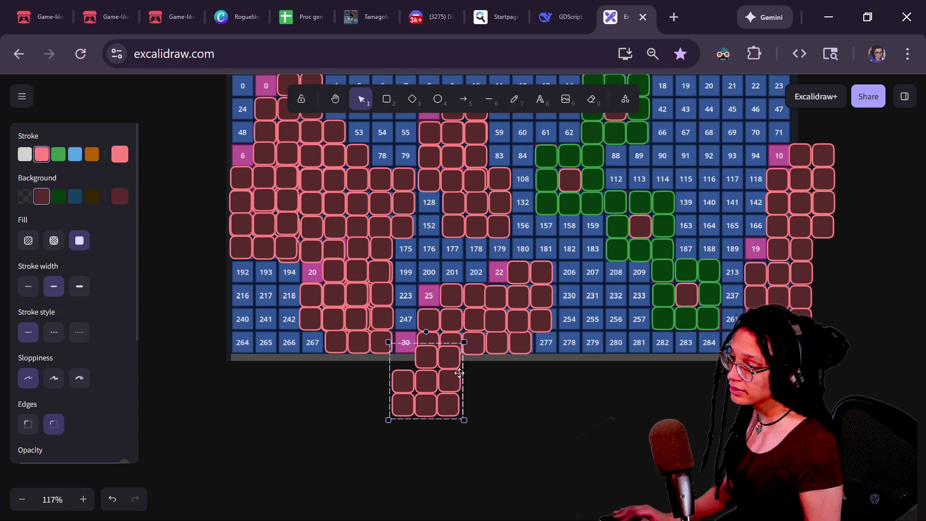
key(Delete)
mouse_move(455, 304)
mouse_down()
mouse_move(424, 314)
mouse_move(407, 306)
mouse_move(497, 318)
mouse_move(510, 333)
mouse_up()
shift+click(509, 349)
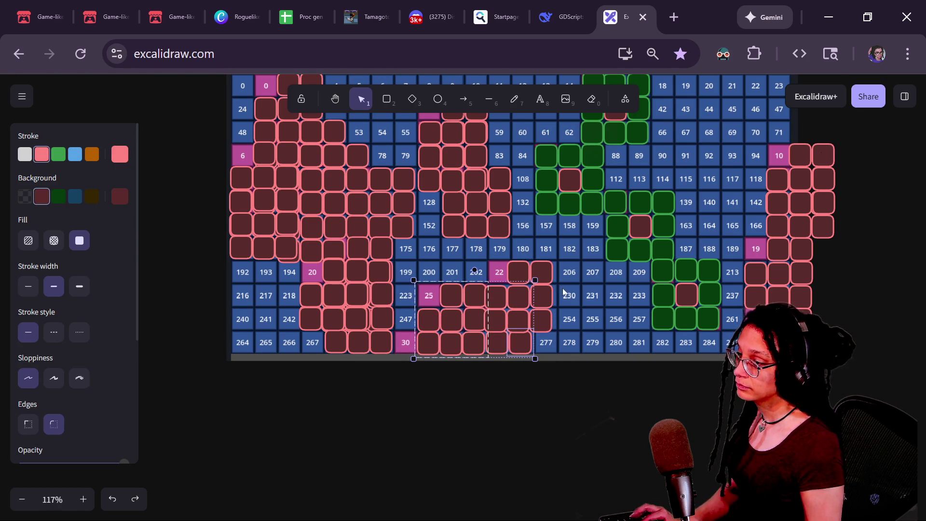
Select the bottom-row cells of the room block at the grid's bottom middle.
click(473, 334)
click(511, 347)
click(513, 300)
shift+click(550, 306)
click(543, 287)
click(543, 287)
shift+click(455, 329)
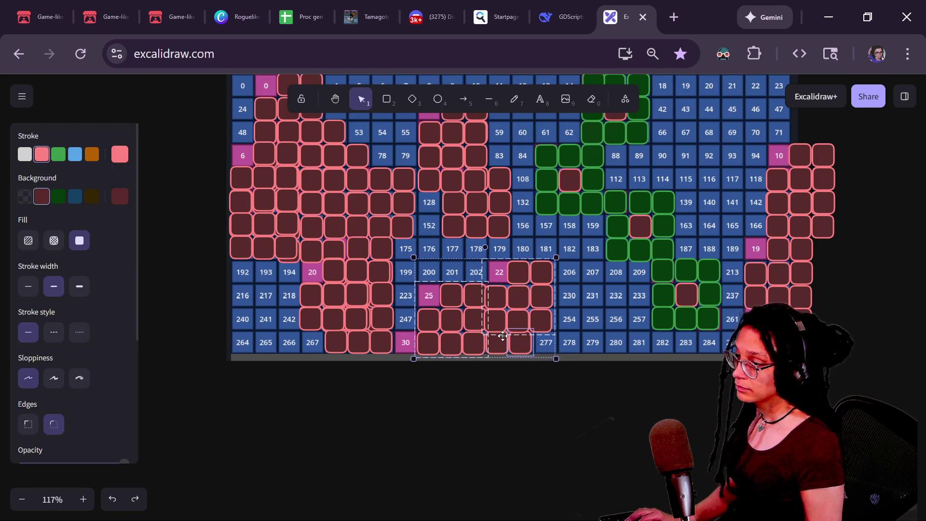
click(560, 417)
click(520, 348)
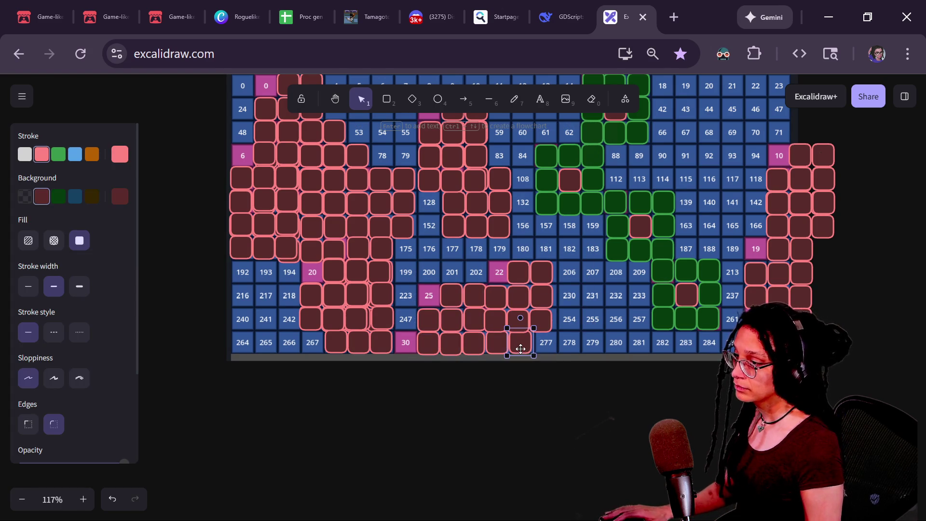
shift+click(500, 341)
shift+click(479, 341)
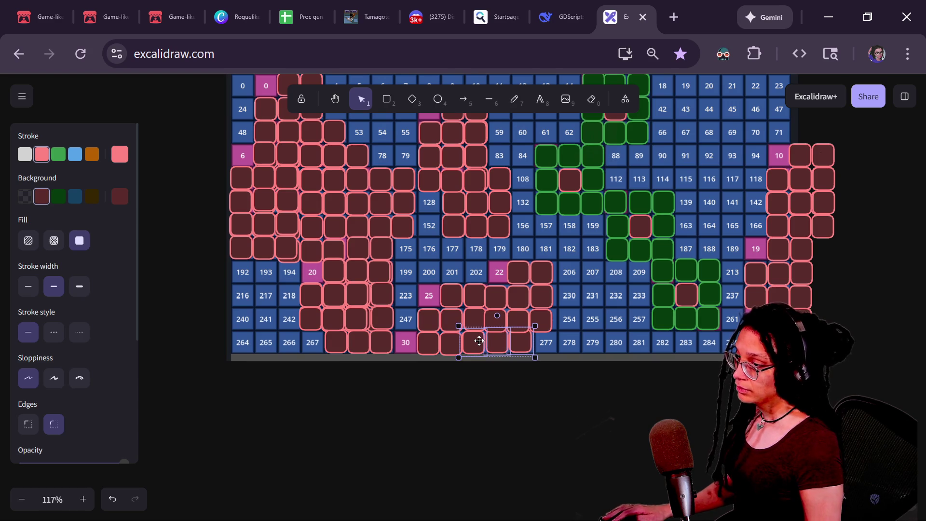
key(ctrl+z)
shift+click(464, 347)
shift+click(451, 351)
Add the block's left, top and right edge cells and colour them green with dark green fill.
shift+click(431, 344)
shift+click(433, 324)
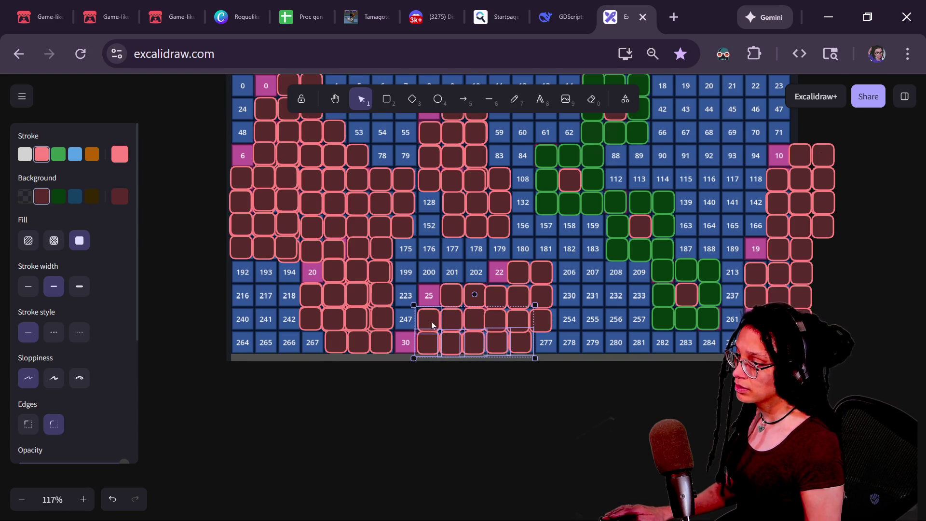
shift+click(450, 300)
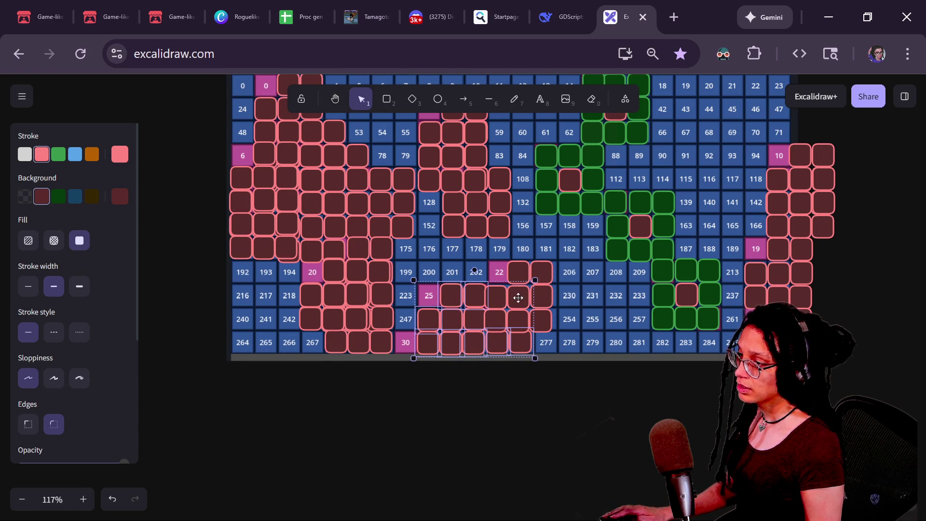
shift+click(518, 273)
shift+click(542, 275)
shift+click(543, 296)
shift+click(544, 319)
key(ctrl+z)
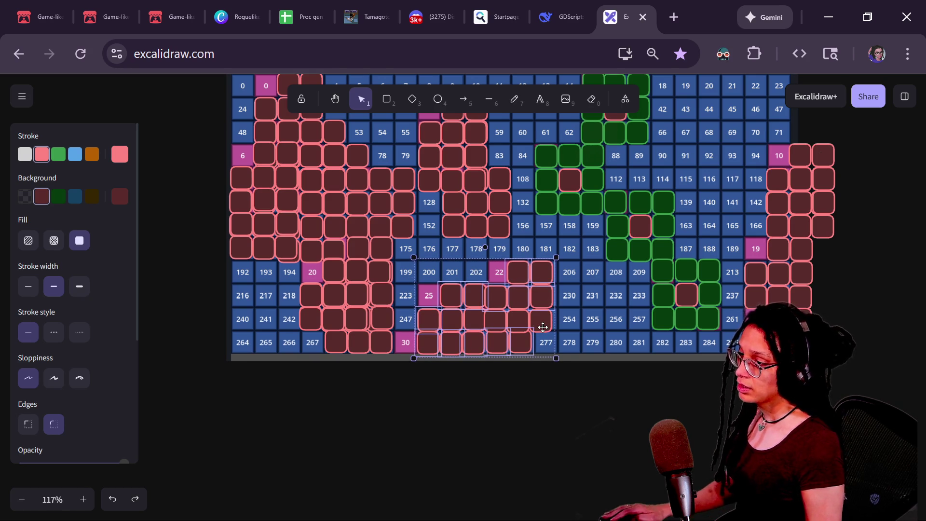
click(58, 154)
click(59, 196)
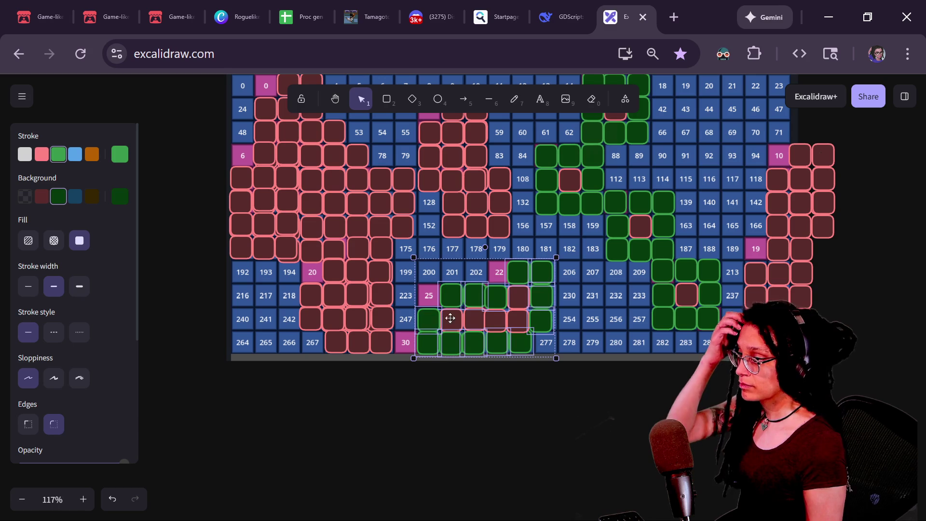
Move one green cell onto the cell 25 slot.
click(502, 364)
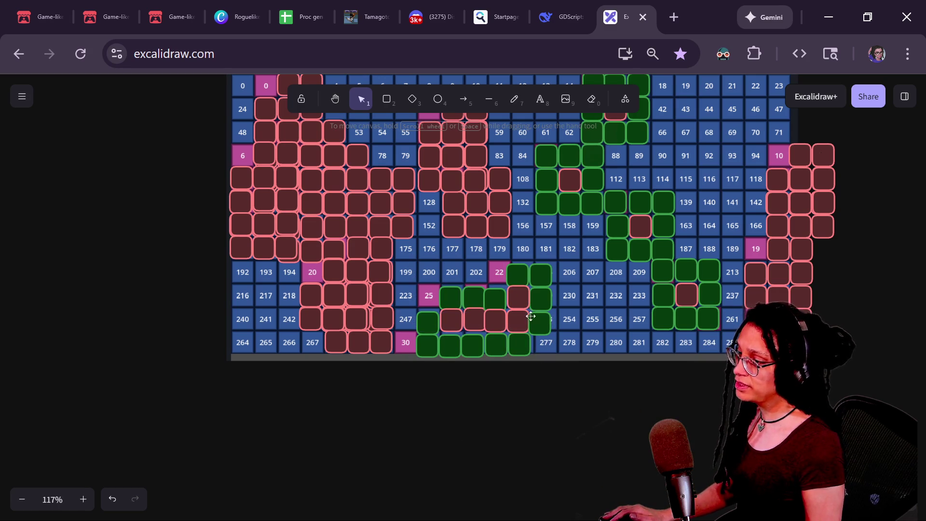
click(501, 302)
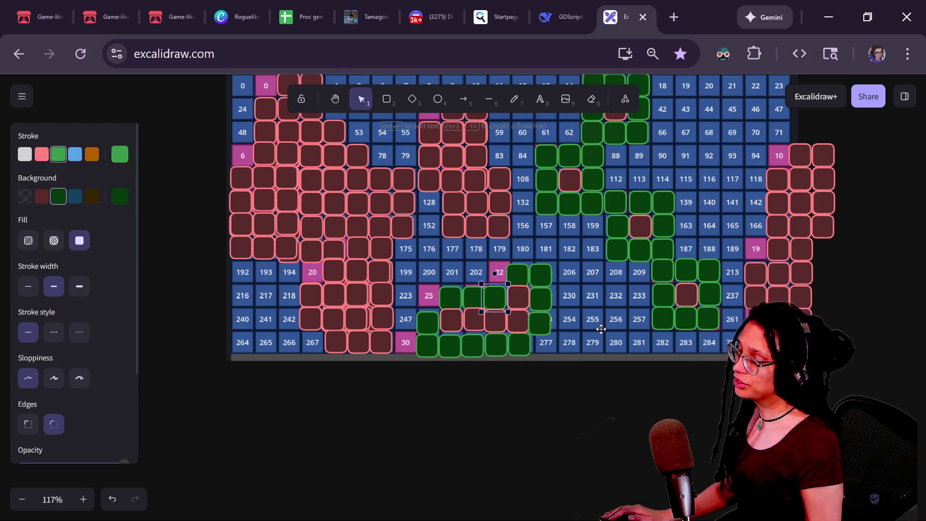
click(478, 301)
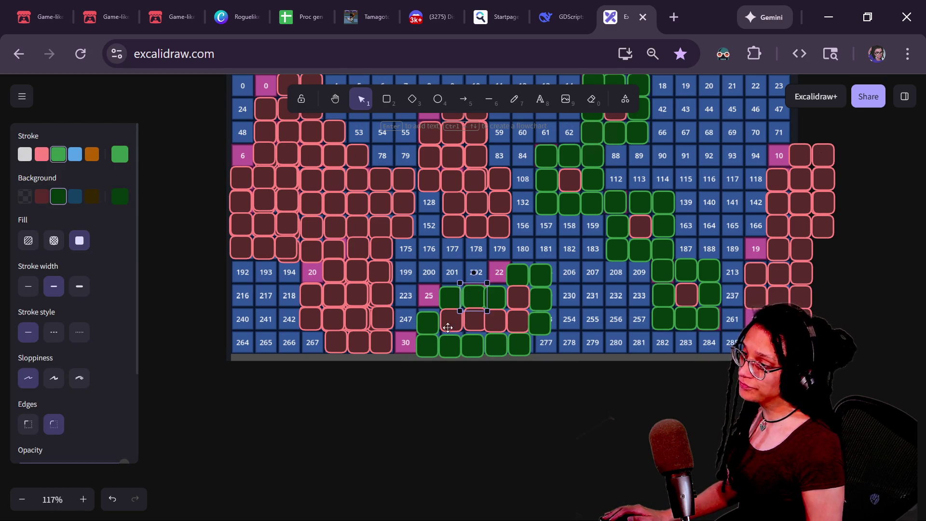
click(489, 341)
click(425, 299)
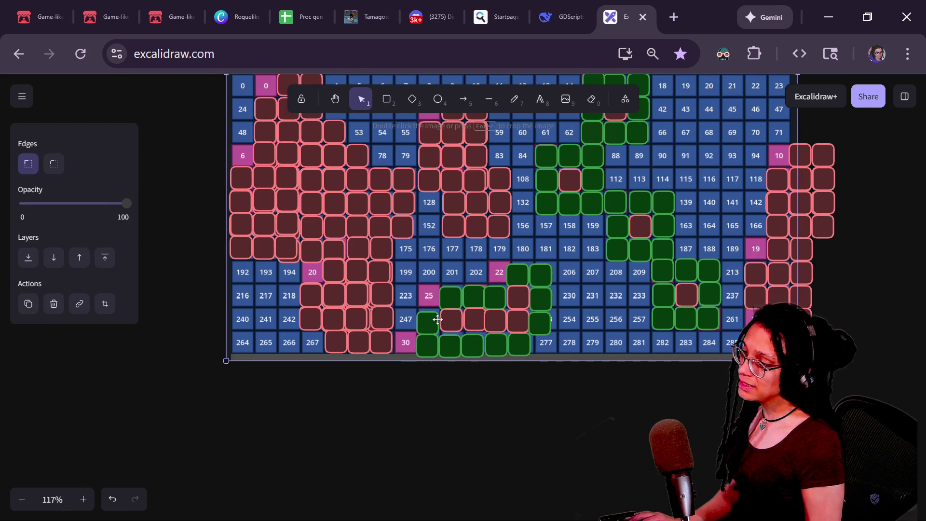
click(450, 296)
drag(451, 296, 427, 300)
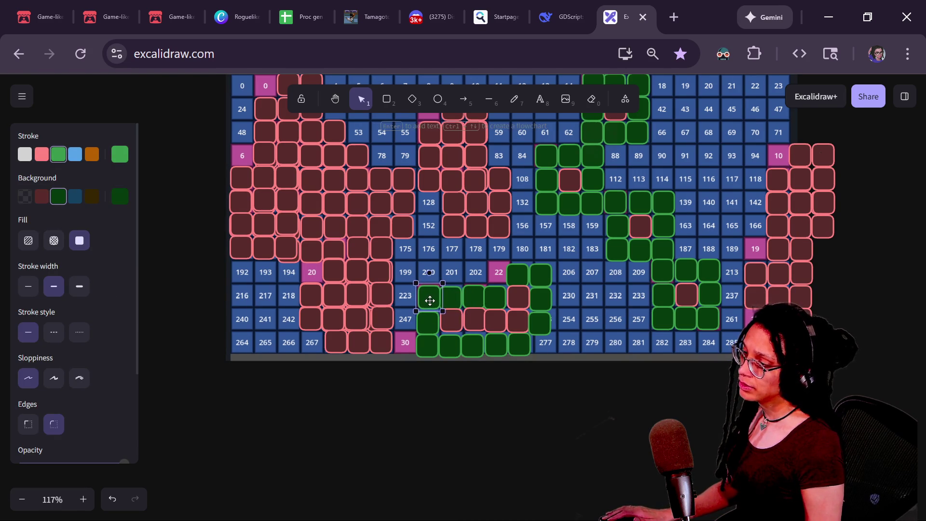
Dismiss an accidental empty text label and pan to see the whole map.
double_click(481, 464)
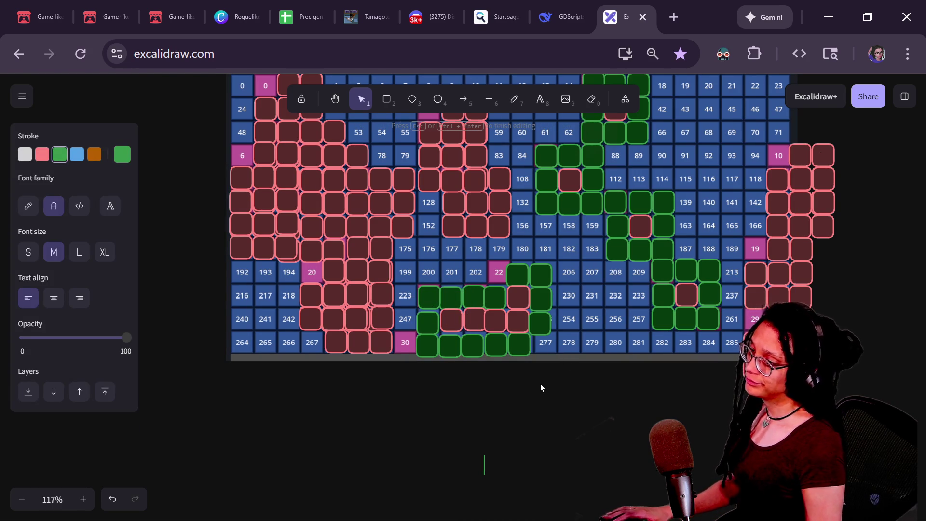
click(540, 384)
drag(577, 397, 503, 426)
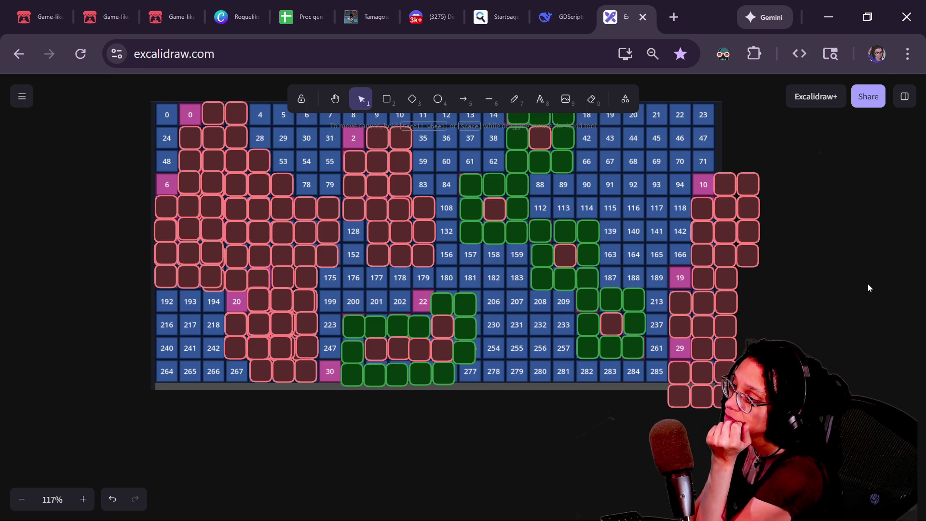
Review the finished map, then Alt+Tab to the running Godot game window.
scroll(405, 373, up, 2)
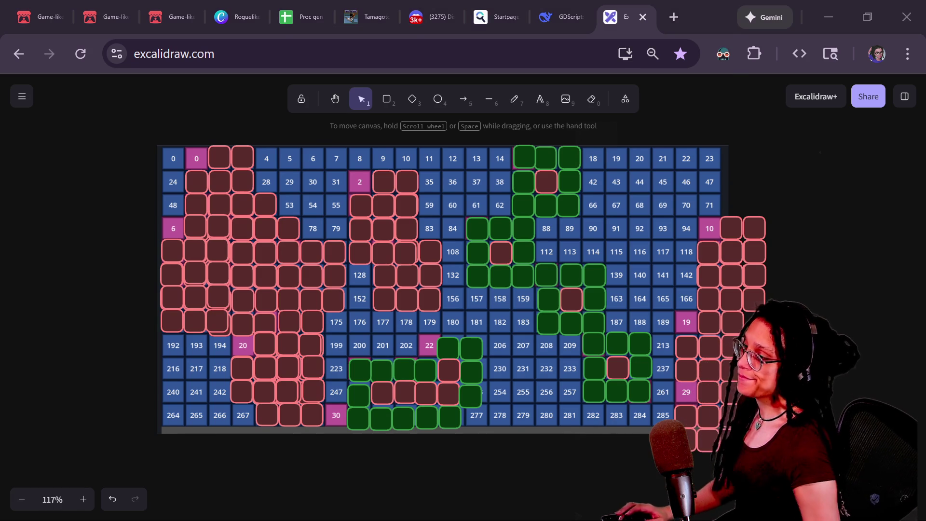
key(alt+Tab)
key(alt+Tab)
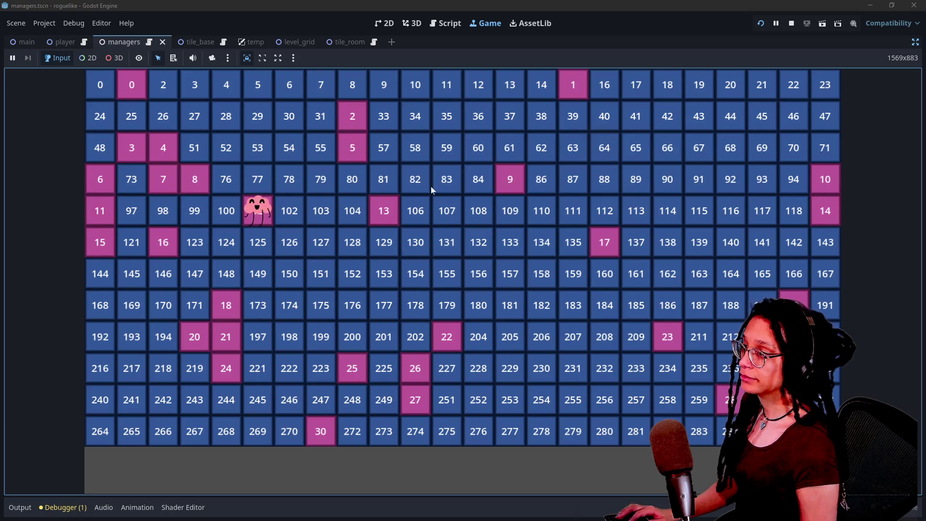
Stop the game, restore the editor docks, select ManageTileData and run the project again.
click(788, 27)
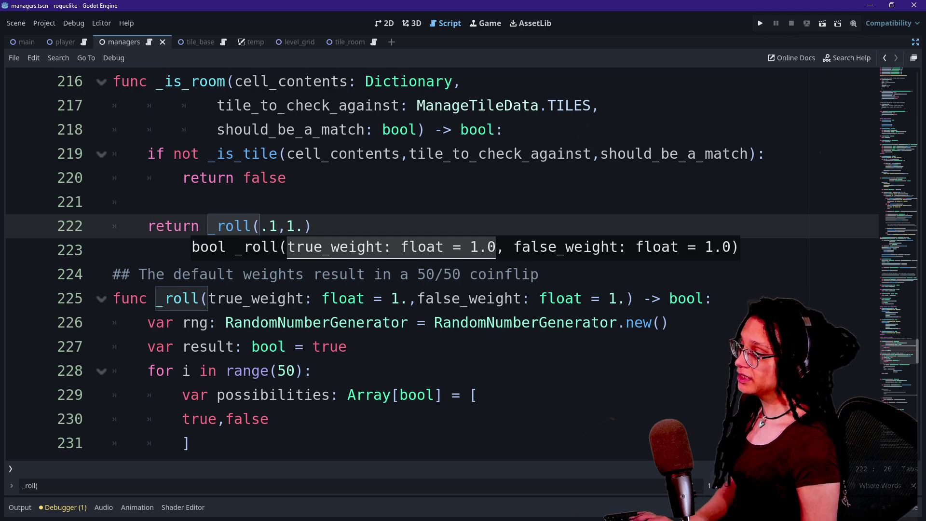
click(393, 153)
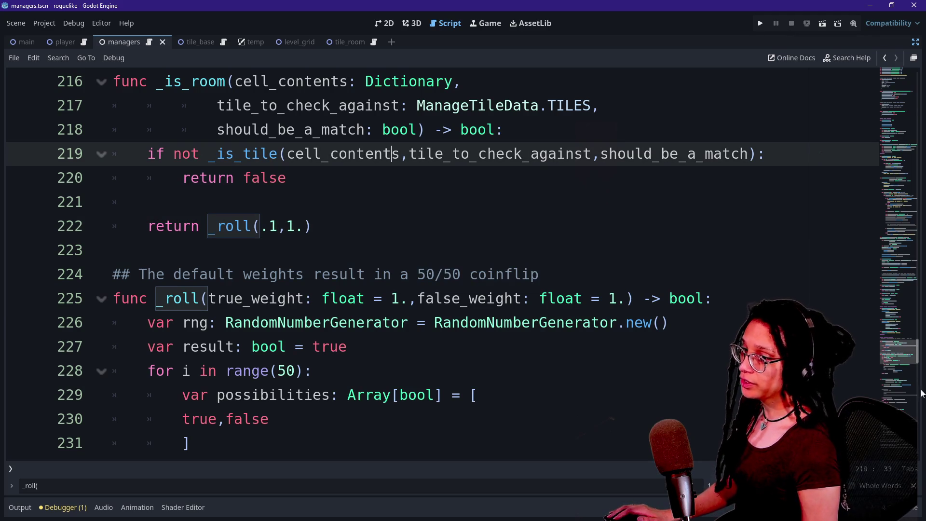
click(915, 43)
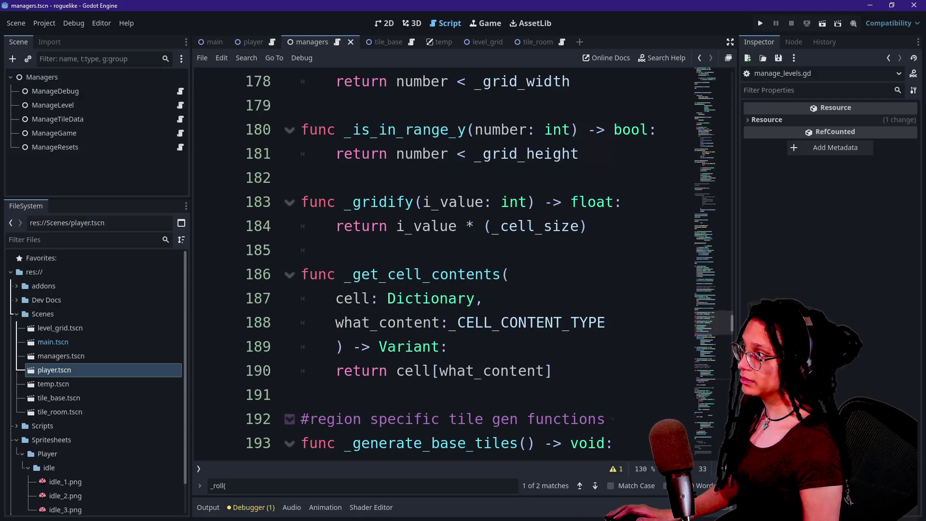
click(67, 119)
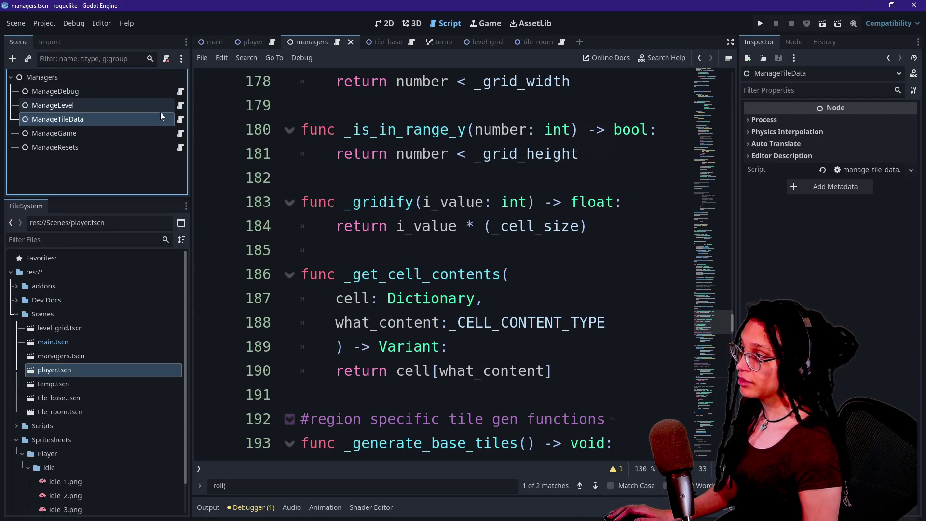
click(757, 24)
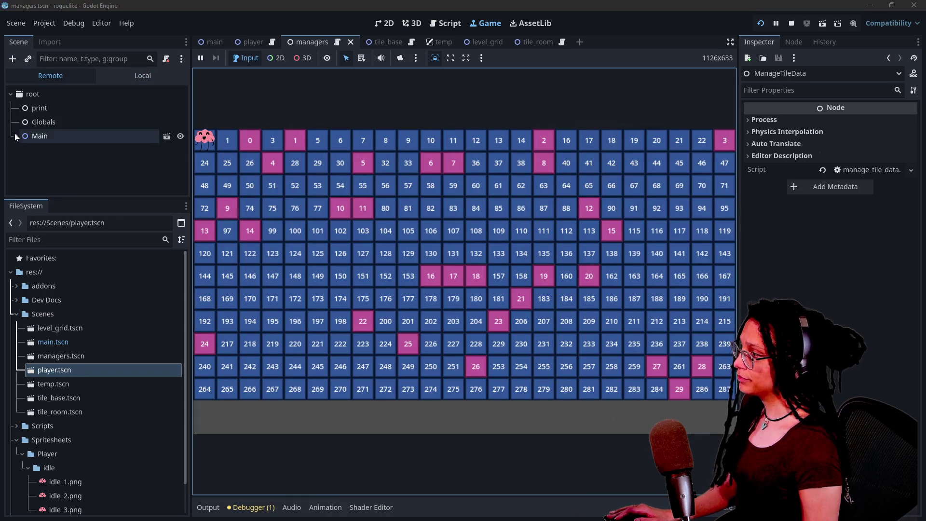
Expand Main > Managers in the Remote tree, select ManageLevel and edit its Cell Size to 40.
click(15, 136)
click(22, 158)
scroll(61, 171, down, 1)
click(96, 163)
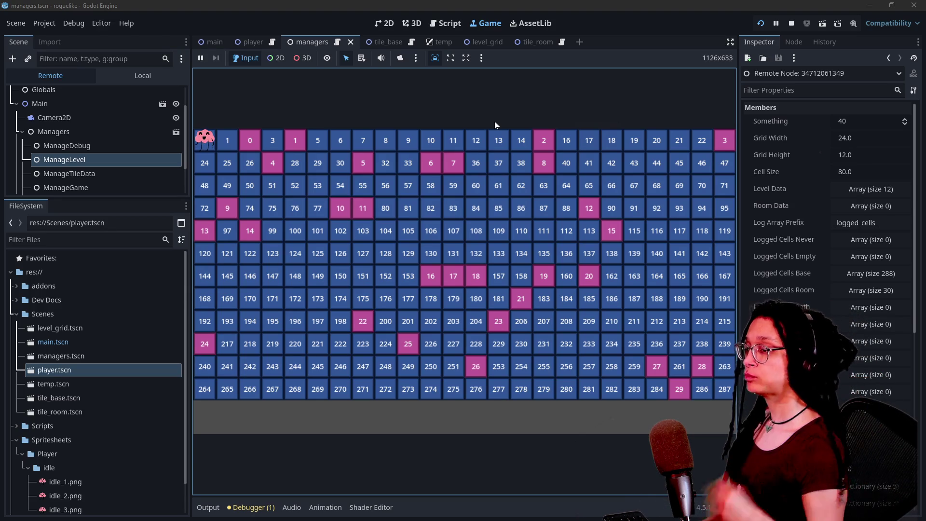
click(868, 171)
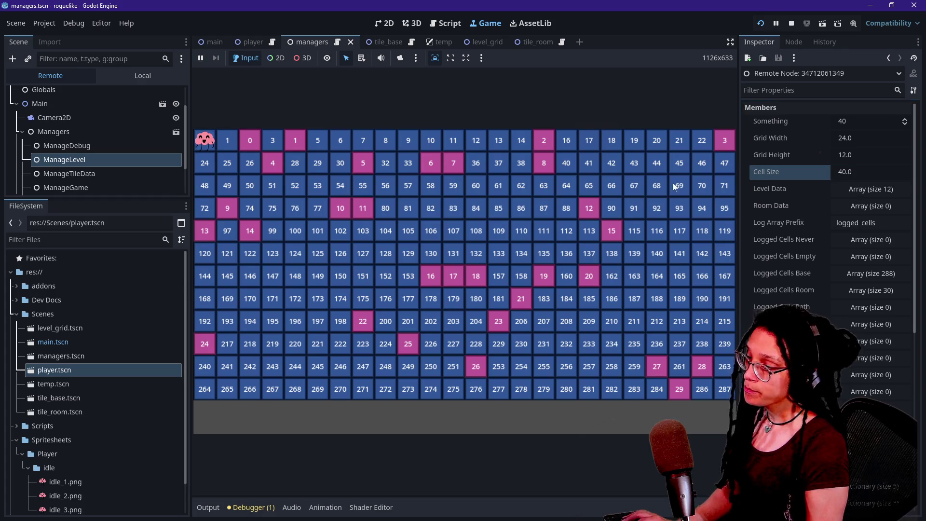
Apply Cell Size 40, then change it to 60, regenerating the grid each time.
click(598, 202)
click(781, 241)
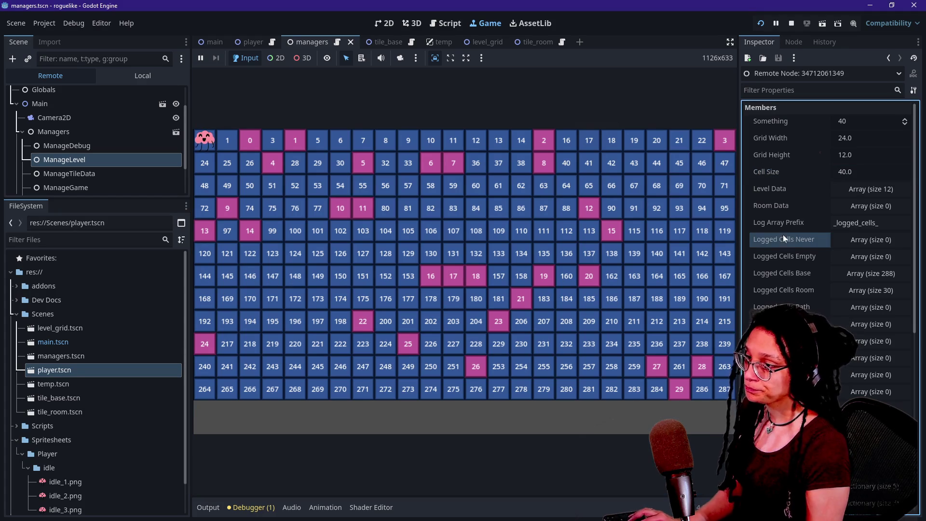
click(552, 222)
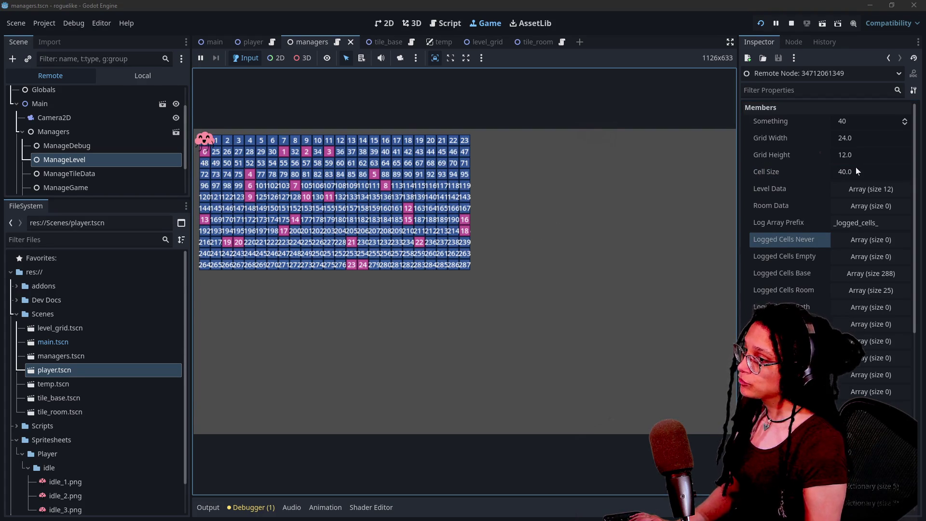
click(869, 171)
text(60)
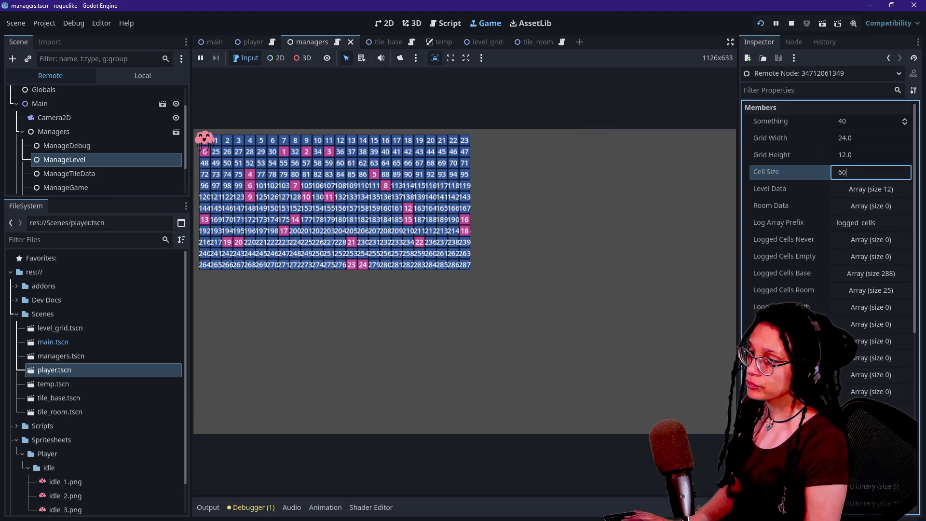
click(510, 210)
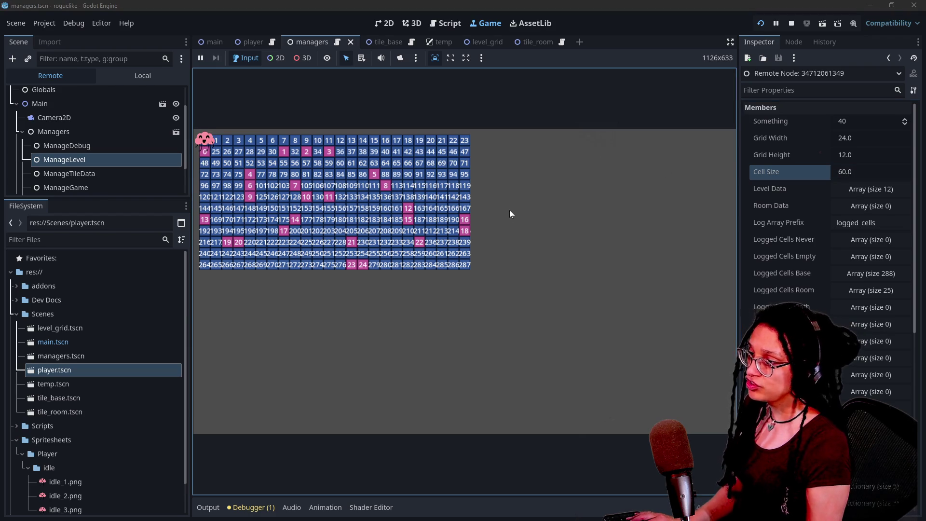
click(780, 186)
click(479, 179)
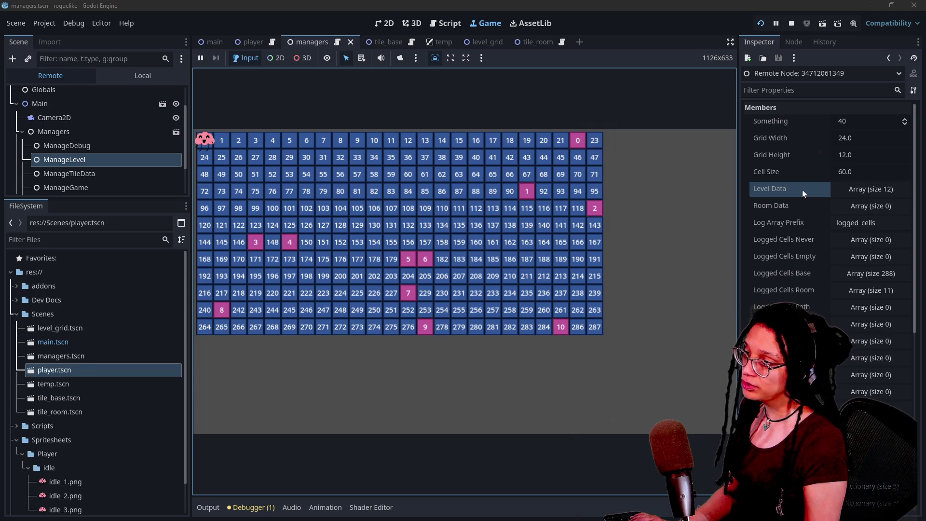
Set ManageLevel's Grid Width to 32 and widen the game view to fit the grid.
click(862, 155)
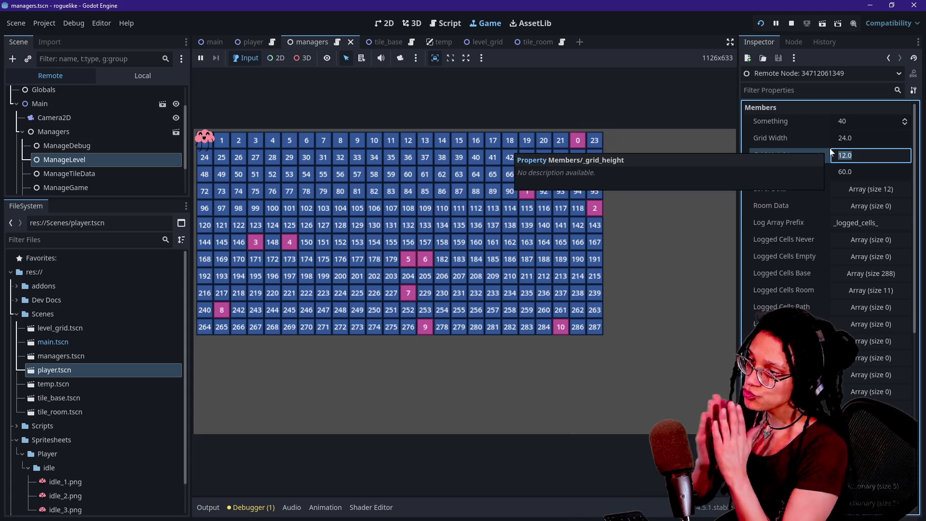
click(866, 138)
click(867, 138)
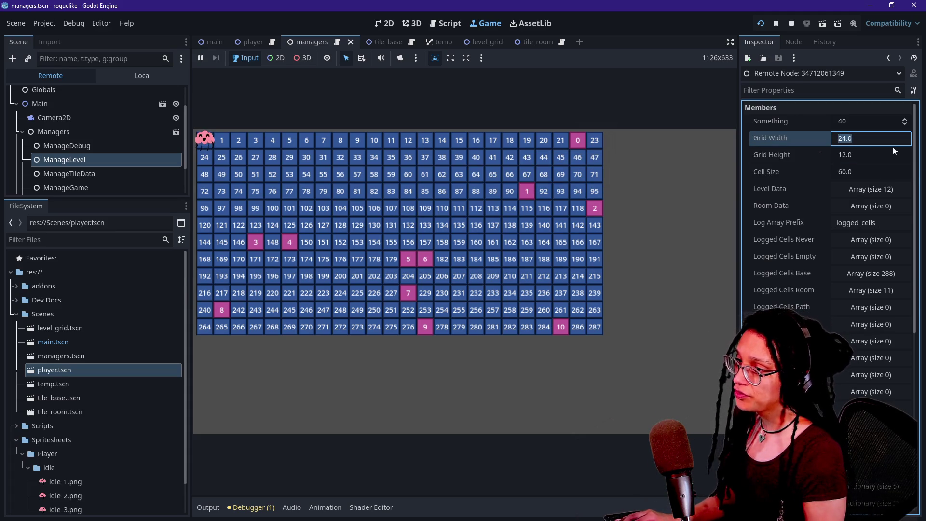
text(32)
key(Return)
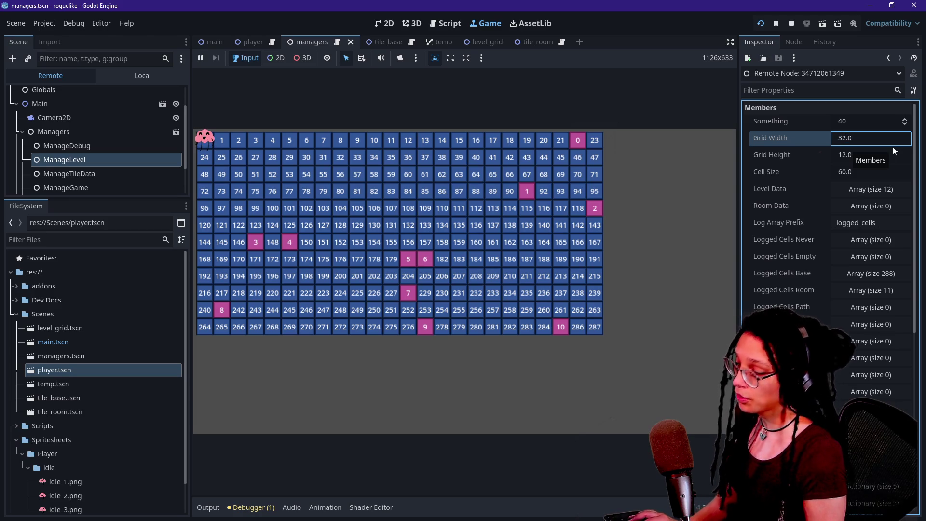
click(605, 163)
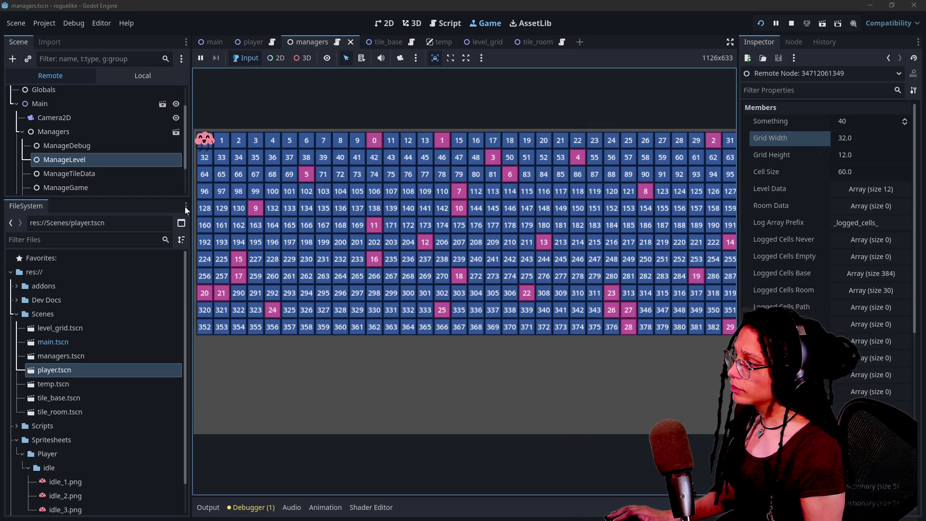
mouse_move(194, 211)
mouse_down()
mouse_move(140, 211)
mouse_move(164, 210)
mouse_up()
click(216, 207)
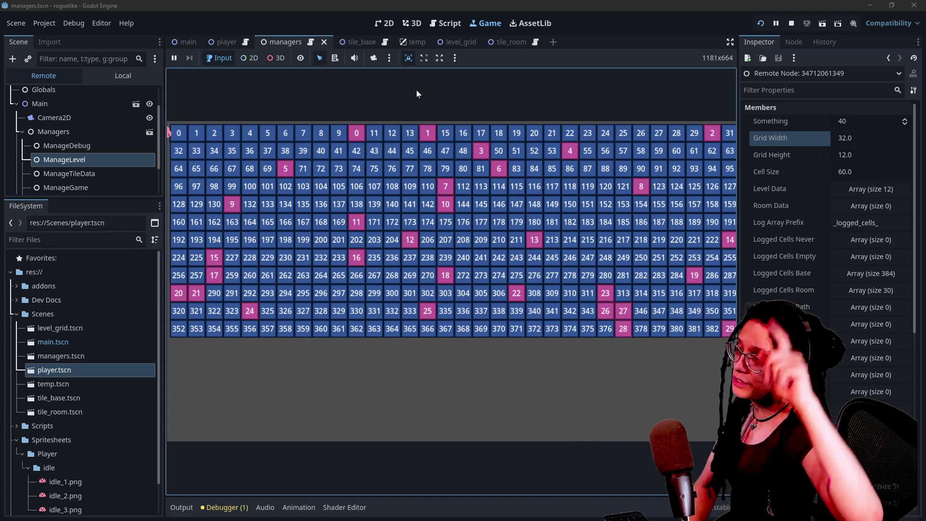
Look at _cell_size in the managers script's gridify function, then return to the main scene.
click(447, 24)
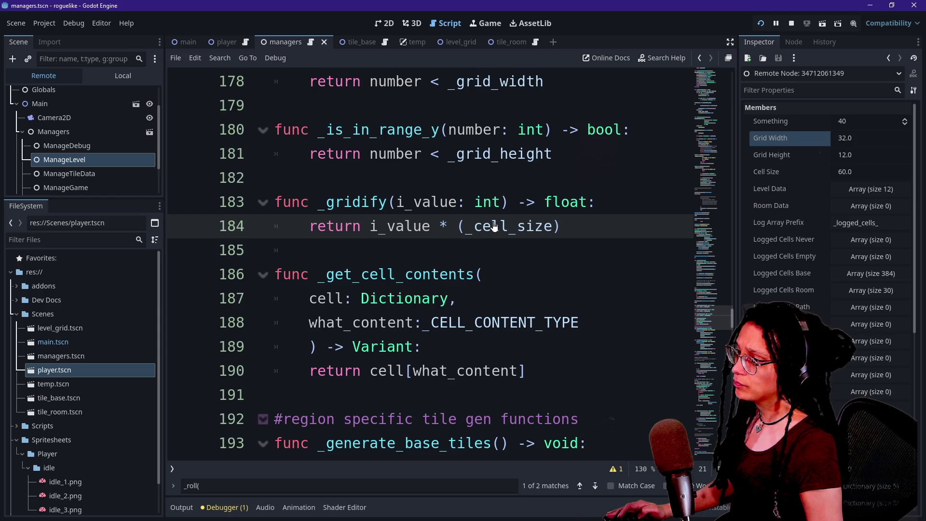
double_click(545, 228)
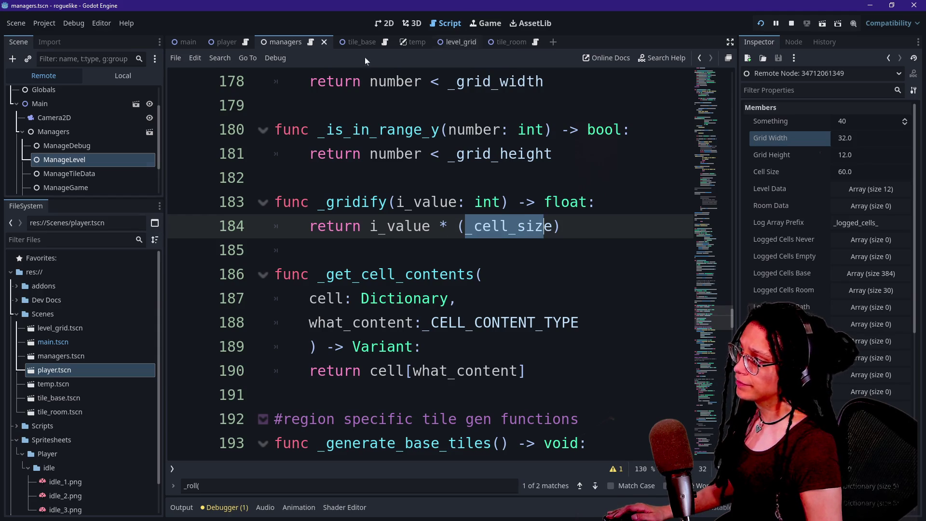
click(178, 44)
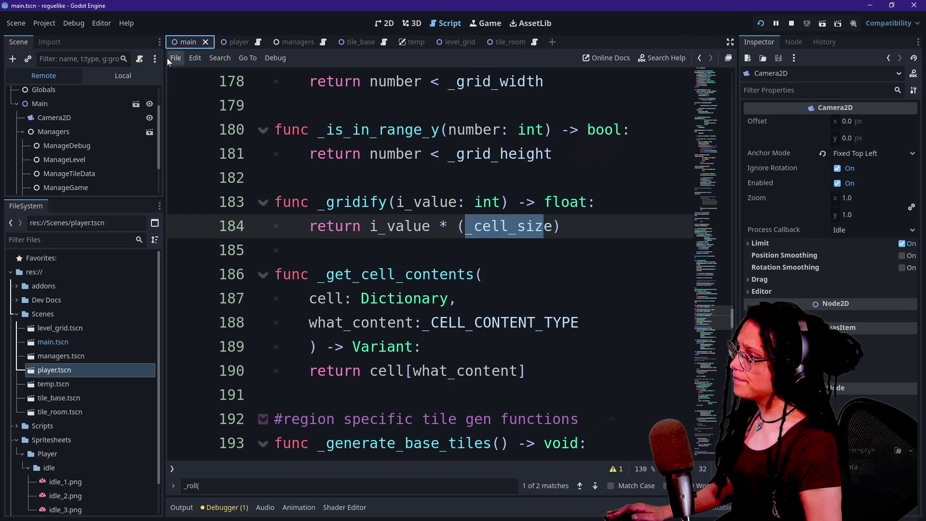
scroll(108, 142, down, 2)
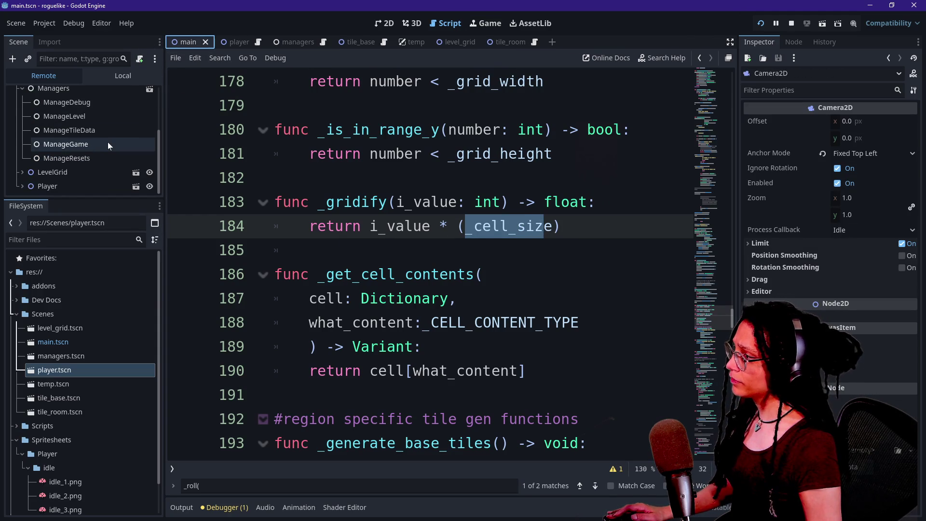
Inspect the running LevelGrid's position (40, 40) in the Remote tree and return to the 2D view.
click(120, 75)
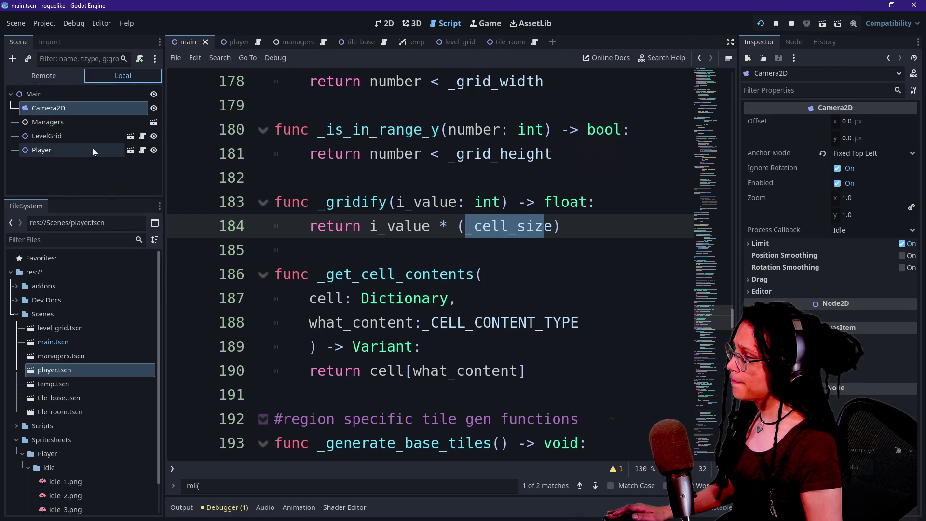
click(66, 78)
click(72, 172)
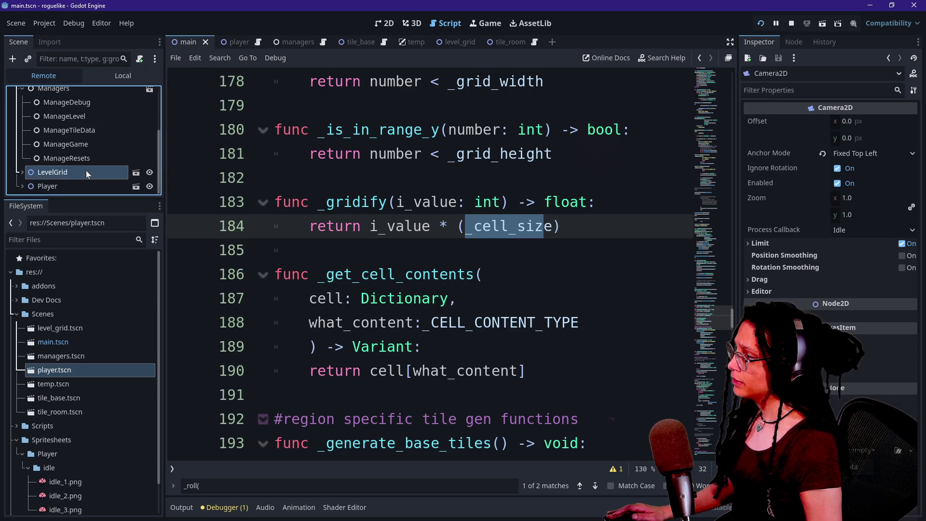
scroll(848, 337, down, 2)
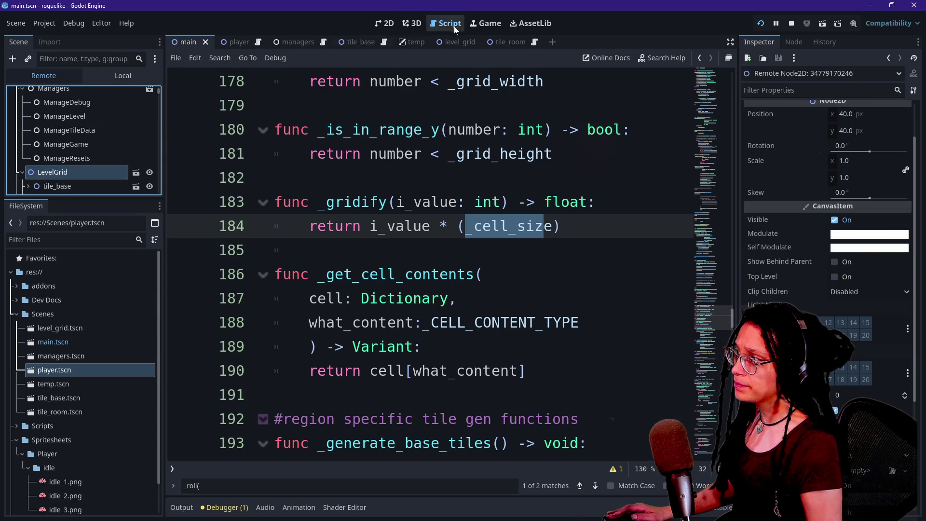
click(410, 28)
click(389, 27)
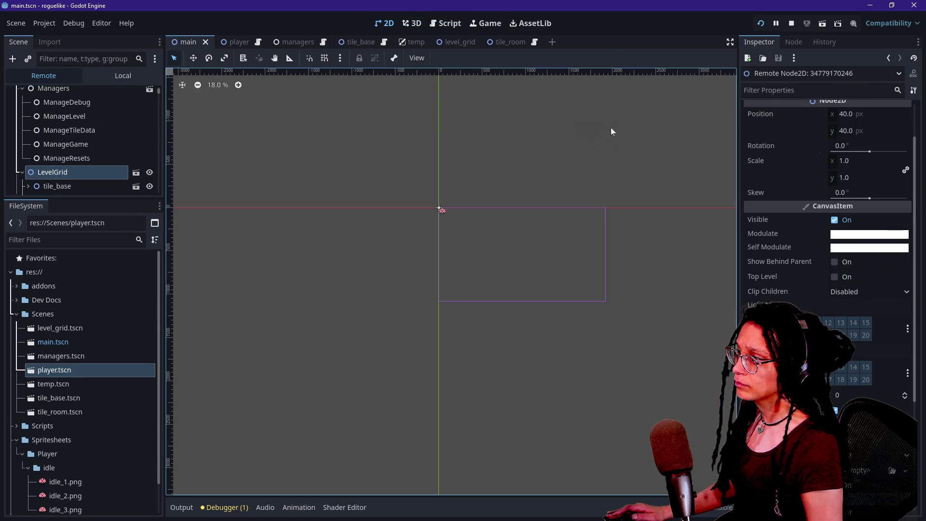
In the Game view, set the running LevelGrid's Inspector position to 30, 30.
click(486, 23)
click(856, 115)
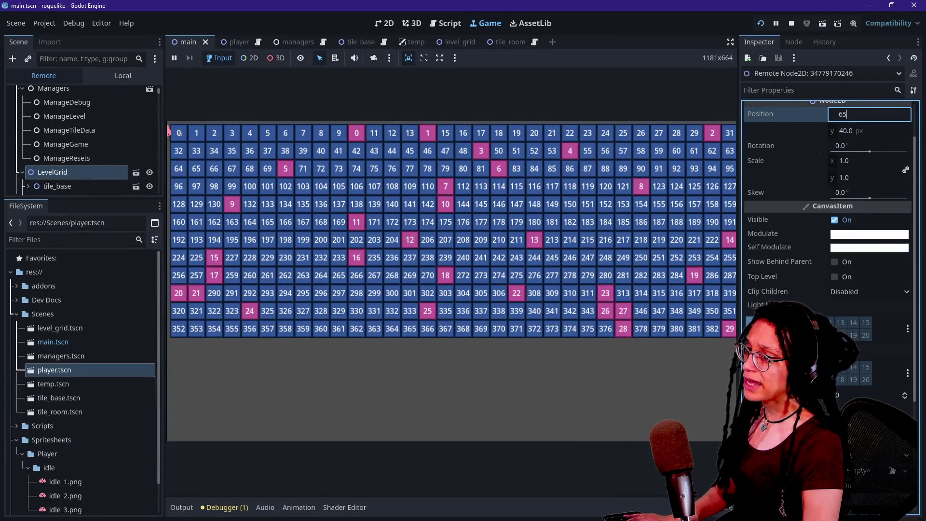
key(Return)
click(889, 137)
text(50)
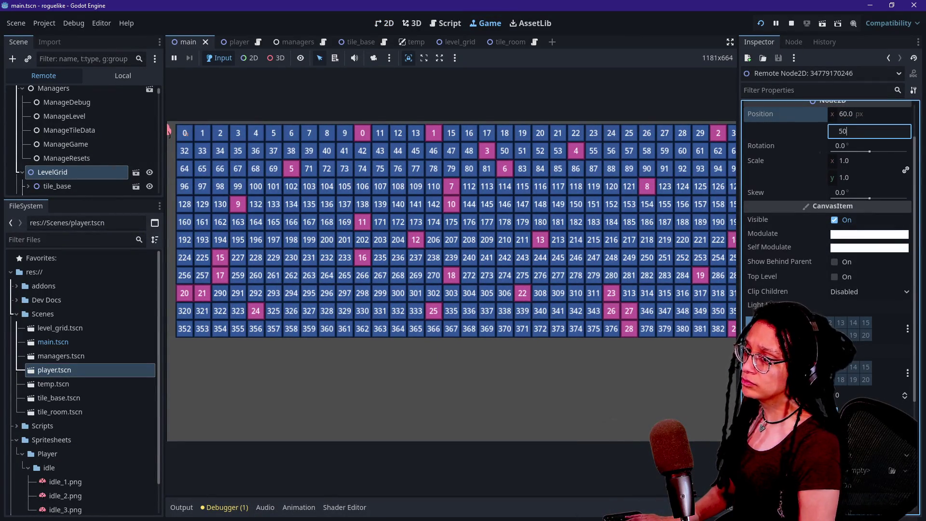
key(BackSpace)
key(BackSpace)
text(30)
key(Return)
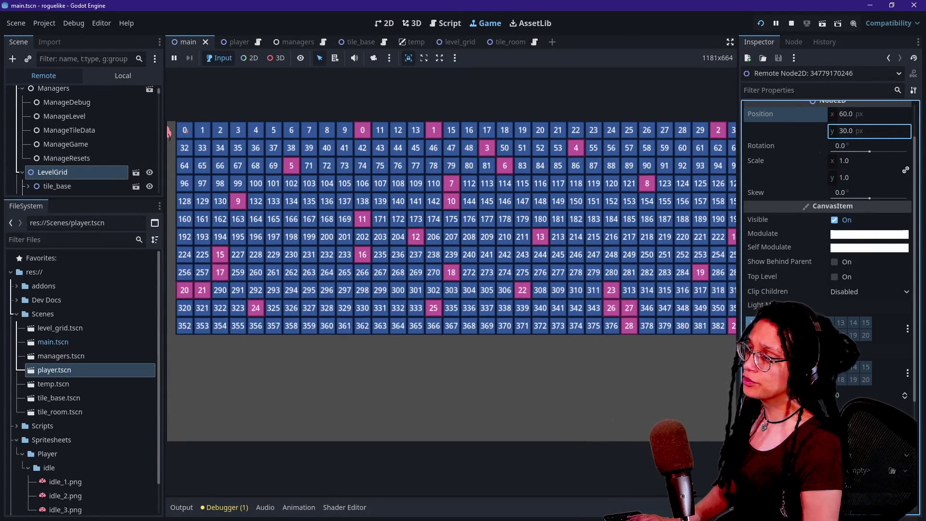
click(874, 115)
text(30)
key(Return)
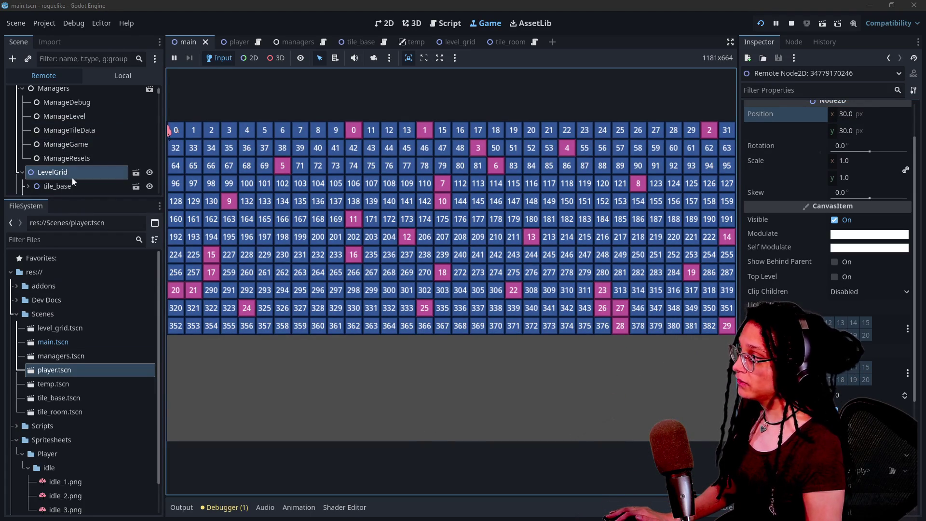
Compare the saved LevelGrid and Camera2D positions with the running LevelGrid, then return to the _gridify code.
click(111, 75)
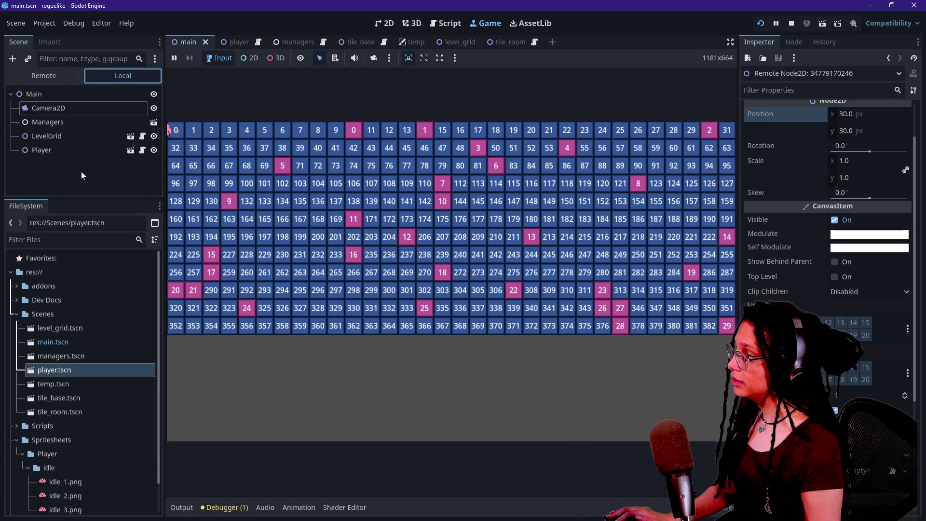
click(71, 137)
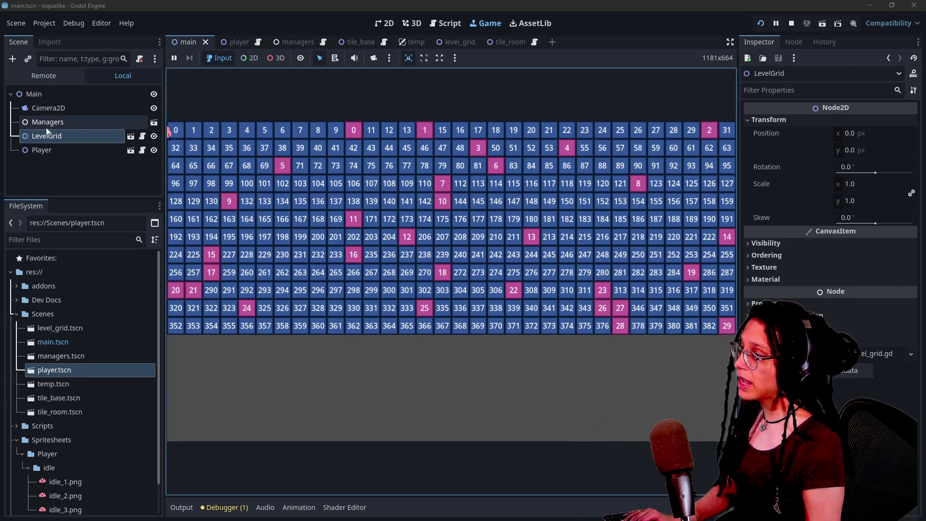
click(58, 108)
click(58, 77)
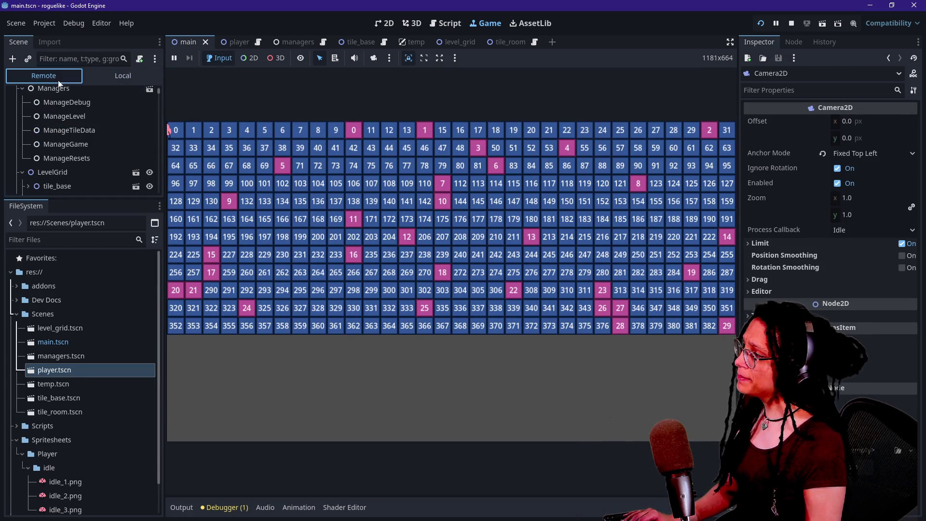
click(86, 175)
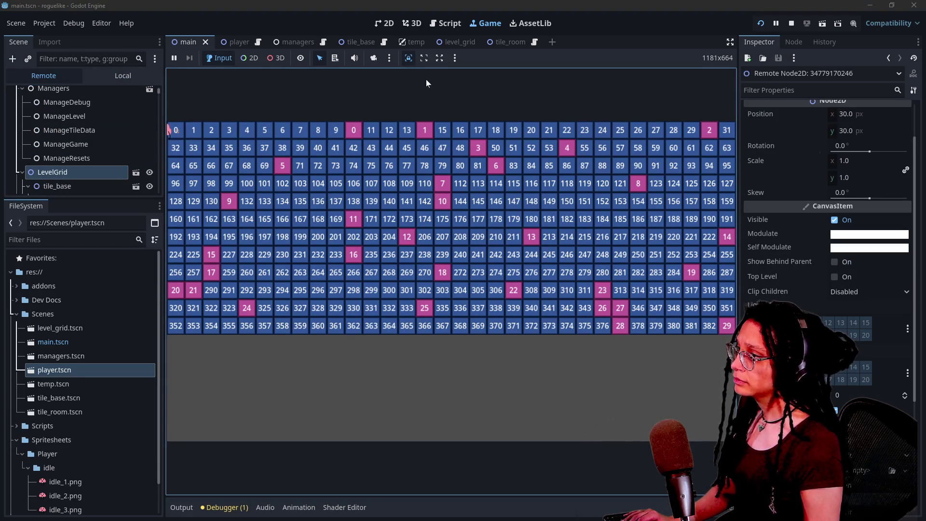
click(447, 24)
click(499, 206)
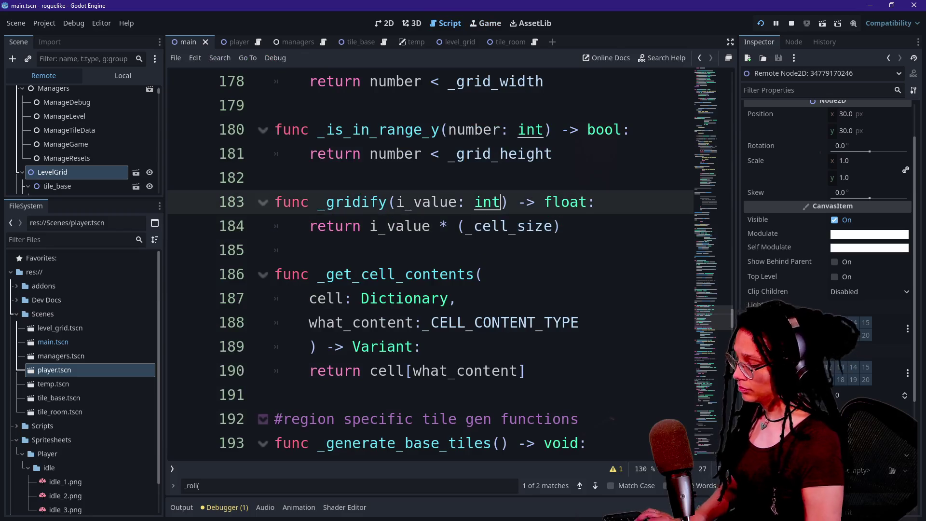
Search the project for 'levelgrid..ref' and jump to the offset line in manage_levels.gd.
key(ctrl+shift+f)
text(levelgrid.)
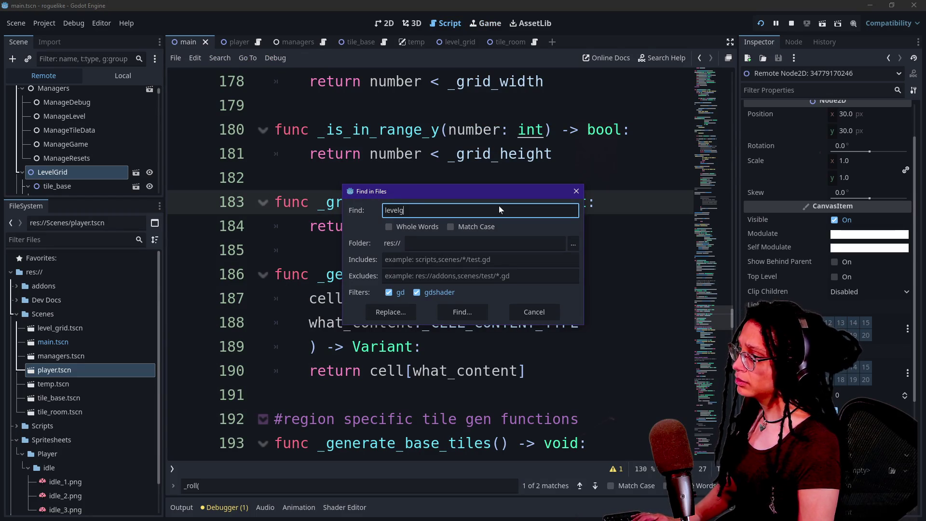
text(.ref)
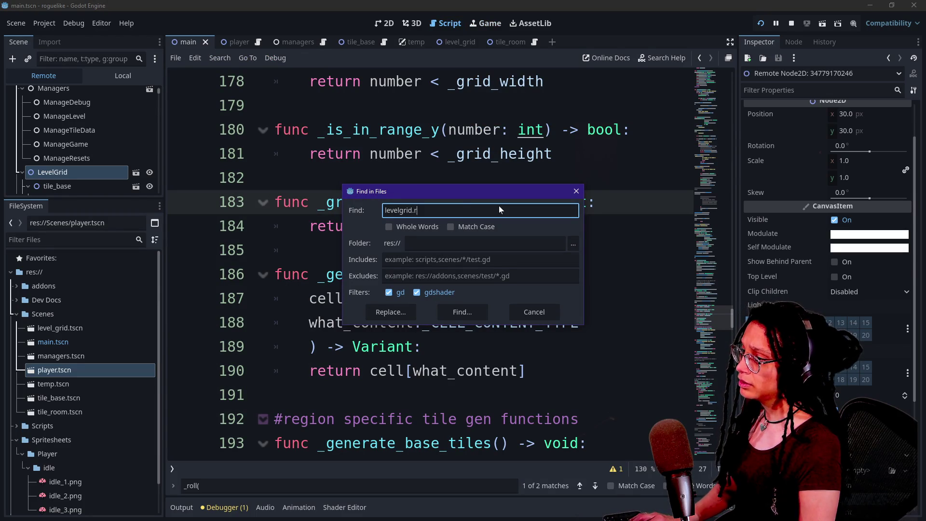
key(Return)
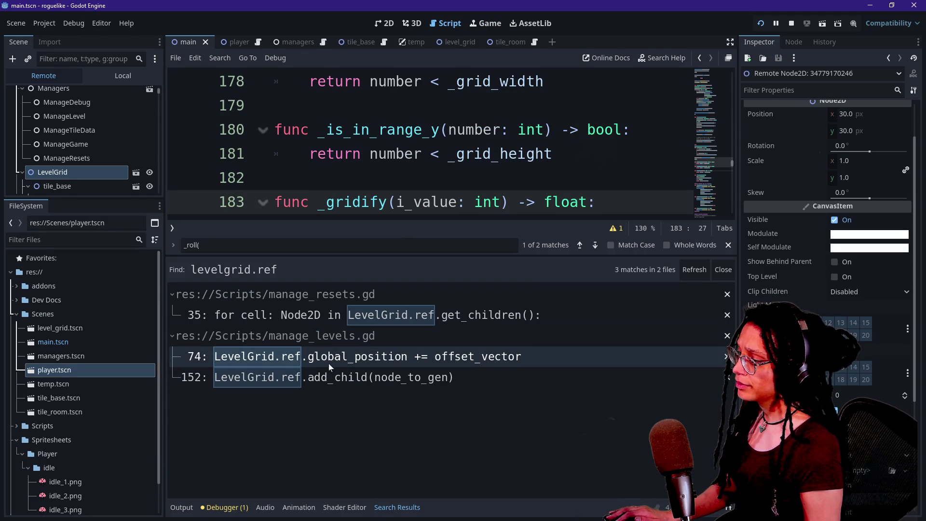
click(312, 360)
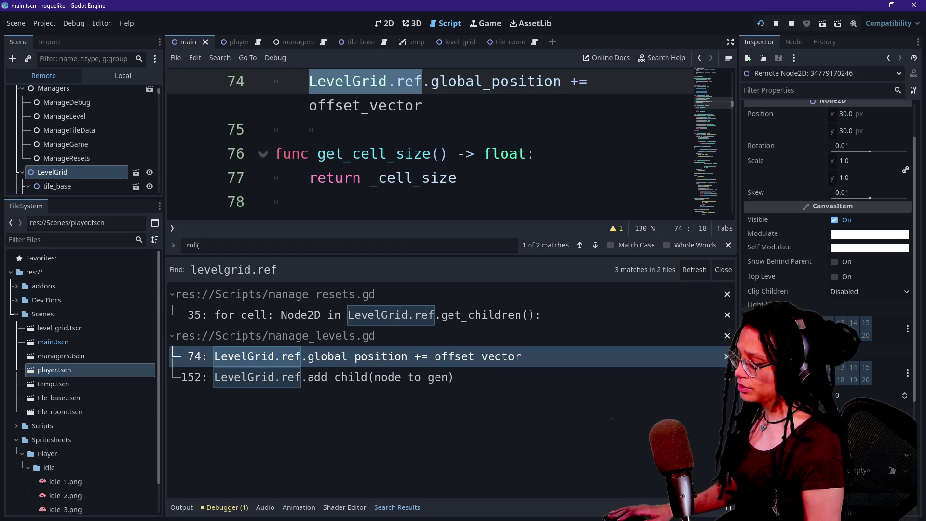
Review get_cell_size and the offset_the_grid function, then restart the running game.
click(337, 153)
key(alt+o)
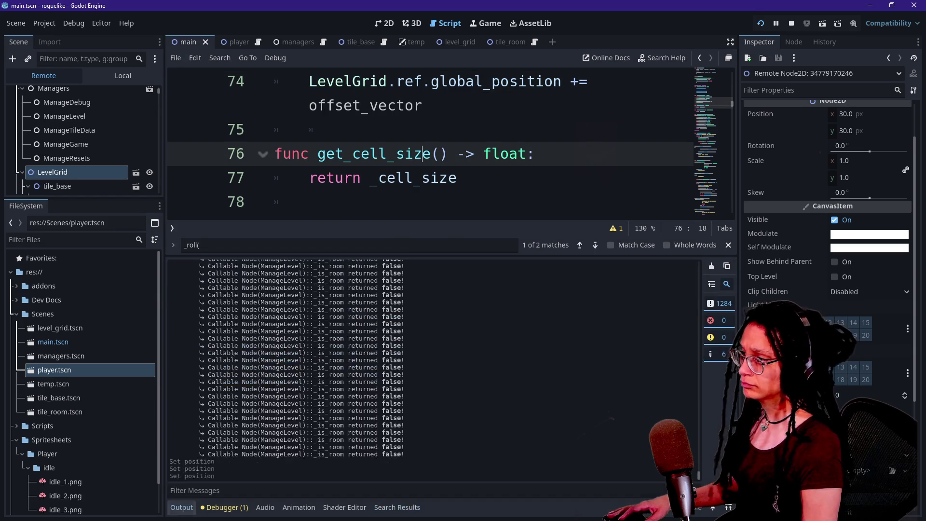
key(alt+o)
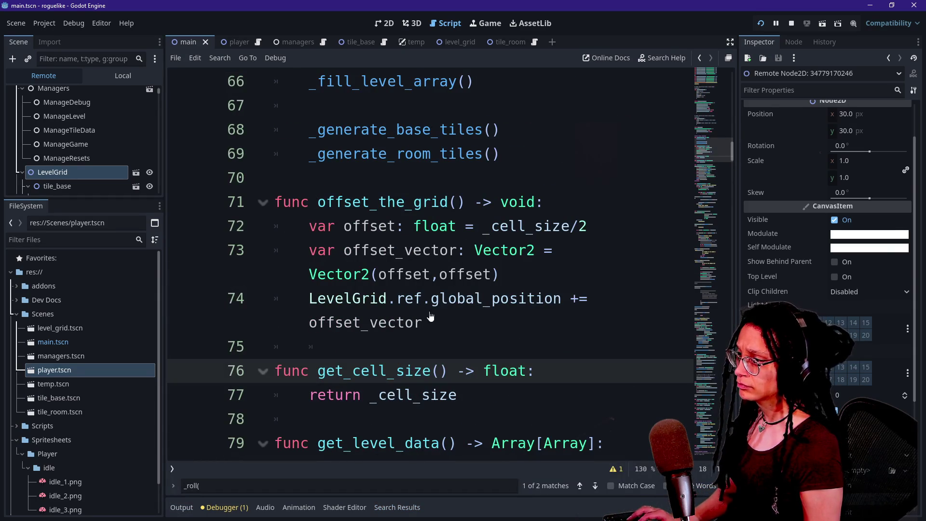
click(545, 201)
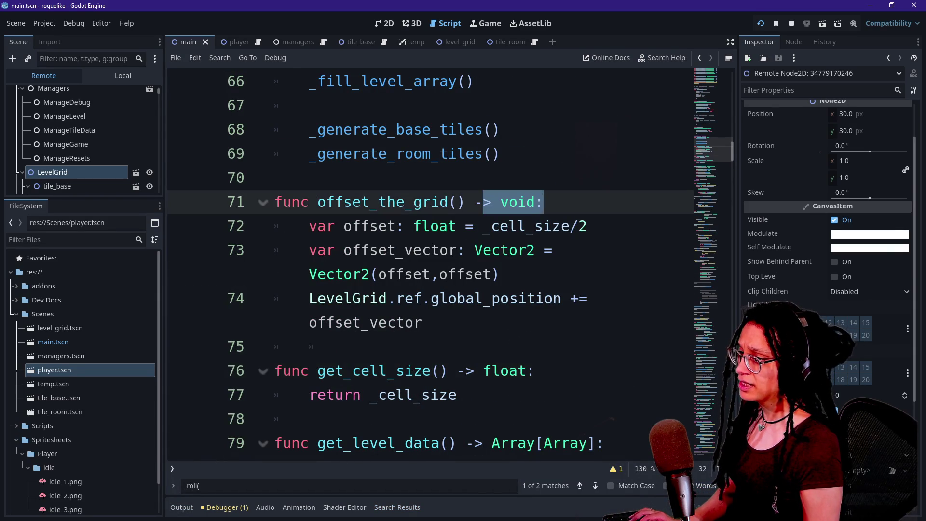
click(761, 25)
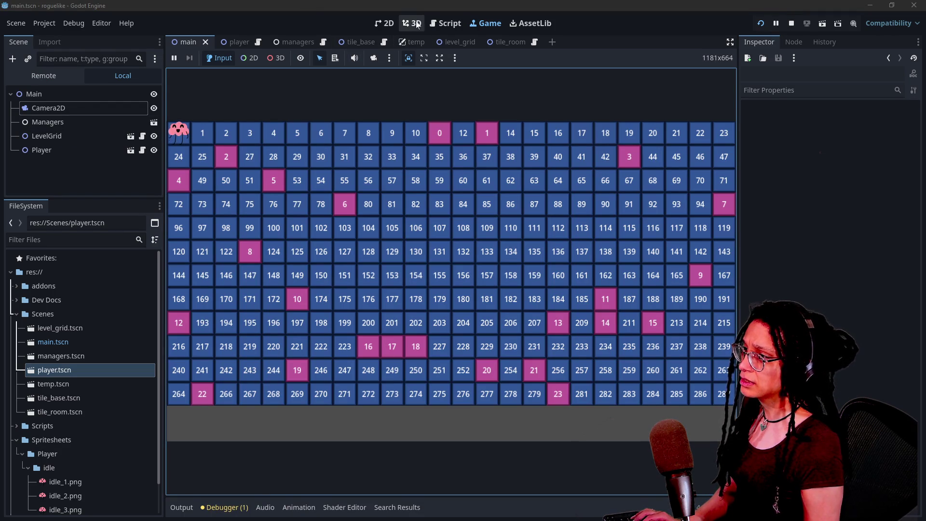
Open managers.tscn from the Local tree and select ManageLevel's Grid Width (24) field.
click(123, 75)
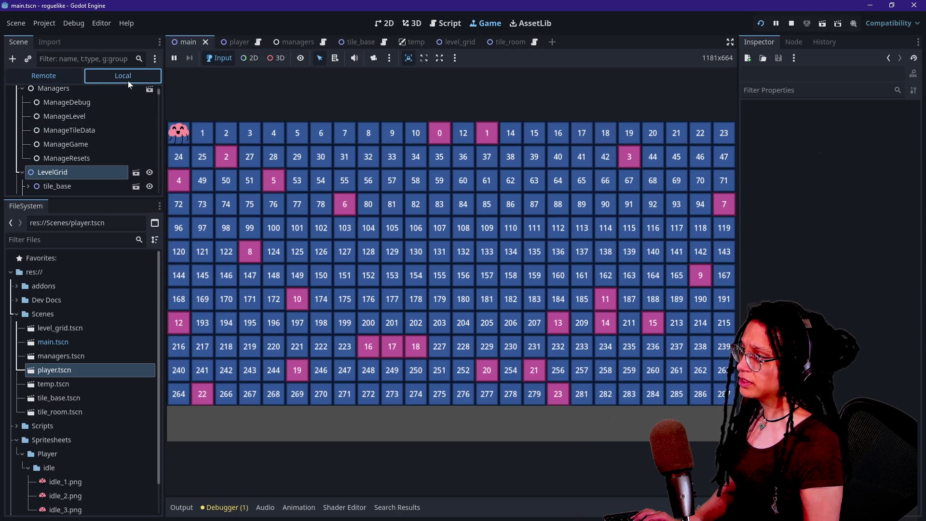
click(74, 121)
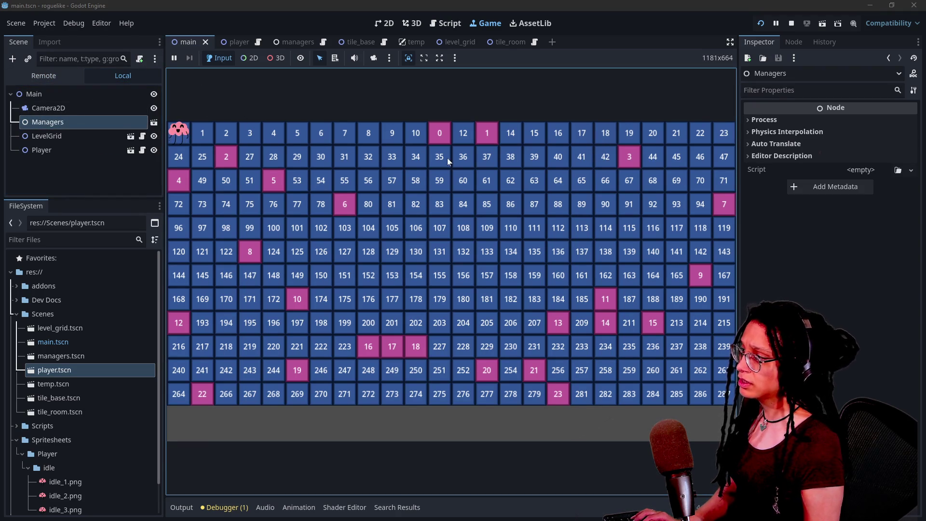
click(154, 122)
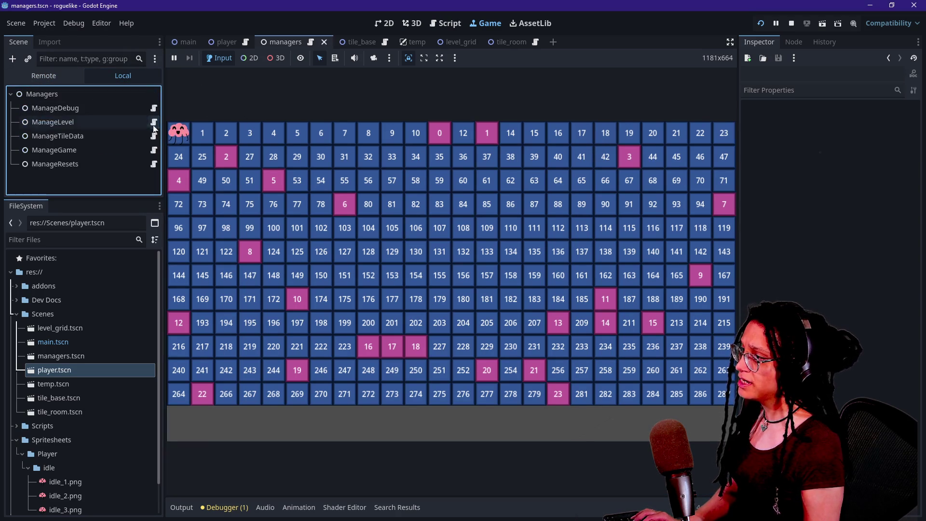
click(121, 122)
click(870, 122)
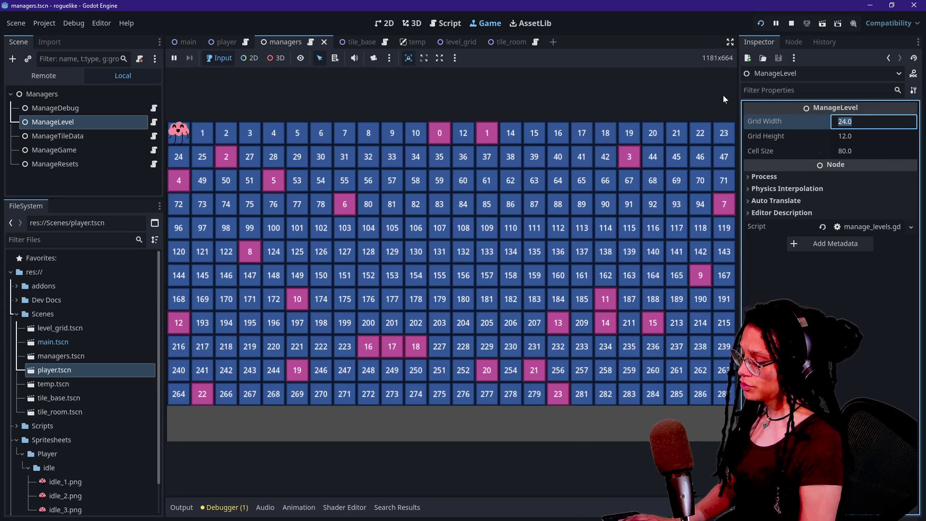
Set ManageLevel's Grid Width to 32 and Cell Size to 60, then restart the game.
text(32)
key(Return)
click(862, 152)
text(60)
key(Return)
click(762, 24)
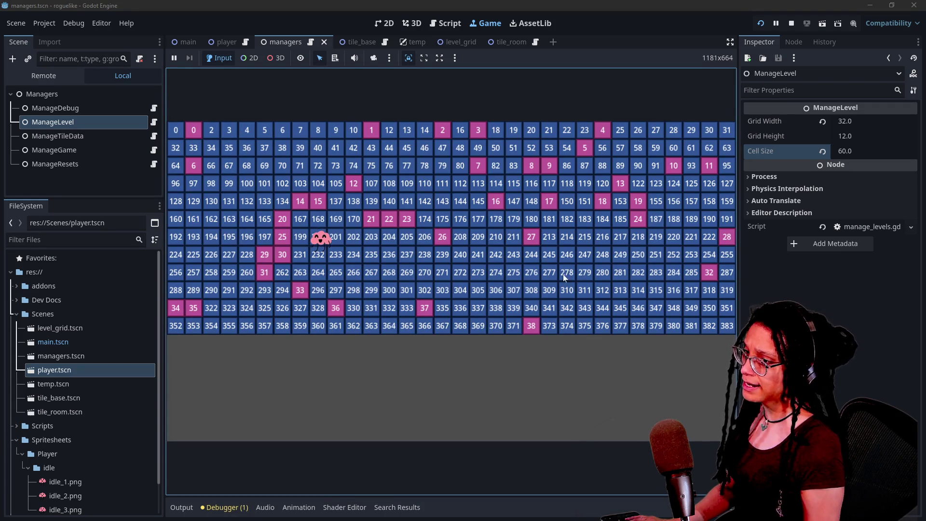
Set Grid Height to 16, then 18, restarting the game after each change.
click(876, 136)
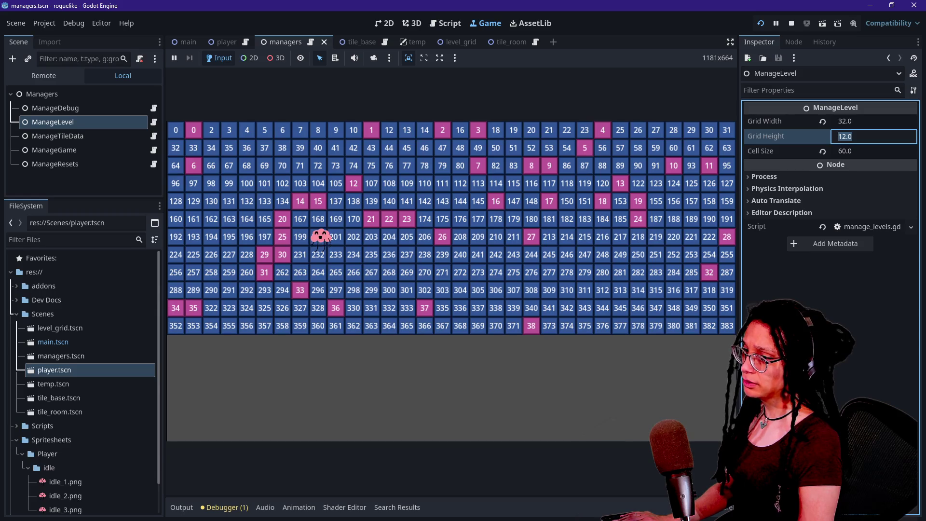
text(16)
key(Return)
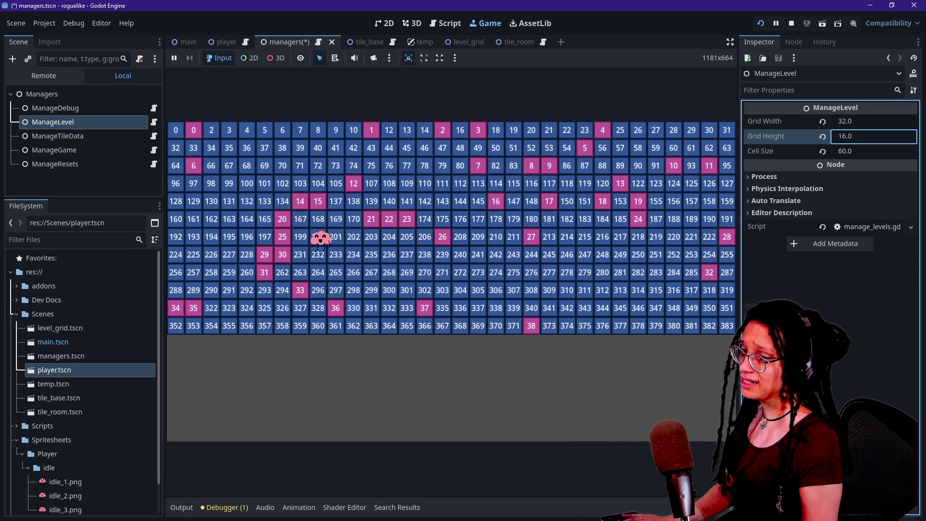
click(762, 22)
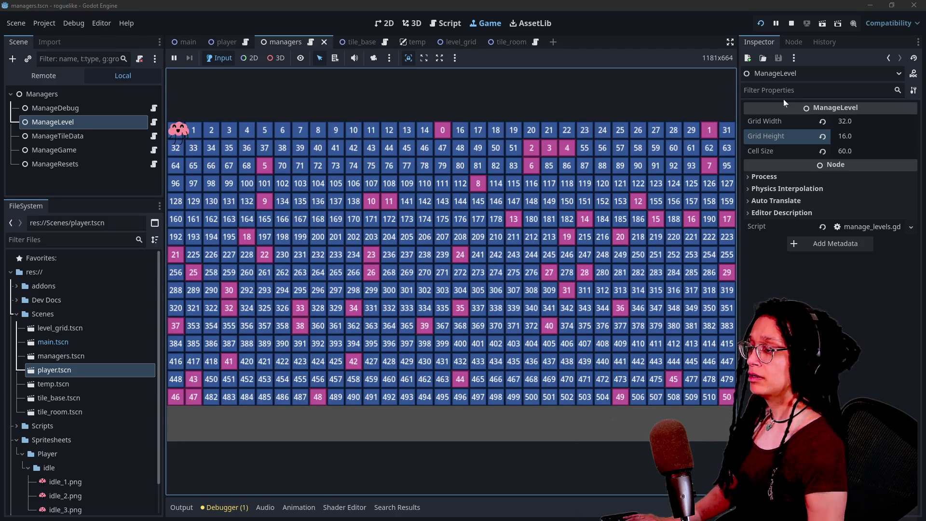
click(846, 136)
text(18)
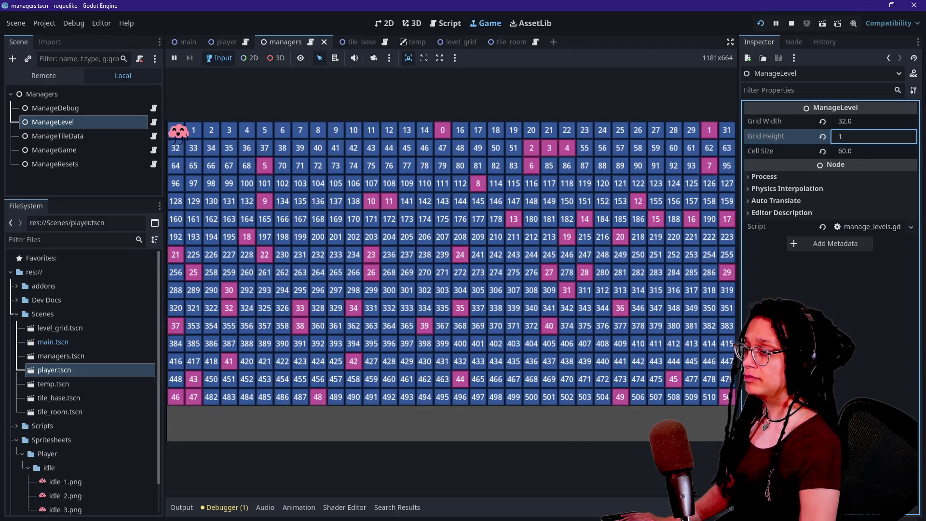
key(Return)
click(760, 23)
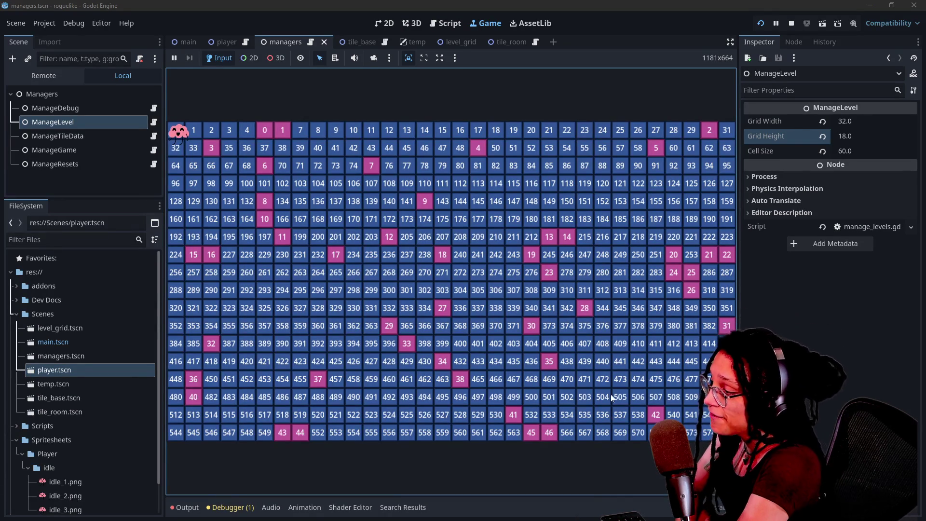
click(184, 507)
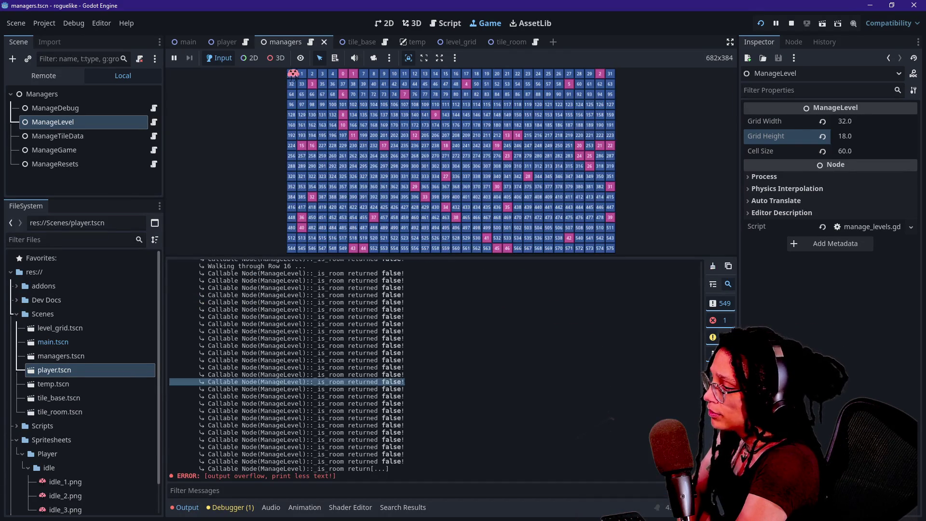
drag(320, 276, 485, 415)
click(485, 415)
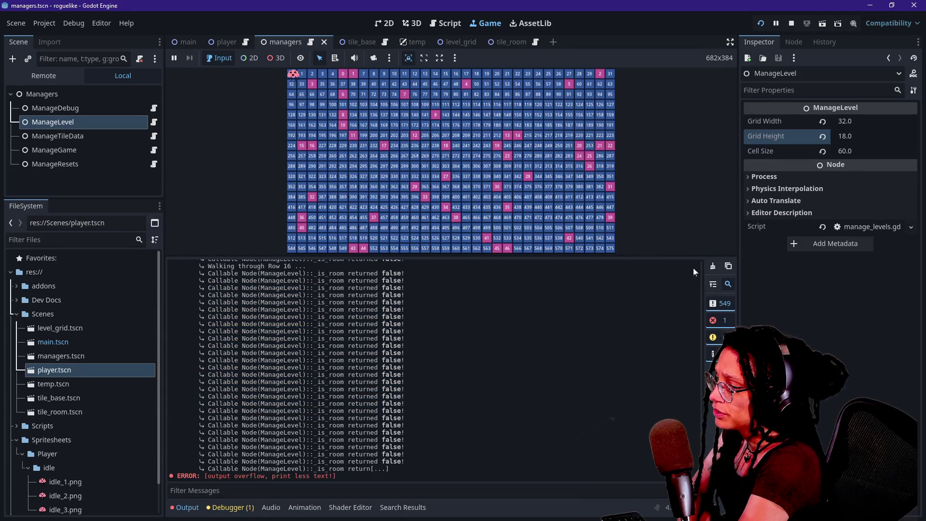
click(528, 70)
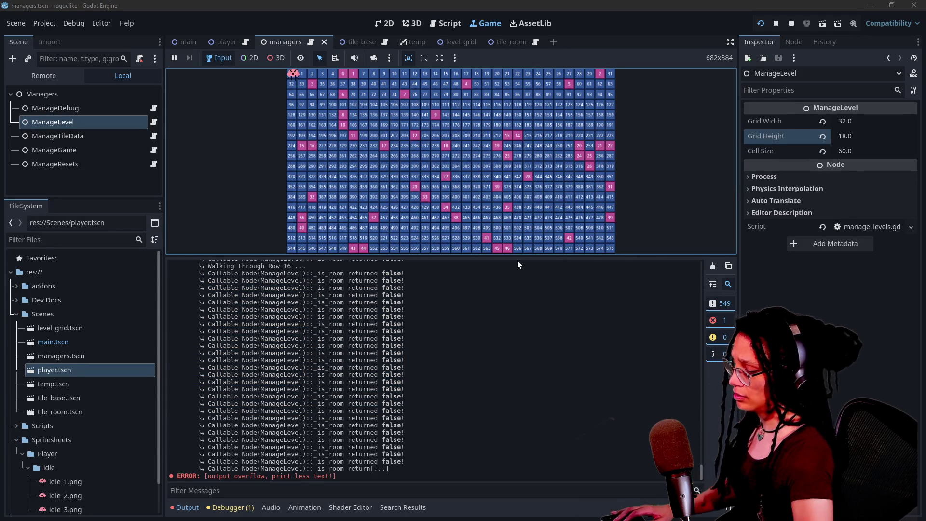
key(ctrl+j)
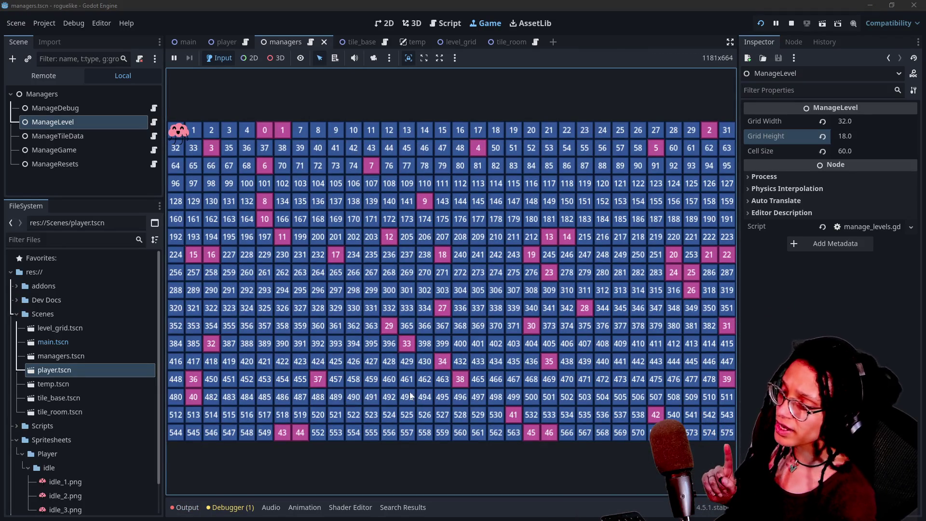
In the Remote tree, expand the LevelGrid tiles and inspect the last tile's position (1260, 1020).
click(33, 74)
click(22, 187)
click(28, 180)
scroll(27, 180, down, 3)
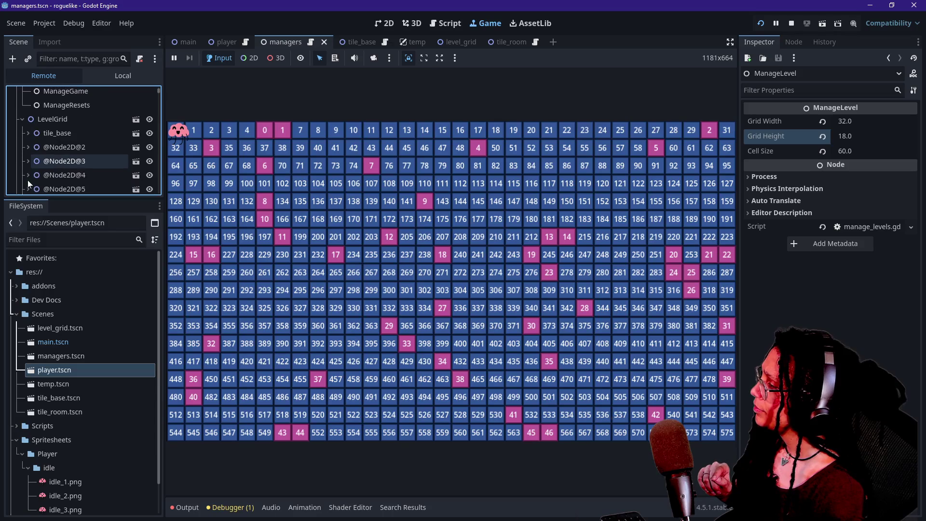
click(28, 177)
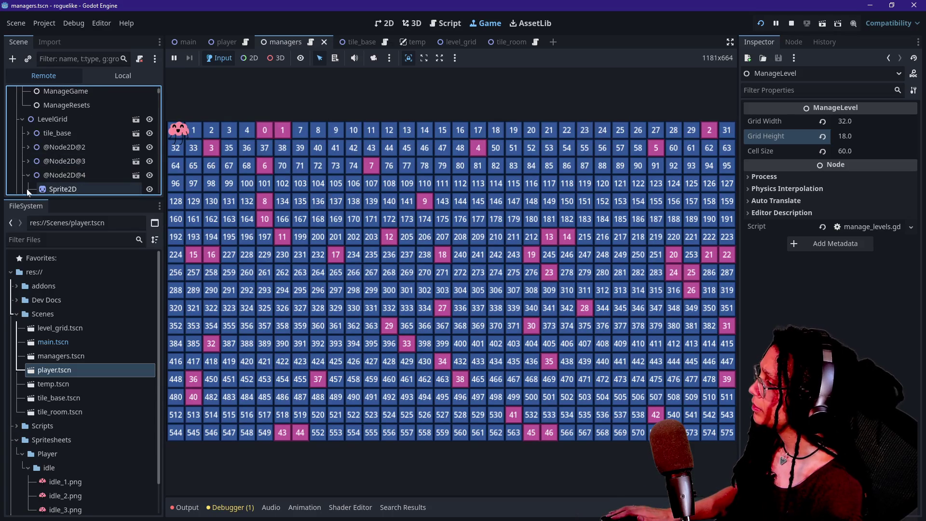
drag(159, 108, 171, 201)
click(171, 201)
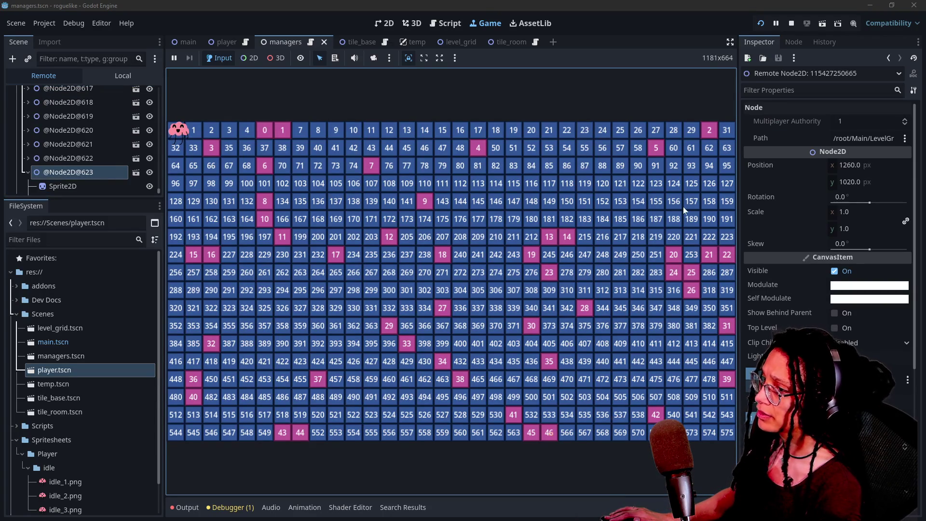
Glance at the player scene, then return to the managers scene's Local tree.
scroll(16, 137, up, 20)
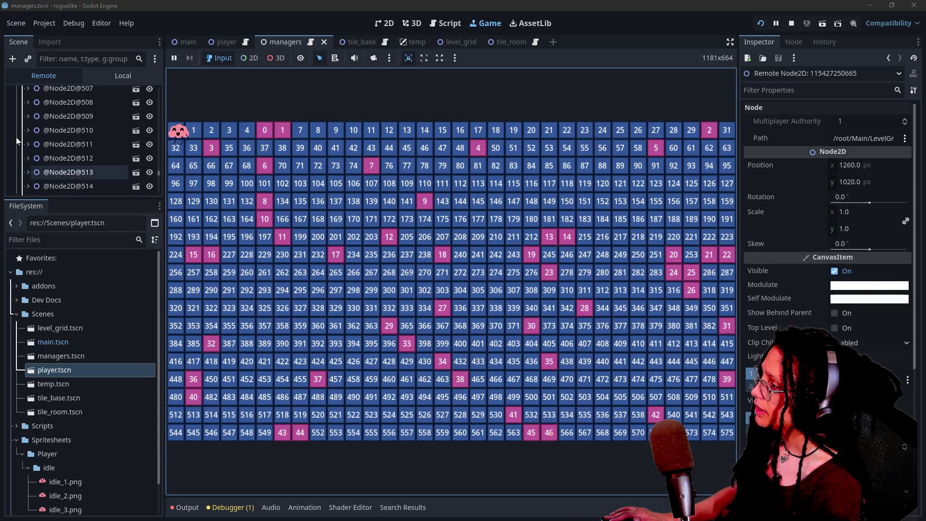
scroll(16, 137, up, 12)
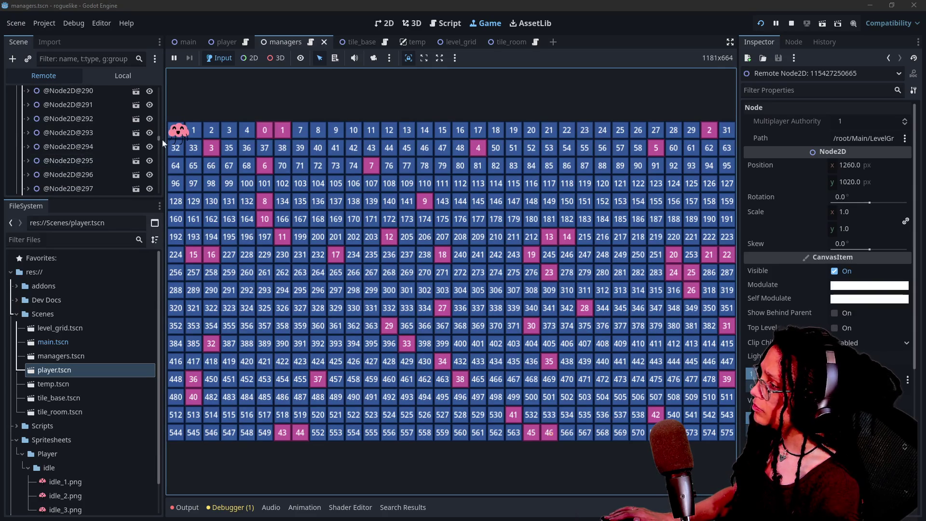
drag(159, 138, 161, 51)
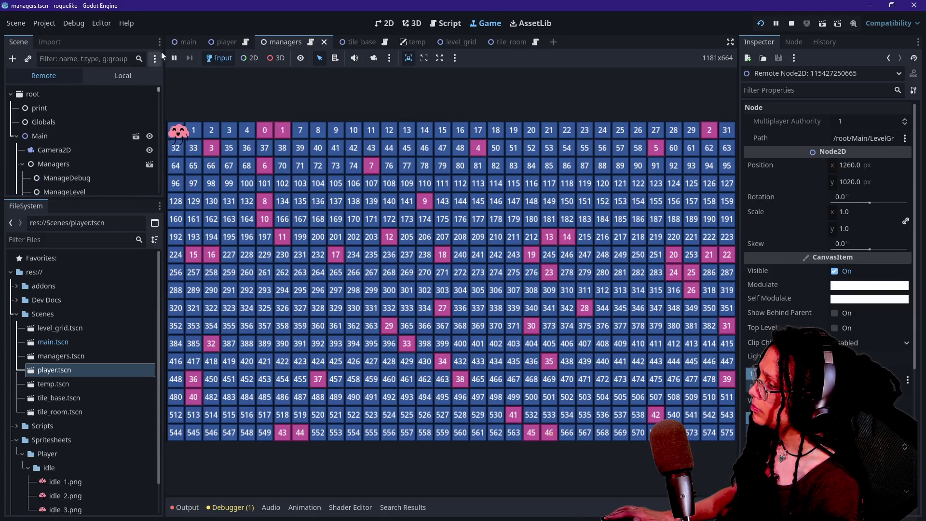
click(215, 42)
click(299, 44)
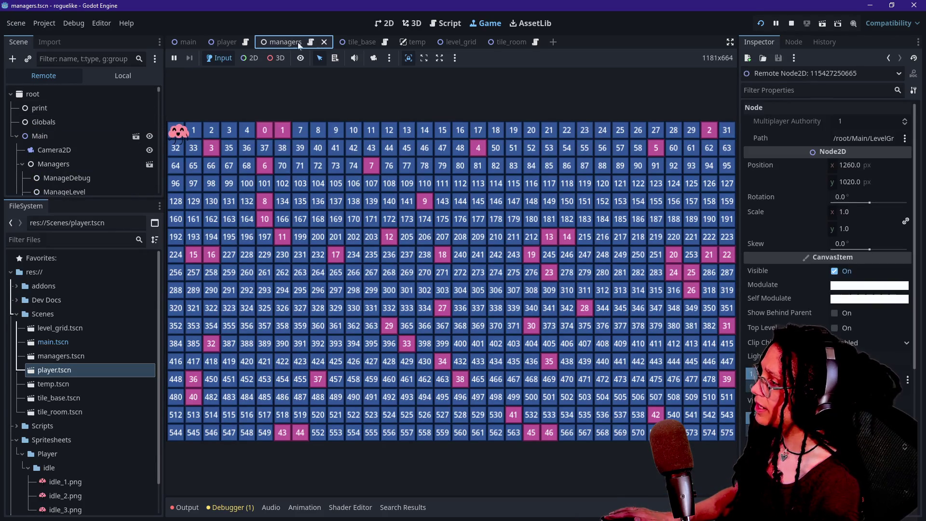
click(121, 77)
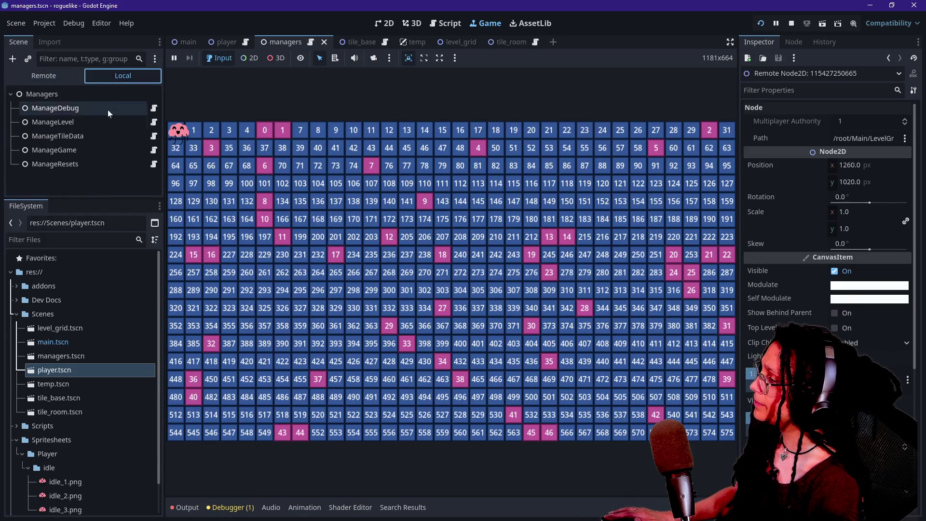
Set ManageLevel's Grid Height to 17 and restart the game.
click(89, 123)
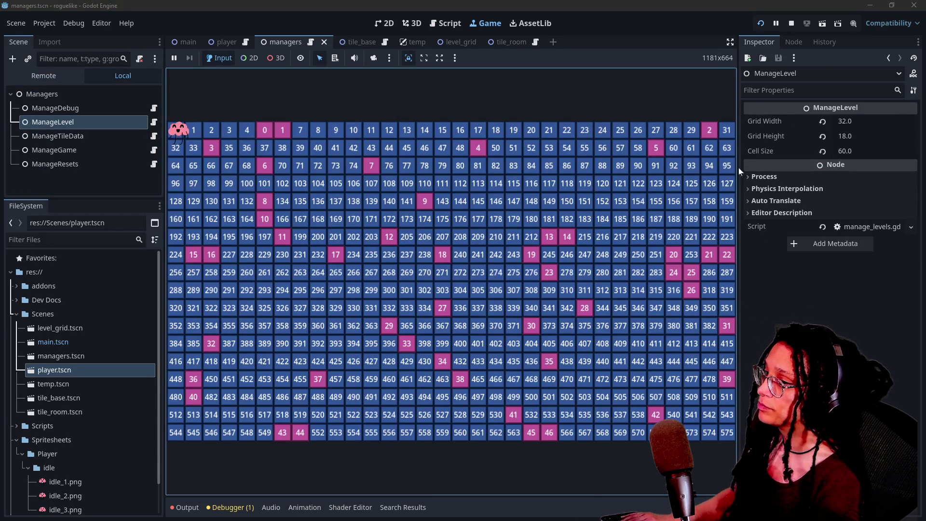
click(874, 136)
text(17)
key(Return)
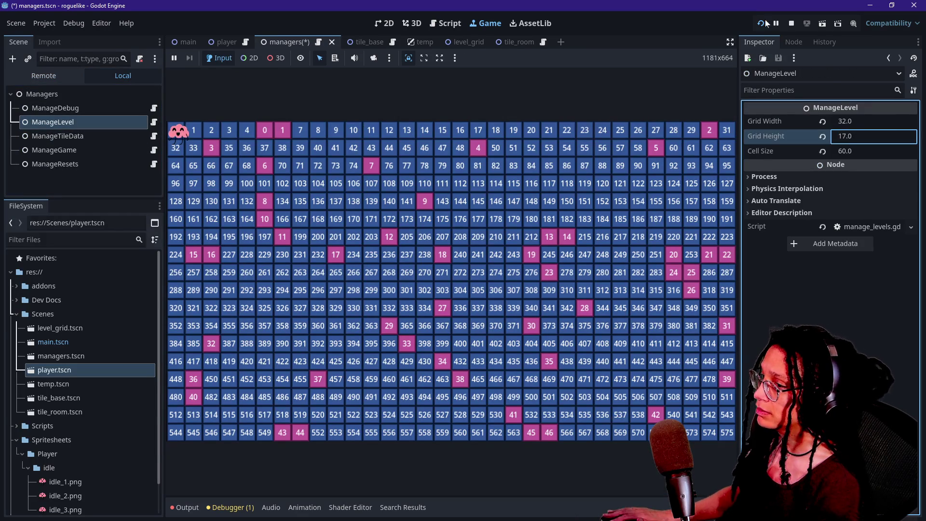
click(761, 24)
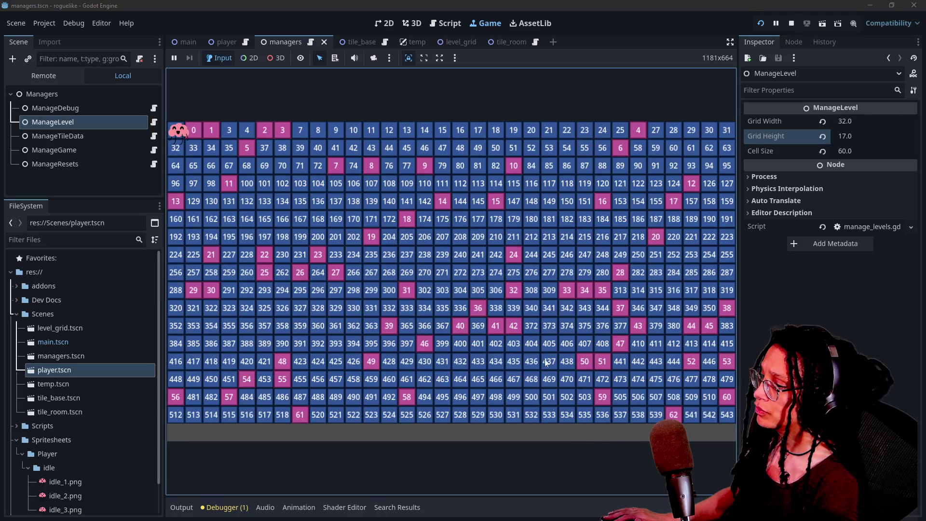
Try Grid Height 17.5, then trim it back to 17.0 and restart the game.
click(854, 137)
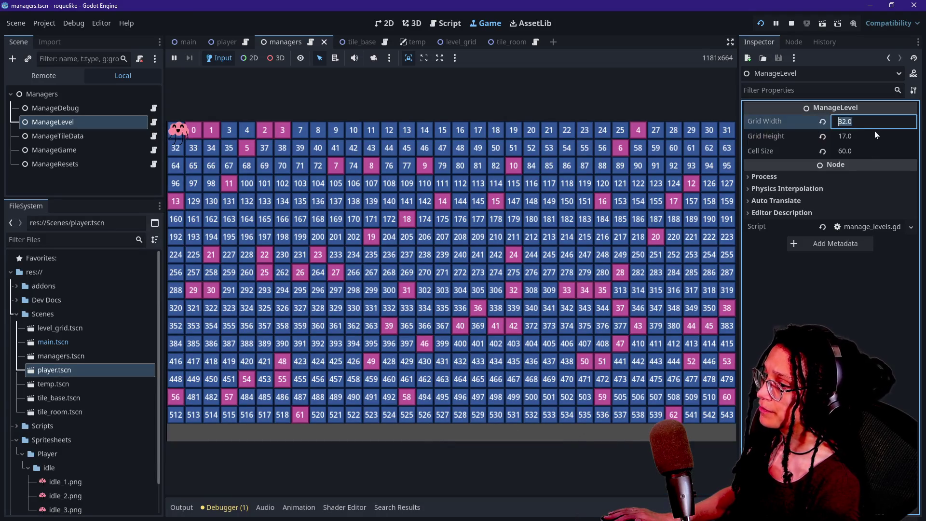
text(5)
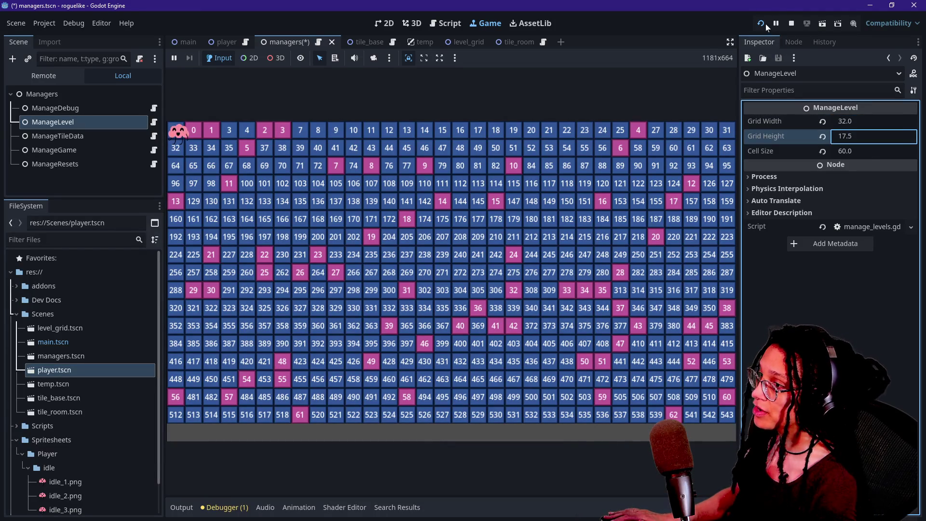
click(762, 25)
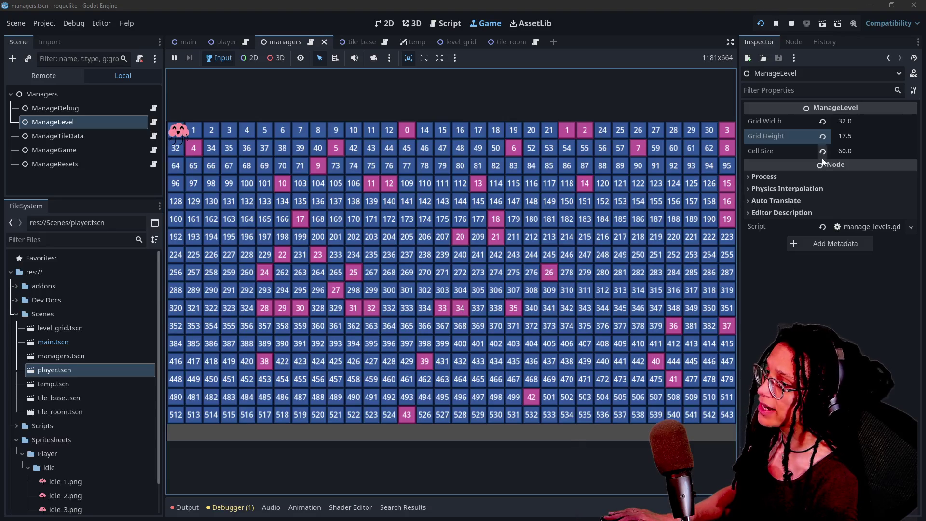
click(849, 137)
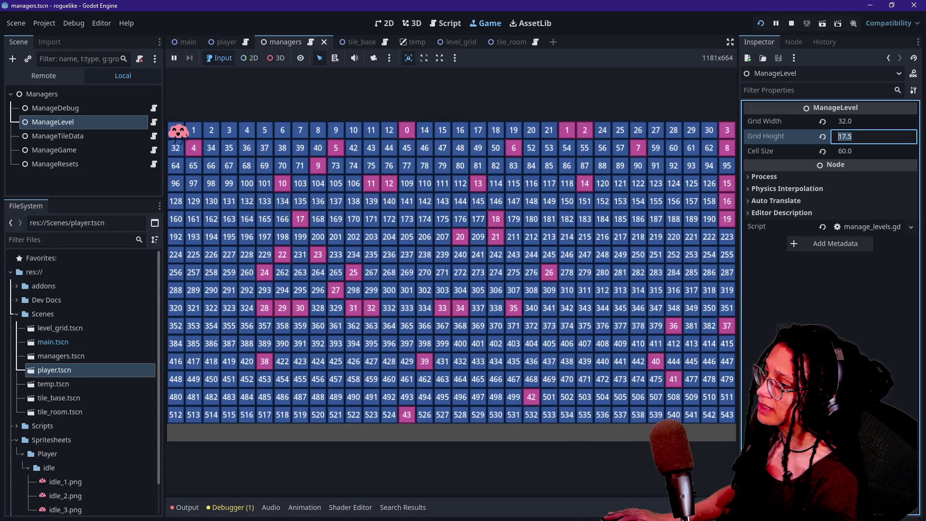
key(BackSpace)
key(BackSpace)
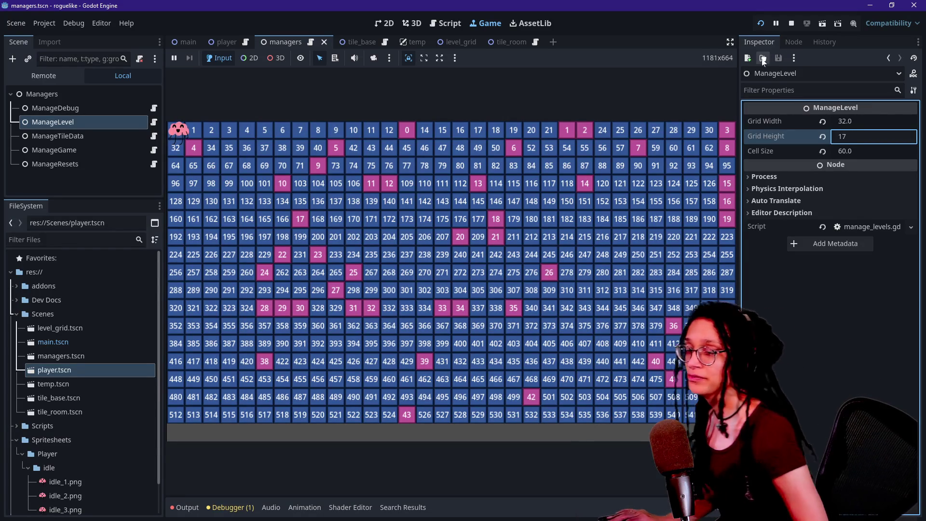
click(761, 24)
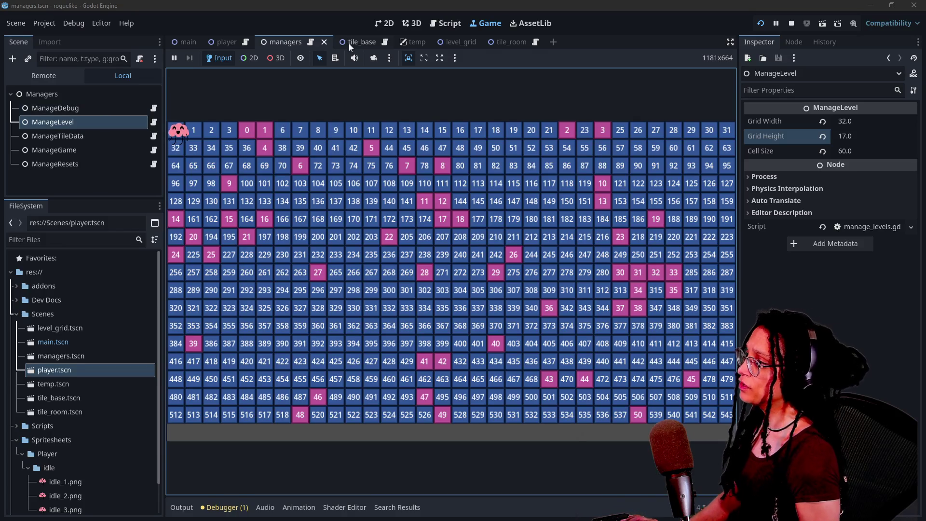
Select the Player root node in the player scene, then switch to the Excalidraw level layout.
click(227, 43)
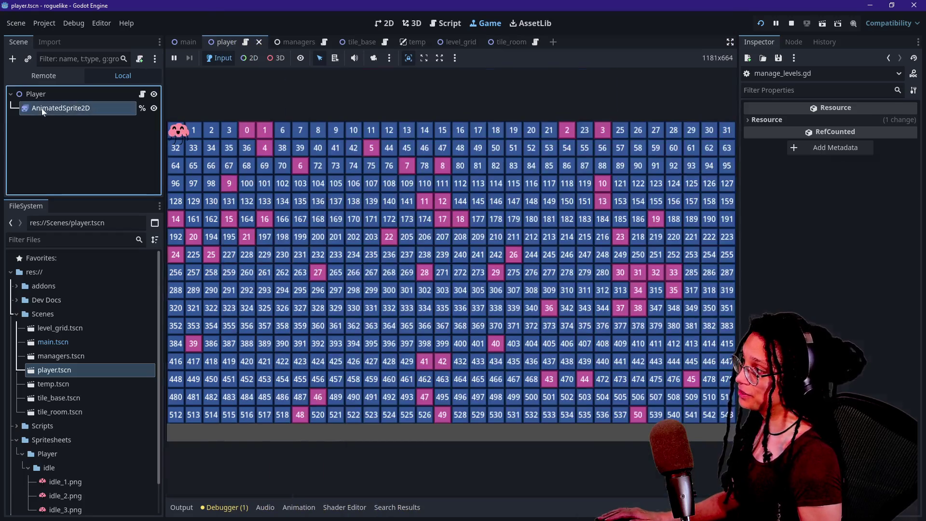
click(42, 95)
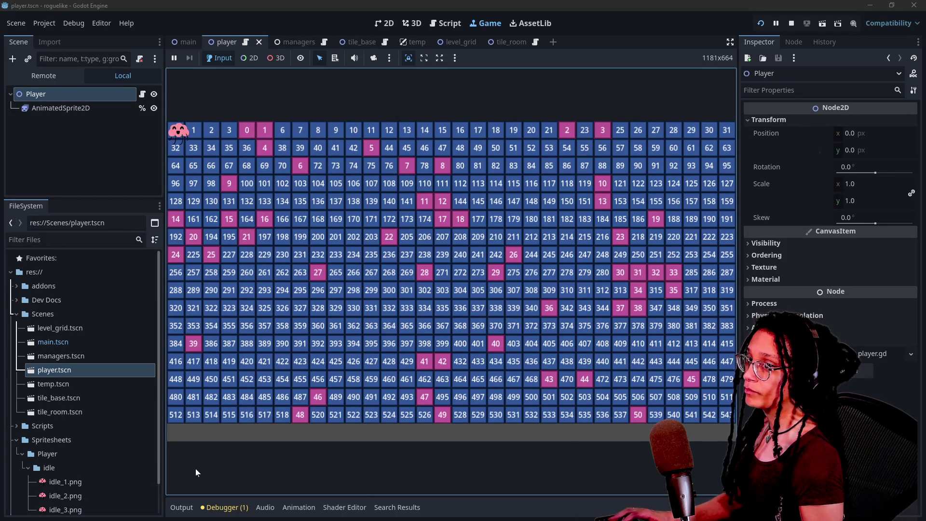
key(alt+Tab)
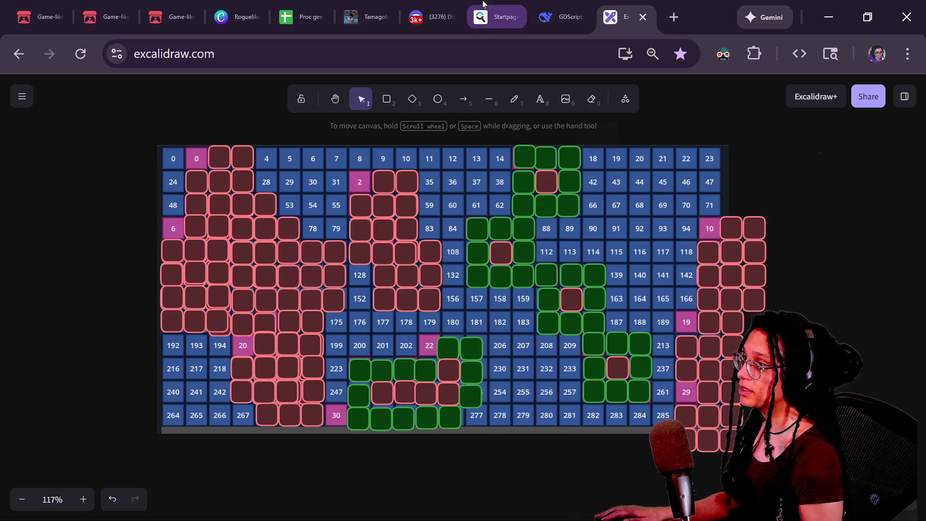
Open the Roguelike Assets design and look through its Share download settings.
click(237, 16)
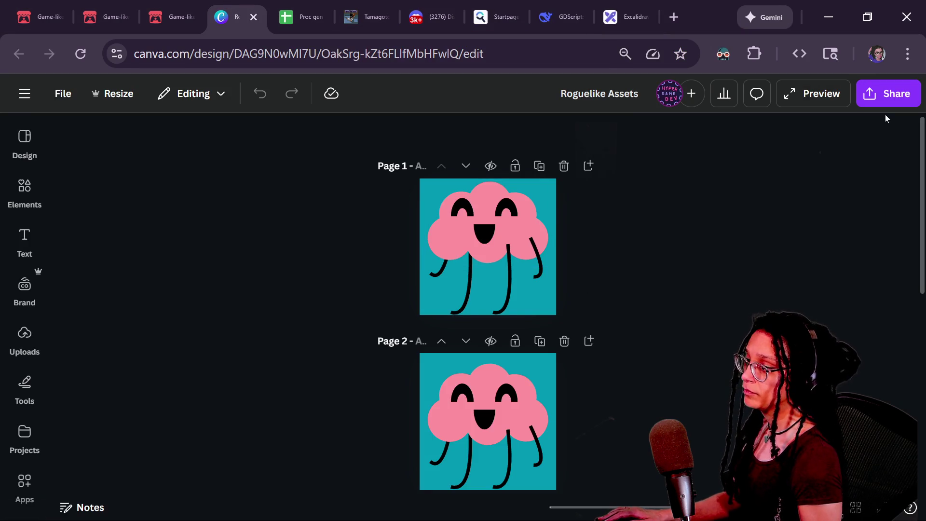
click(888, 93)
click(676, 372)
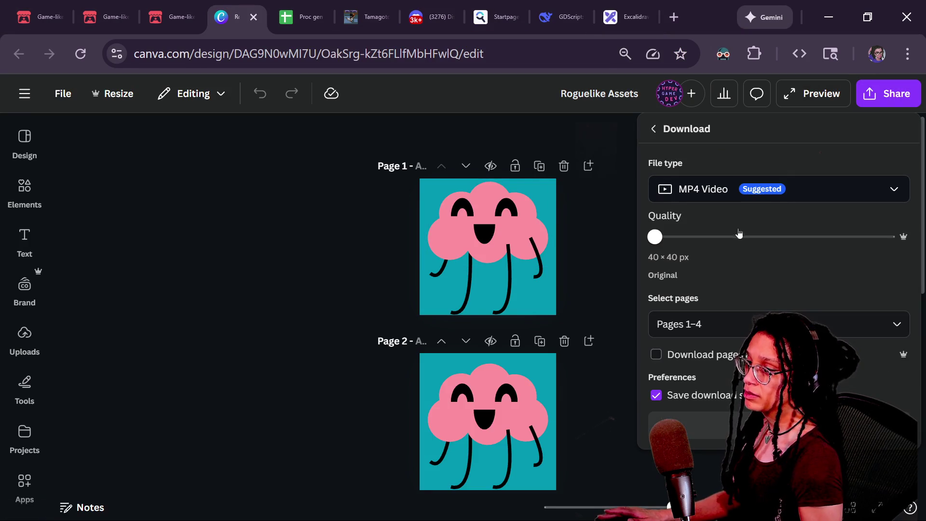
click(724, 324)
key(Escape)
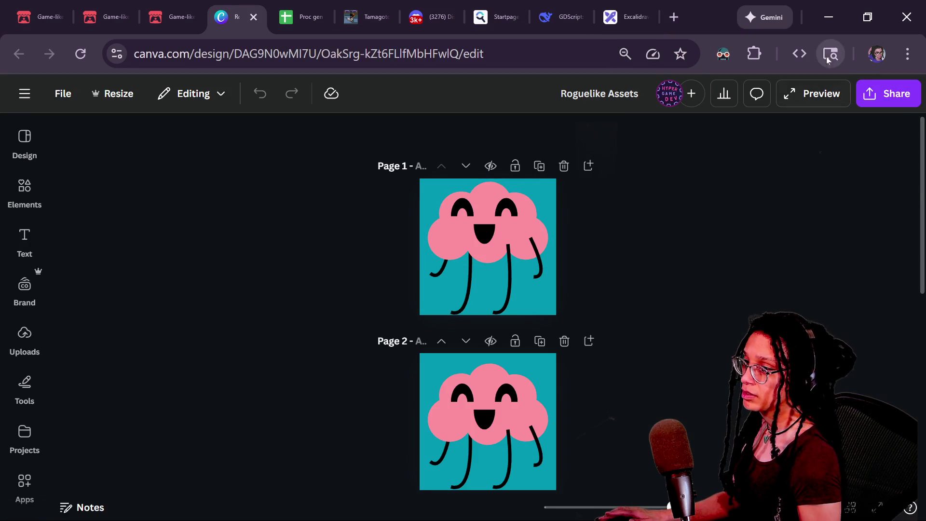
click(888, 93)
click(738, 193)
key(Escape)
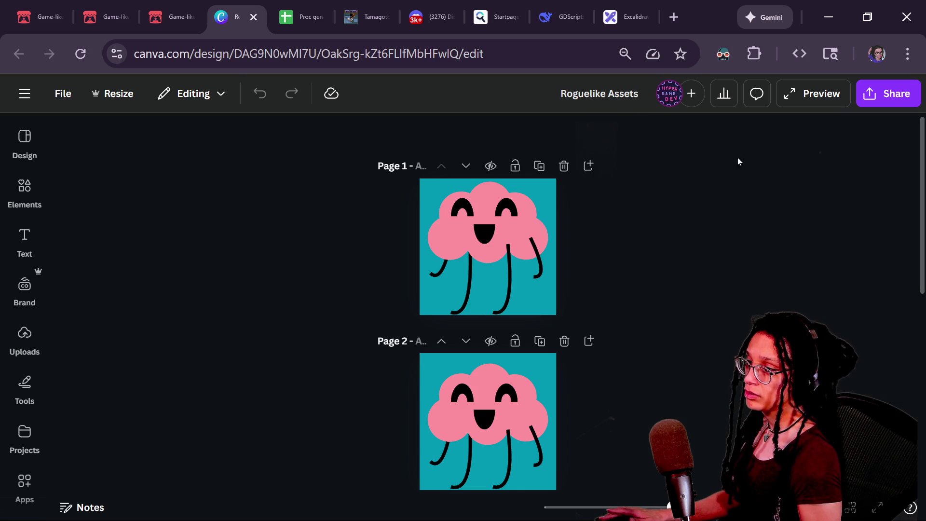
Download pages 1–3 as 1.5× (60×60 px) transparent-background PNGs, leaving out Page 4.
click(863, 99)
click(678, 372)
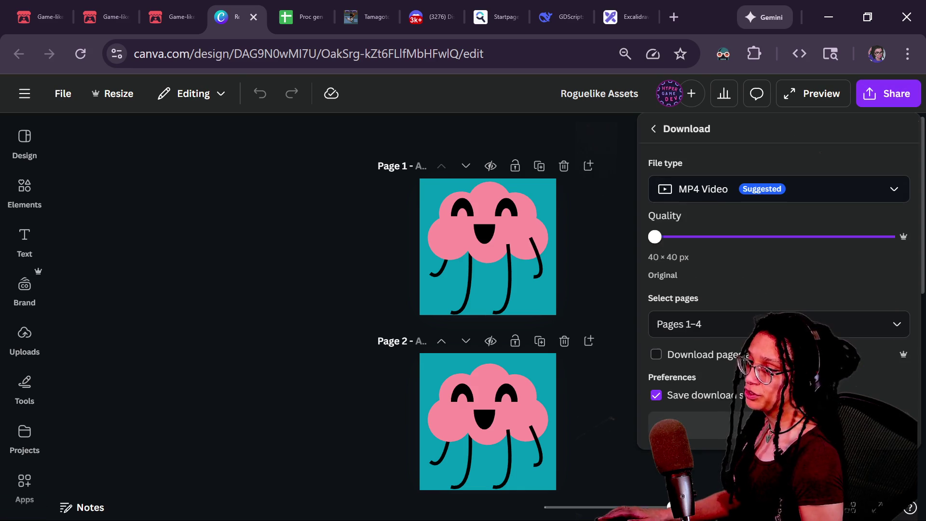
click(722, 197)
click(723, 265)
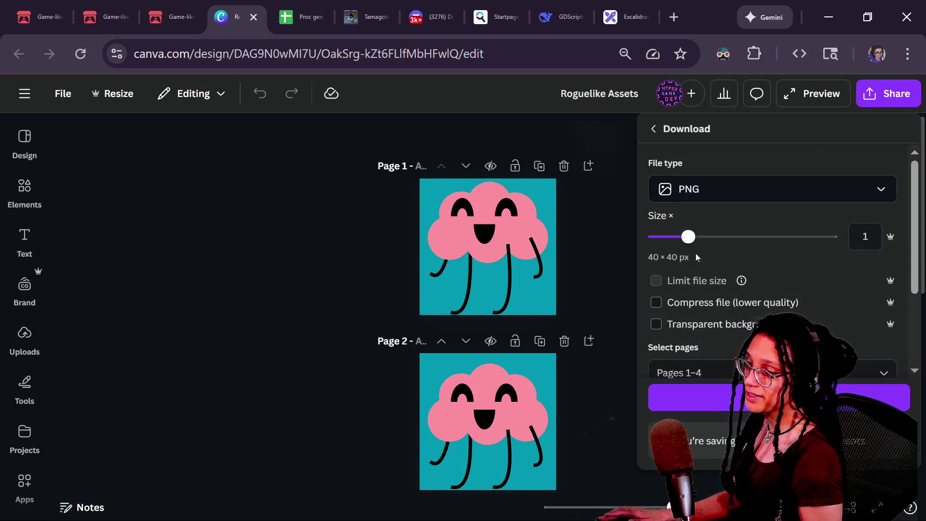
drag(688, 242, 726, 245)
click(656, 324)
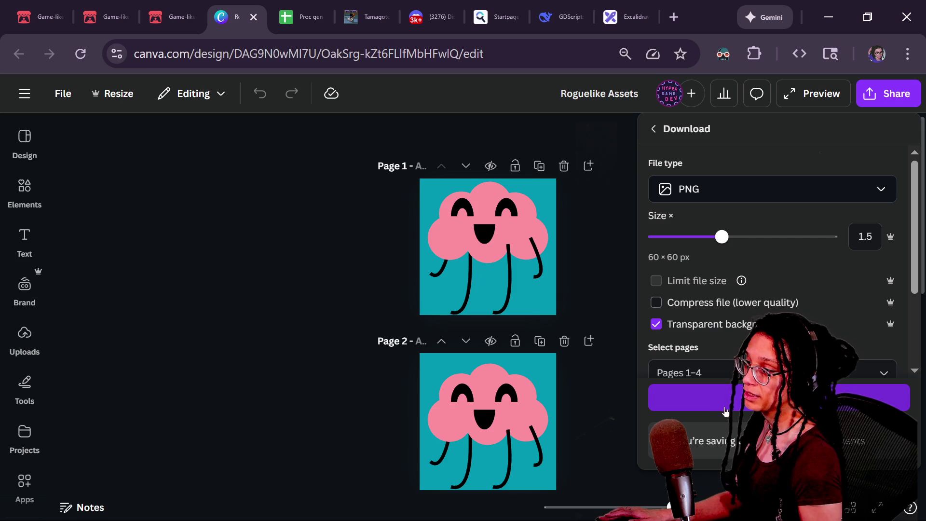
click(699, 372)
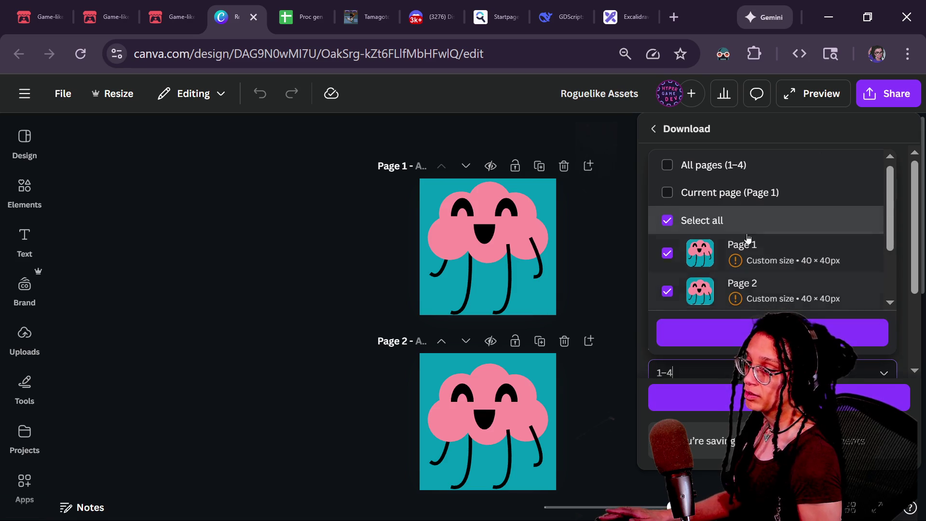
scroll(724, 280, down, 2)
click(734, 292)
key(Escape)
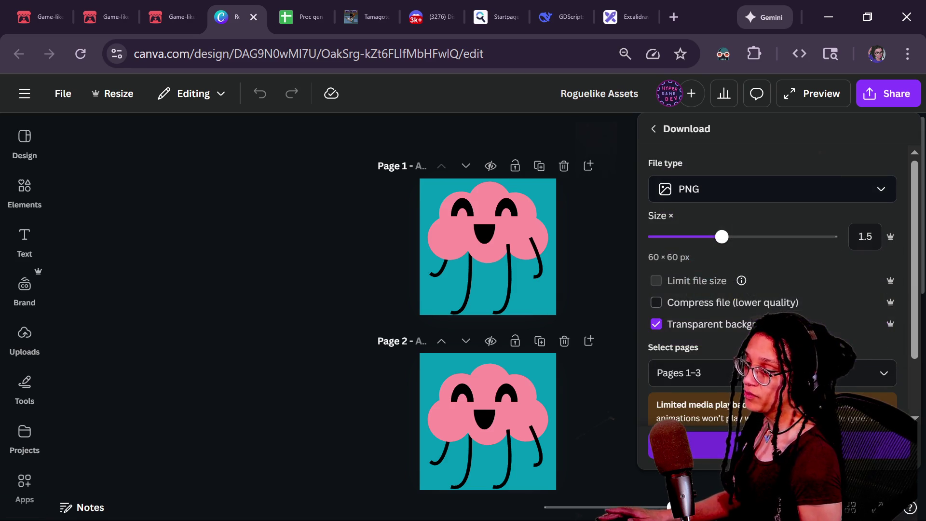
click(695, 445)
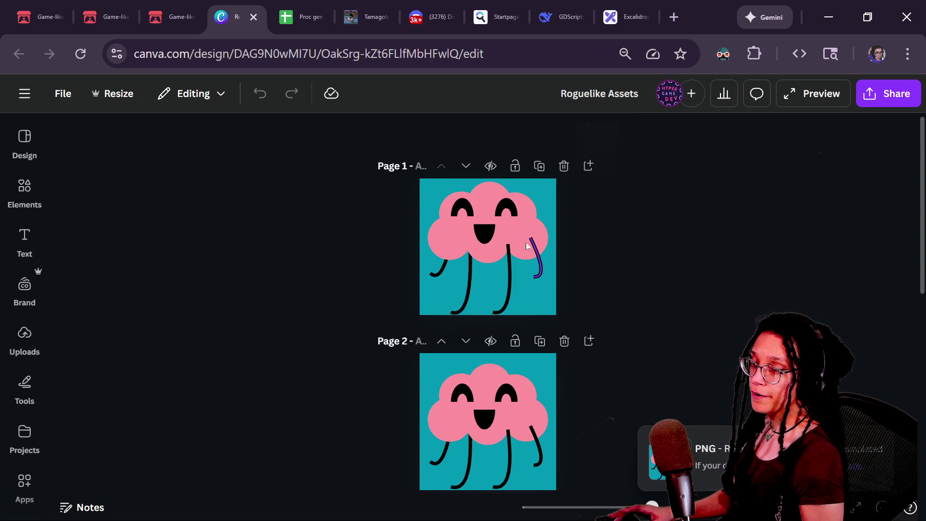
key(alt+Tab)
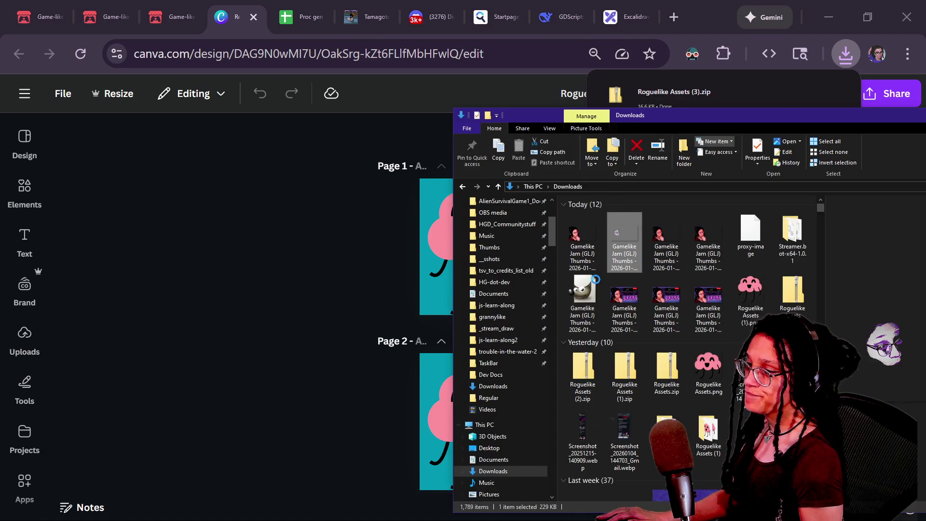
Extract Roguelike Assets (3).zip with 7-Zip and open the extracted folder.
right_click(784, 297)
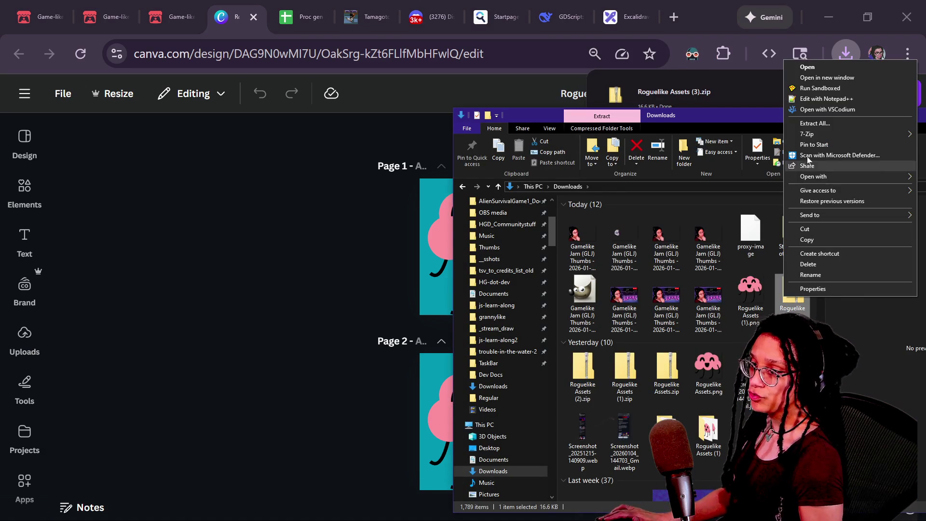
click(815, 127)
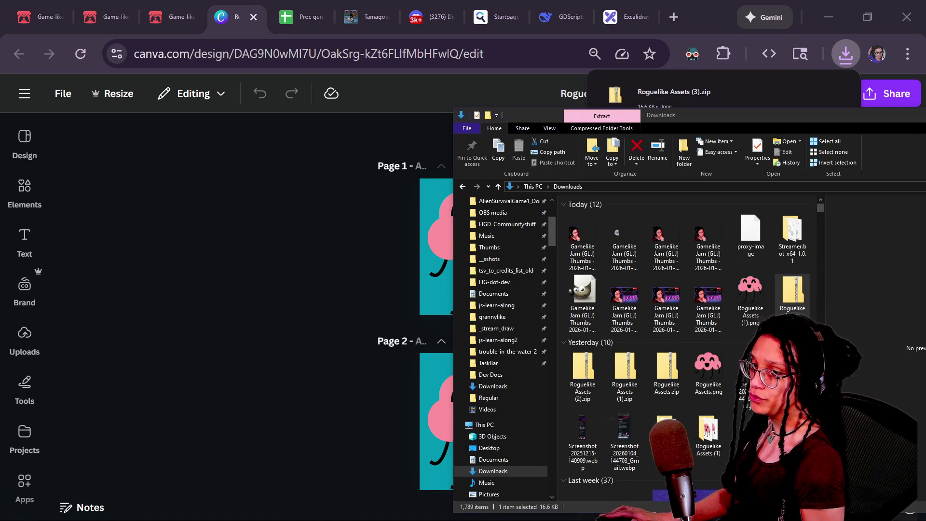
double_click(602, 357)
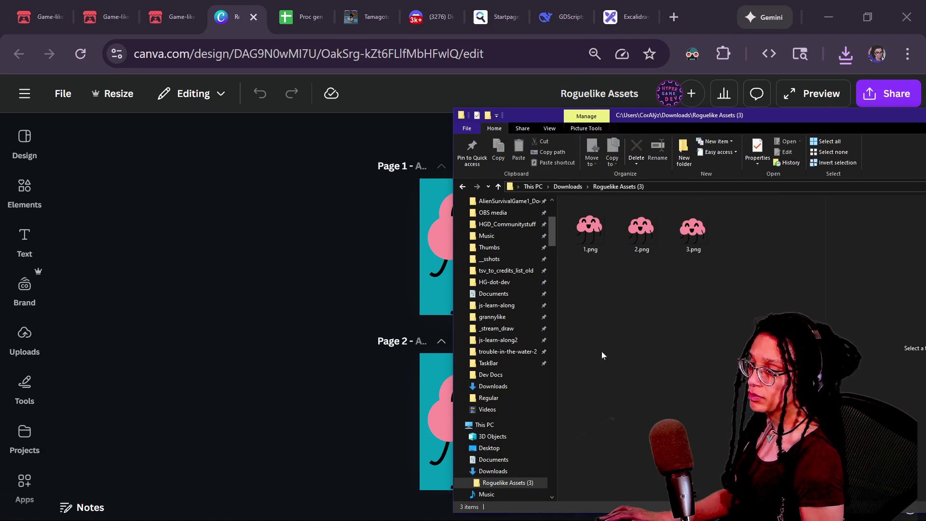
drag(722, 251, 599, 242)
Rename 1.png, 3.png and 2.png to idle_1.png, idle_3.png and idle_2.png.
click(591, 253)
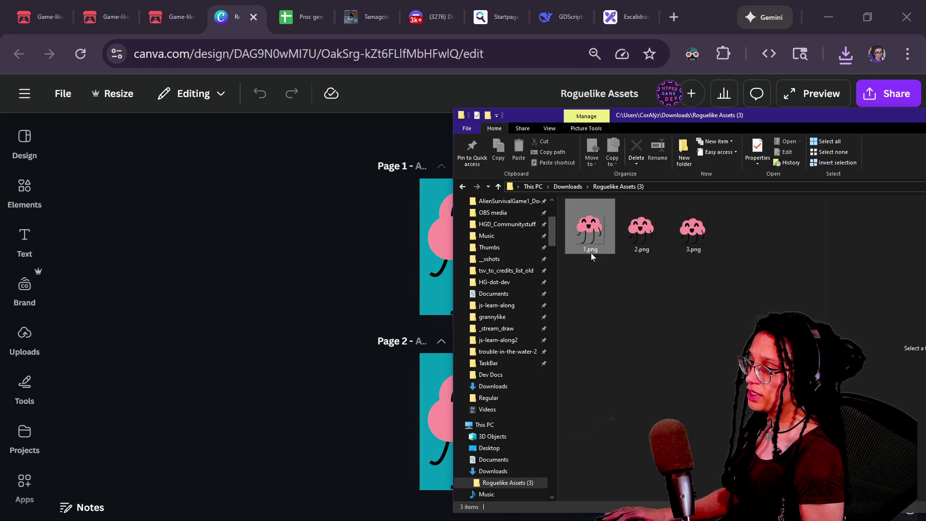
key(F2)
text(idle)
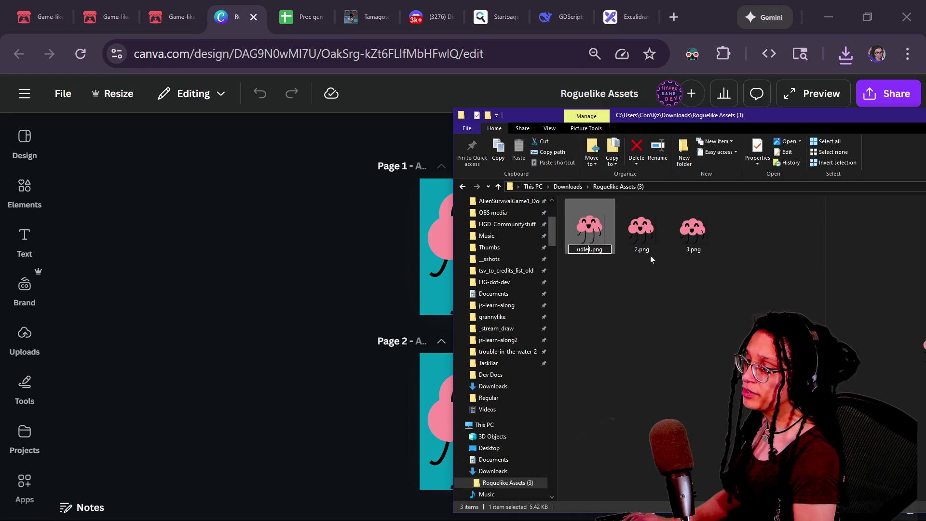
text(_)
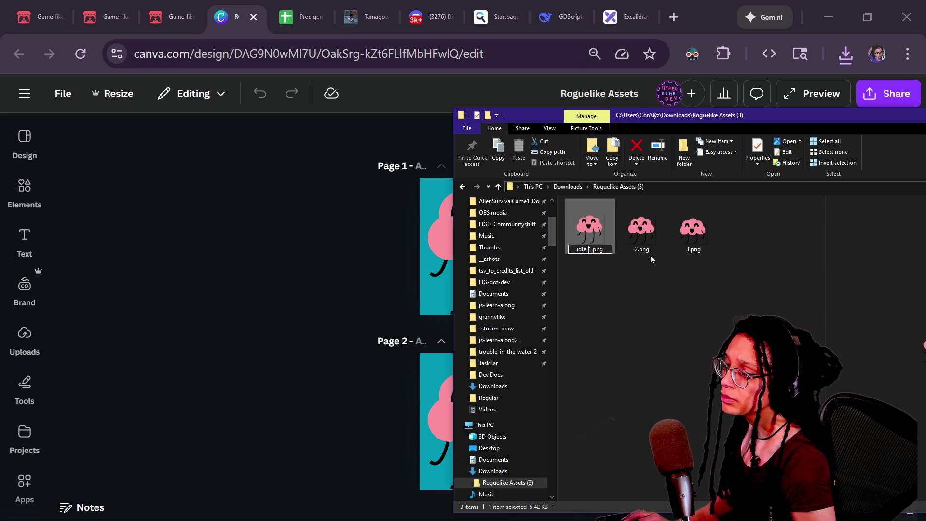
click(647, 250)
click(641, 235)
key(F2)
text(idle_)
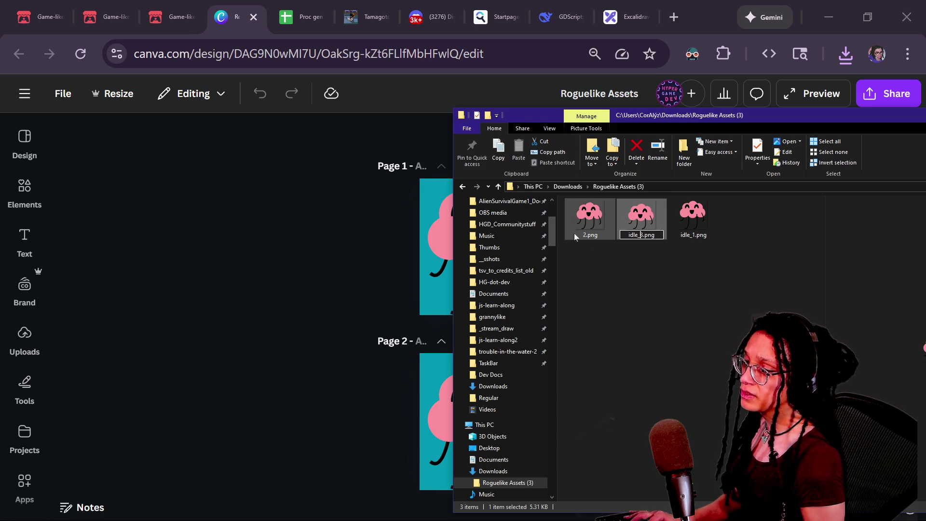
click(575, 230)
key(F2)
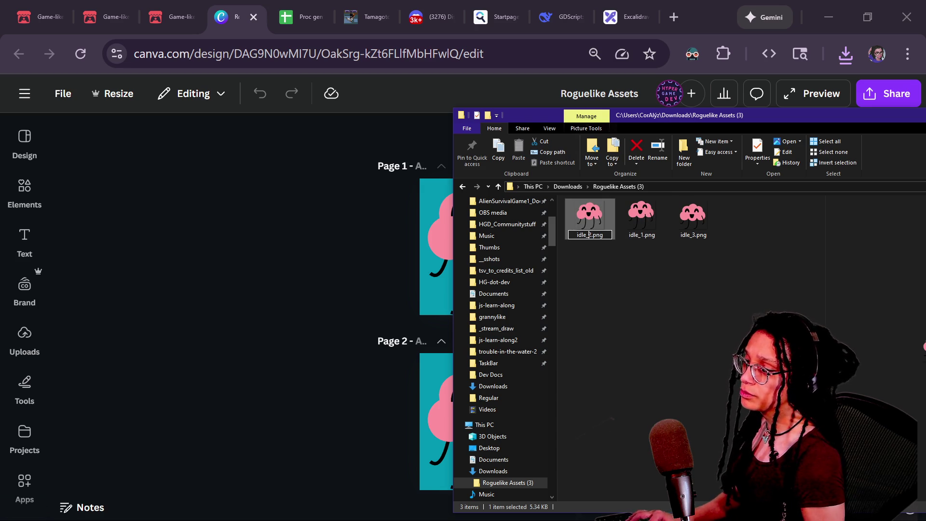
key(Return)
Bring the idle frames folder back over Godot and select all three idle PNGs.
click(645, 309)
key(alt+Tab)
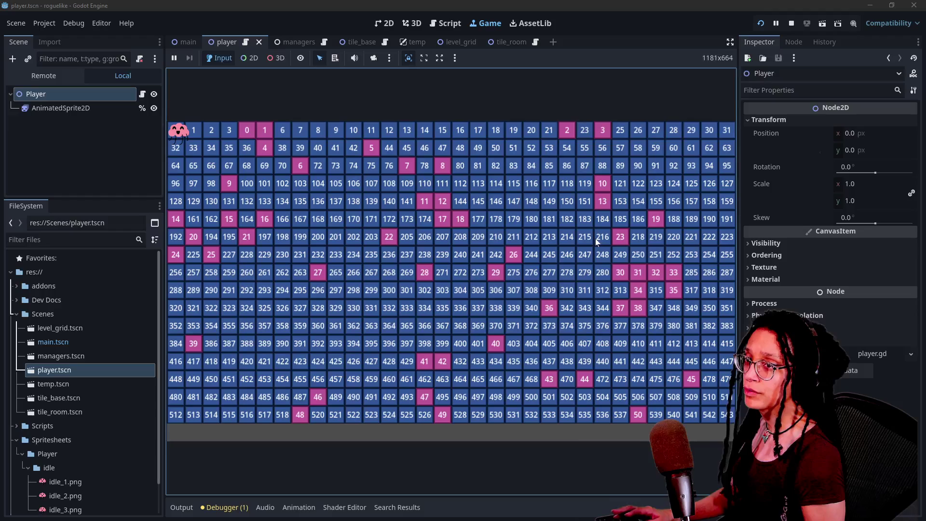
key(alt+Tab)
key(ctrl+a)
scroll(45, 460, down, 2)
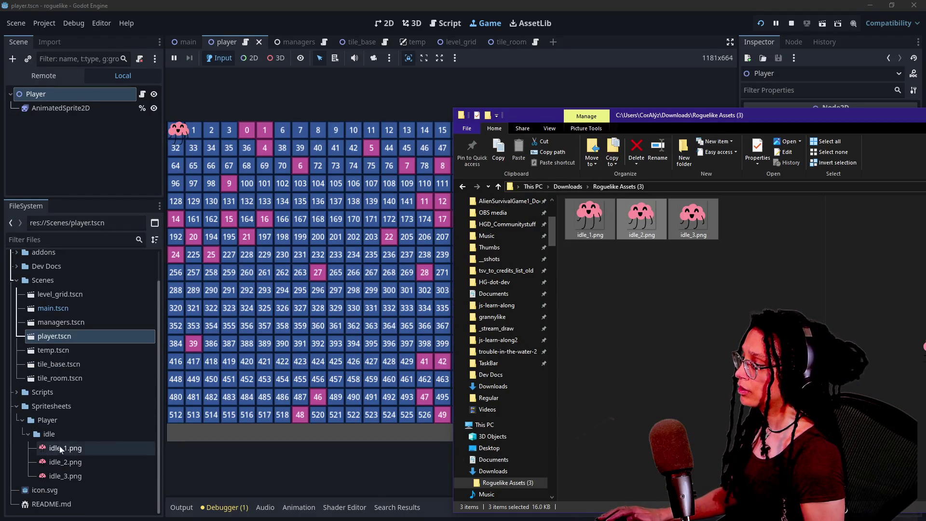
Add the idle PNGs to Godot's idle folder and restart the running game.
drag(605, 221, 198, 408)
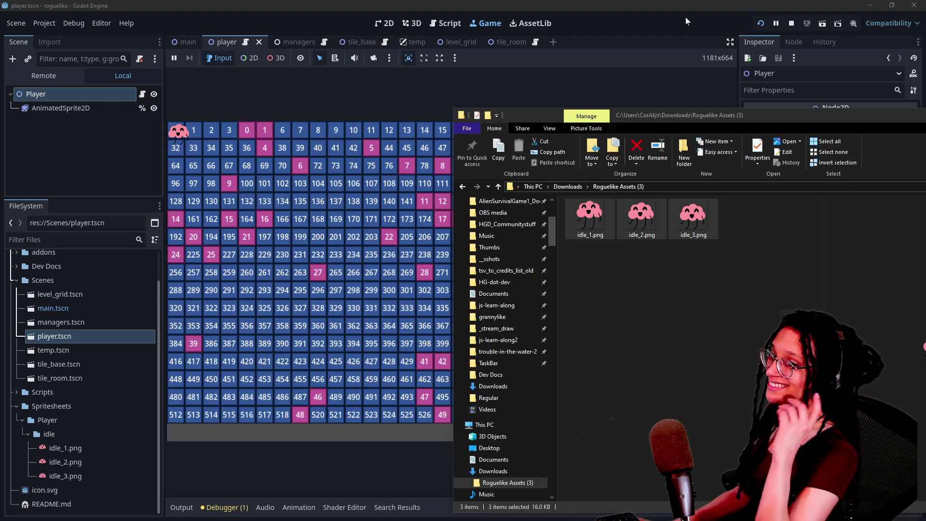
click(686, 18)
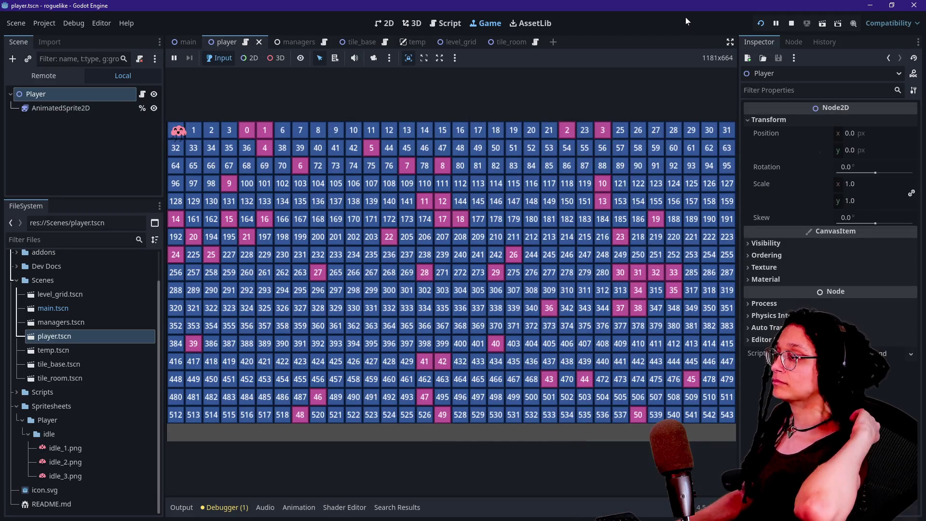
click(761, 24)
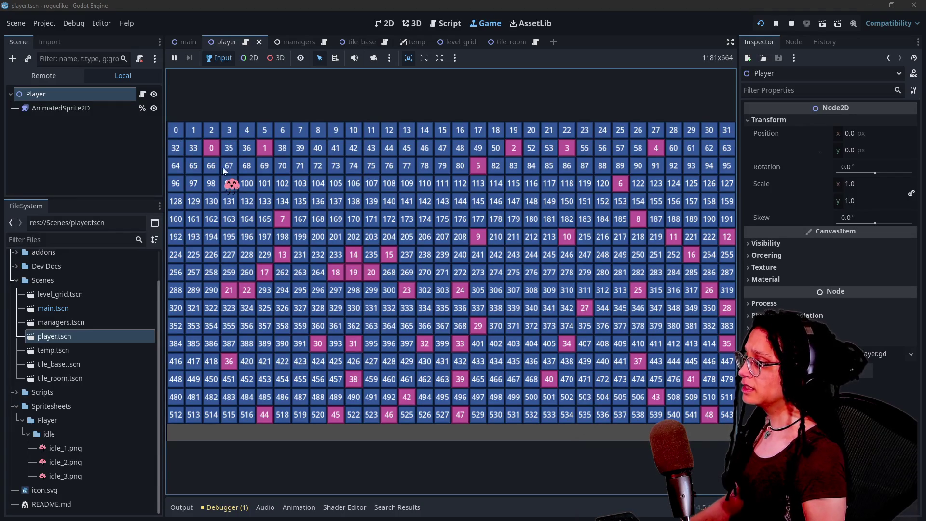
Test-move the player right and left, then open player.gd.
key(Right)
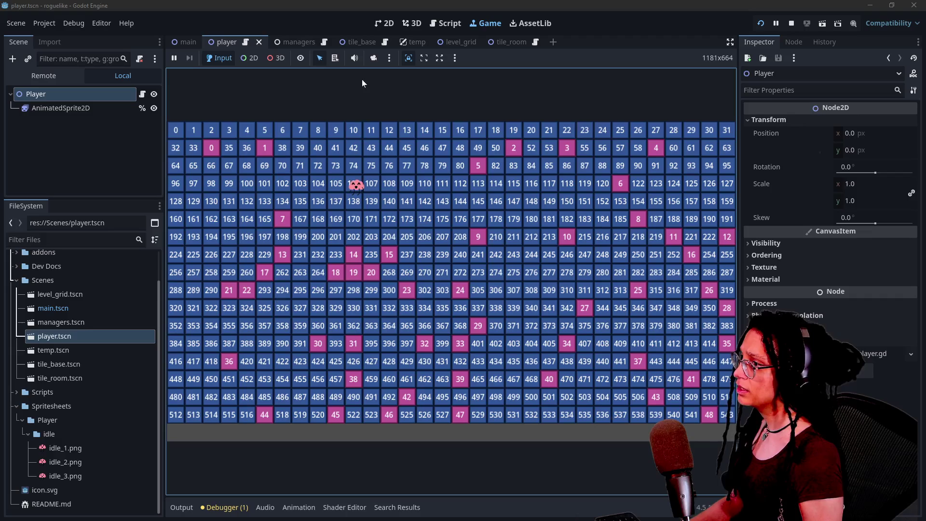
key(Left)
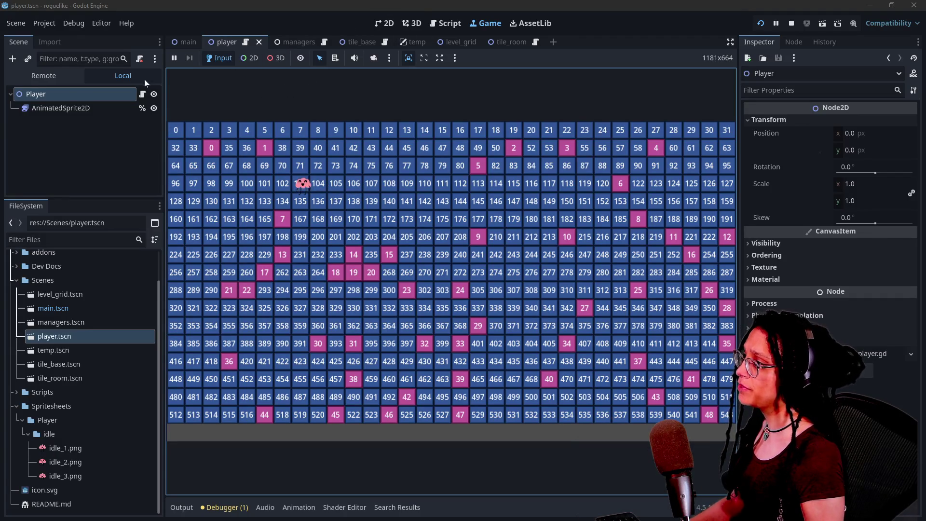
click(142, 94)
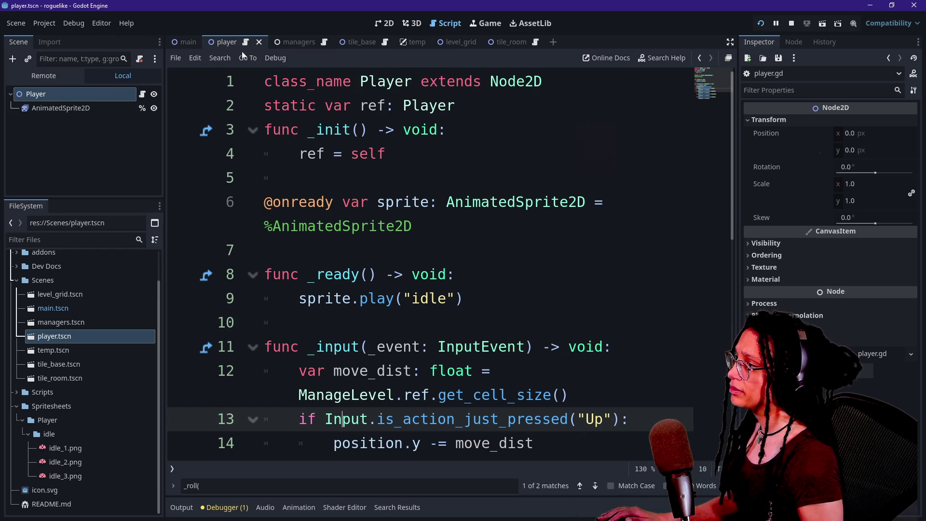
In the 2D view, inspect the player's nodes and the Player instance in the main scene.
click(386, 24)
click(60, 108)
click(36, 94)
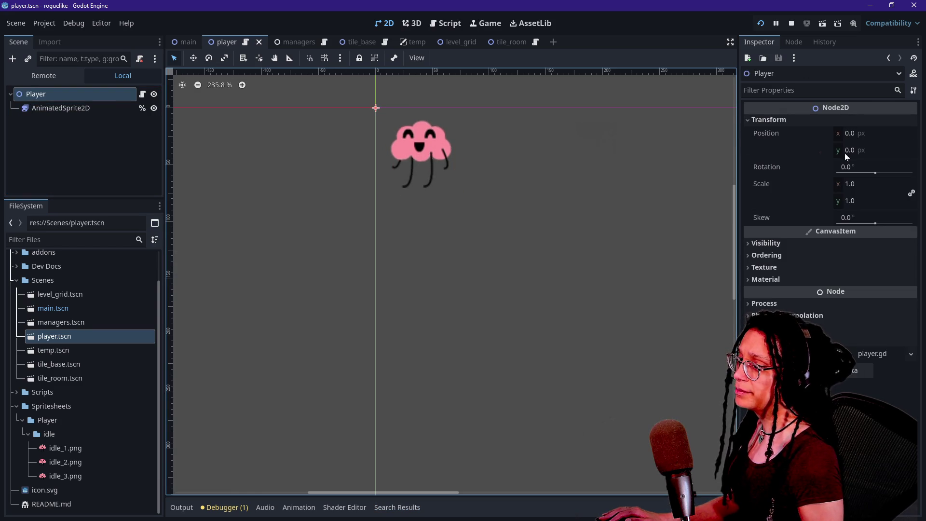
click(183, 44)
click(70, 150)
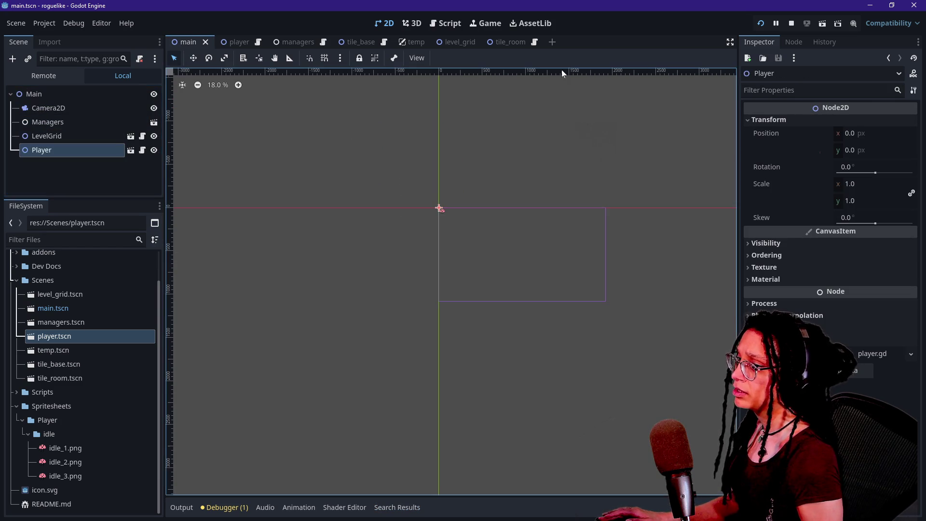
Check idle_1.png, then select the player scene's AnimatedSprite2D showing its three idle frames at 40, 40.
scroll(466, 204, up, 10)
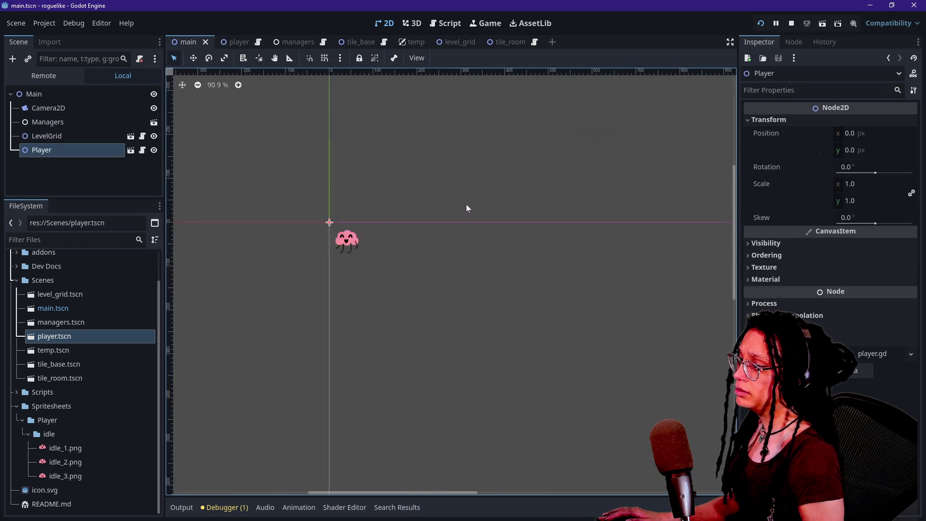
scroll(309, 274, up, 3)
scroll(309, 278, up, 1)
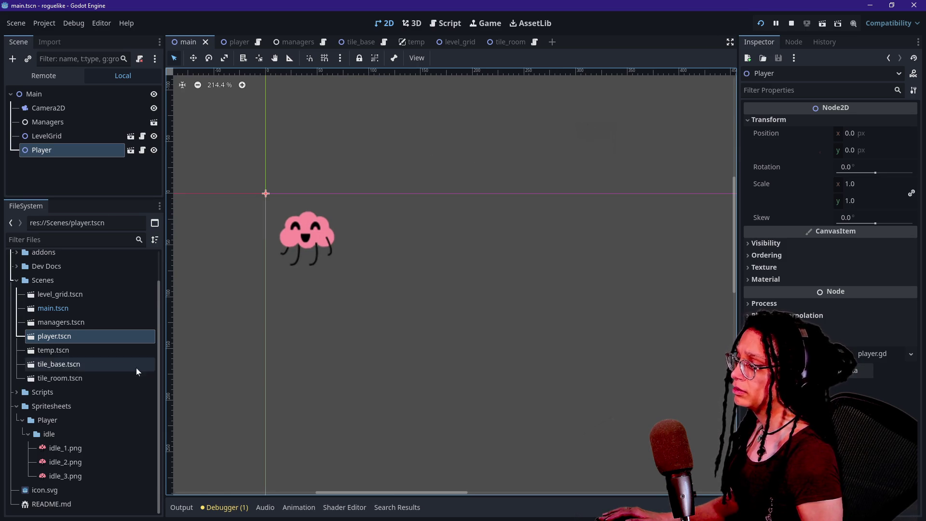
click(135, 448)
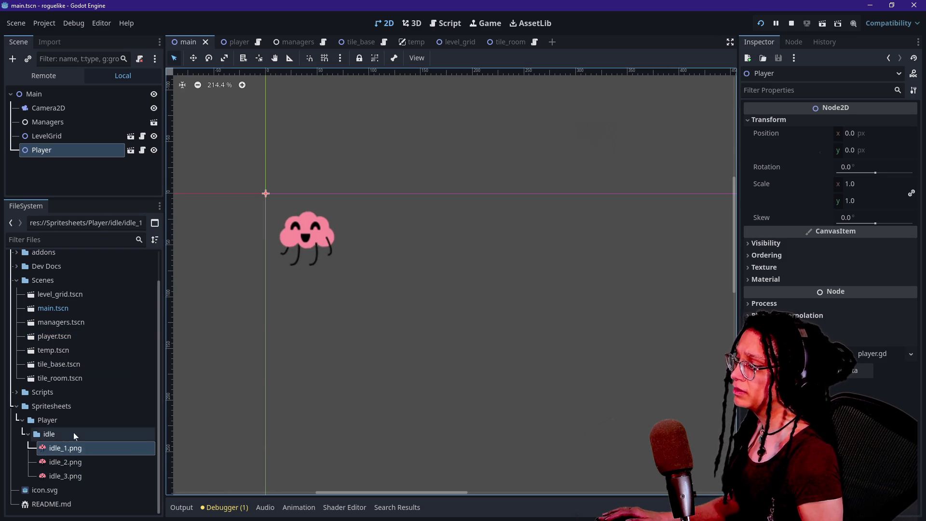
click(131, 150)
click(94, 108)
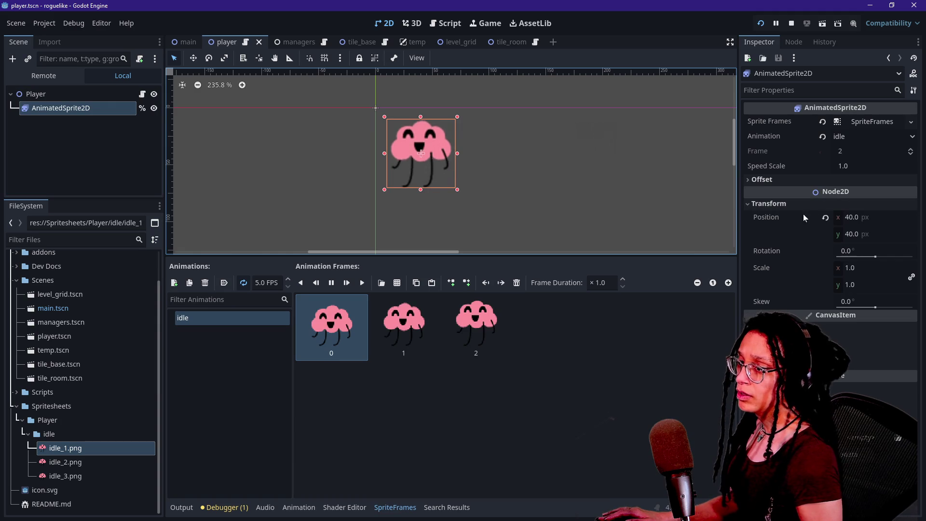
Check the sprite's Position, reselect the Player root and reopen player.gd.
click(874, 217)
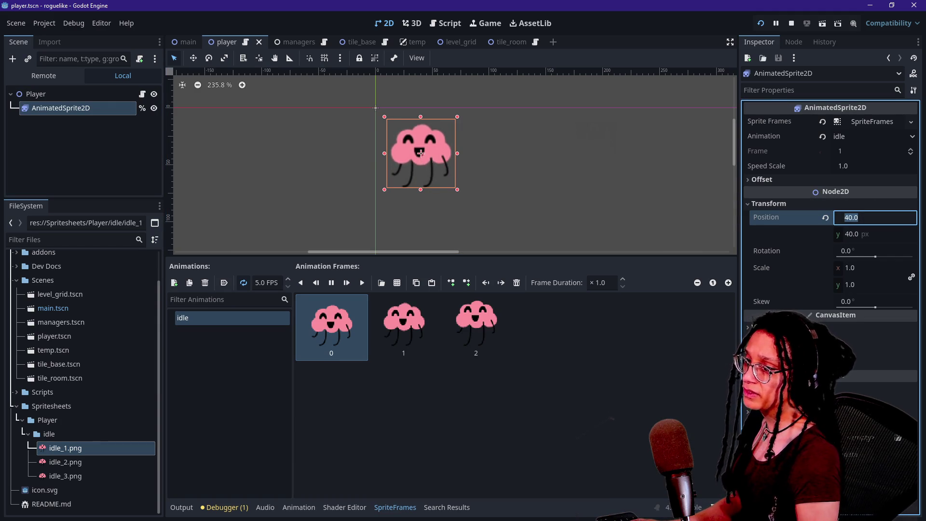
click(114, 95)
click(113, 107)
click(112, 95)
click(111, 107)
click(114, 94)
click(142, 94)
Scroll through player.gd and place the caret after the sprite.play("idle") line.
click(413, 226)
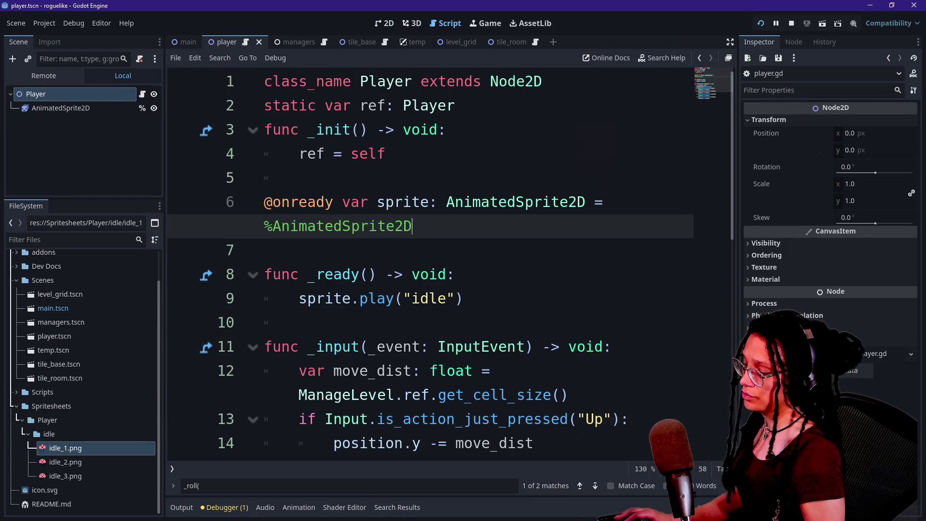
scroll(429, 261, down, 3)
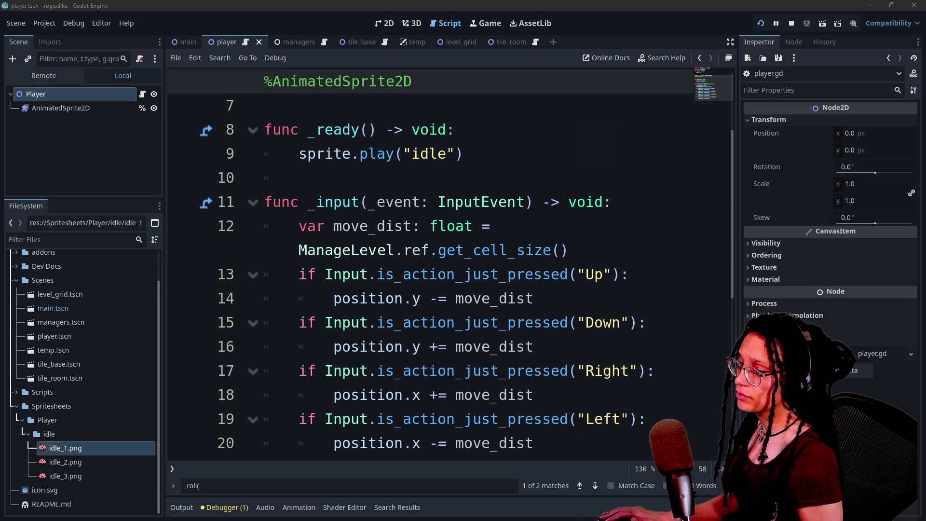
scroll(429, 261, down, 2)
scroll(430, 260, up, 6)
scroll(429, 260, down, 2)
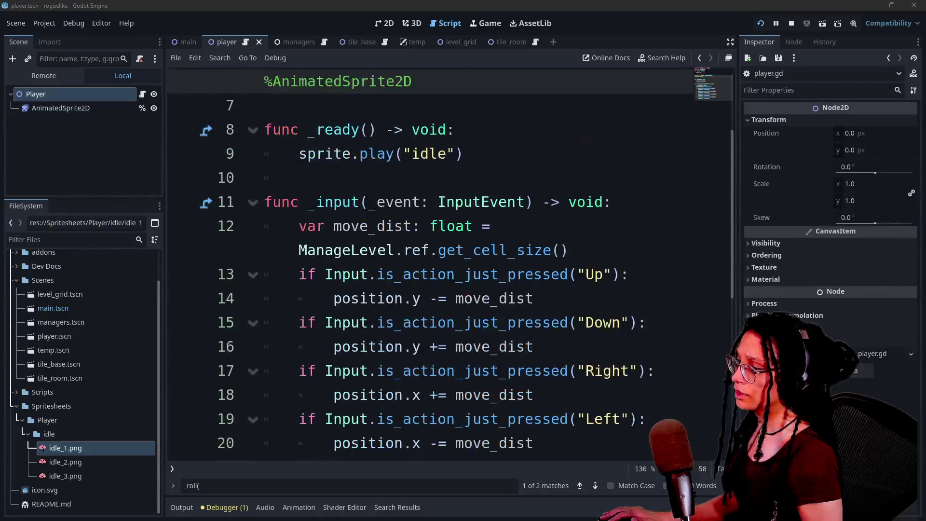
click(299, 250)
key(End)
scroll(429, 261, up, 1)
Tidy the blank lines in _ready and insert a new line at its top.
click(463, 226)
key(Return)
key(Return)
key(BackSpace)
key(BackSpace)
key(BackSpace)
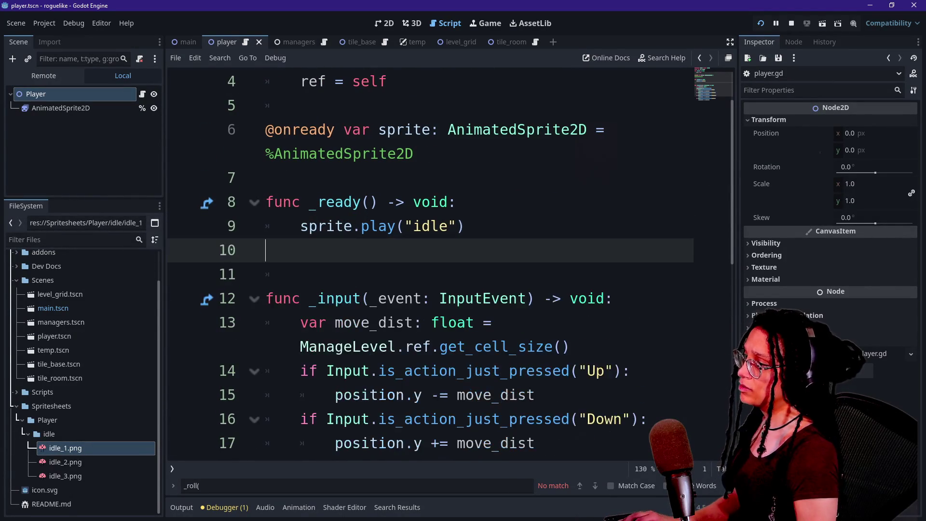
key(Return)
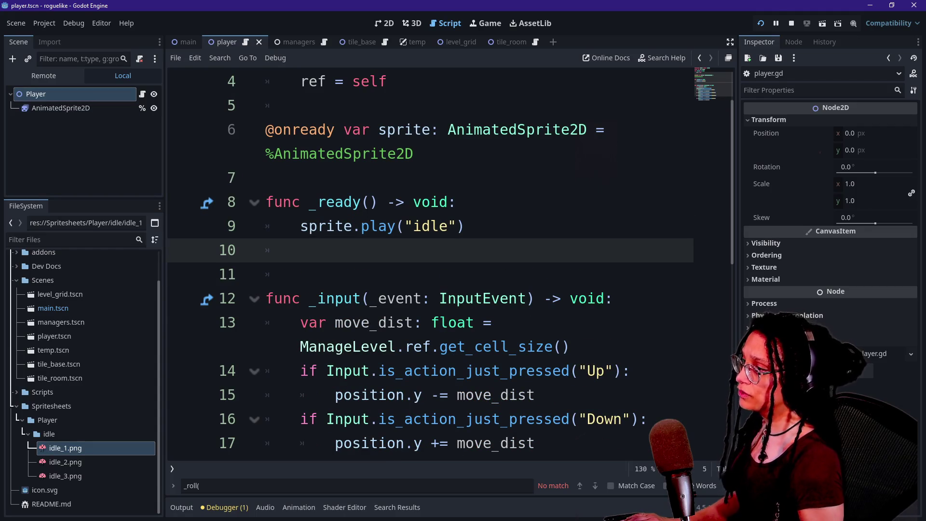
key(BackSpace)
key(Up)
key(Return)
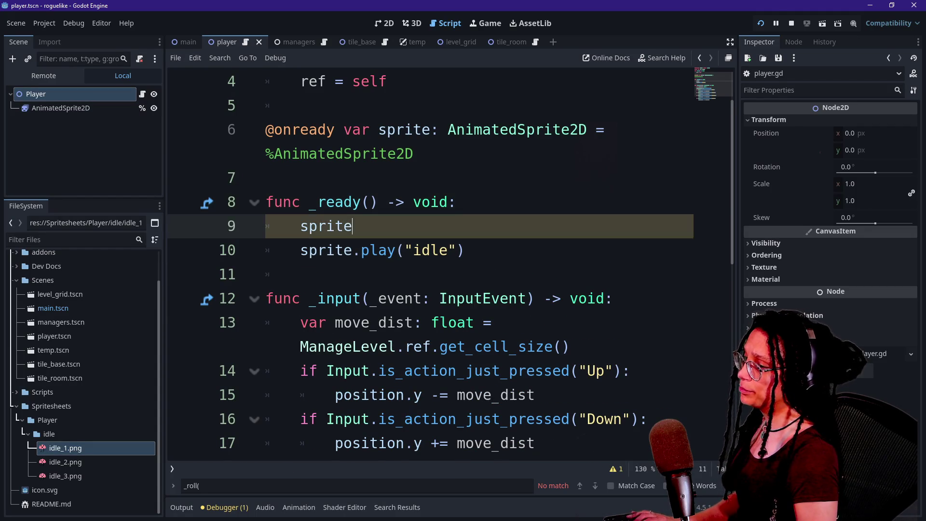
Write a transform assignment of Vector2(get_cell_size(), get_cell_size()) on that line.
text(.)
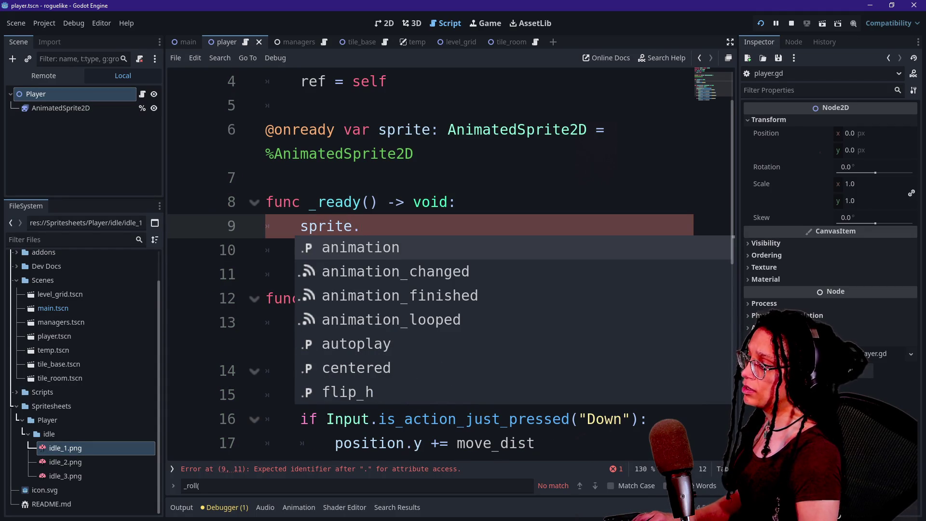
text(transform)
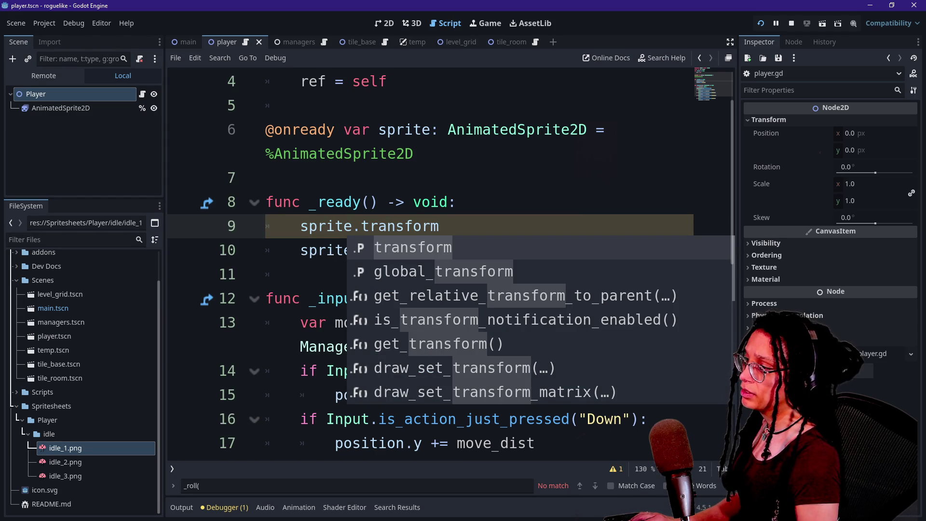
text( =)
text( V)
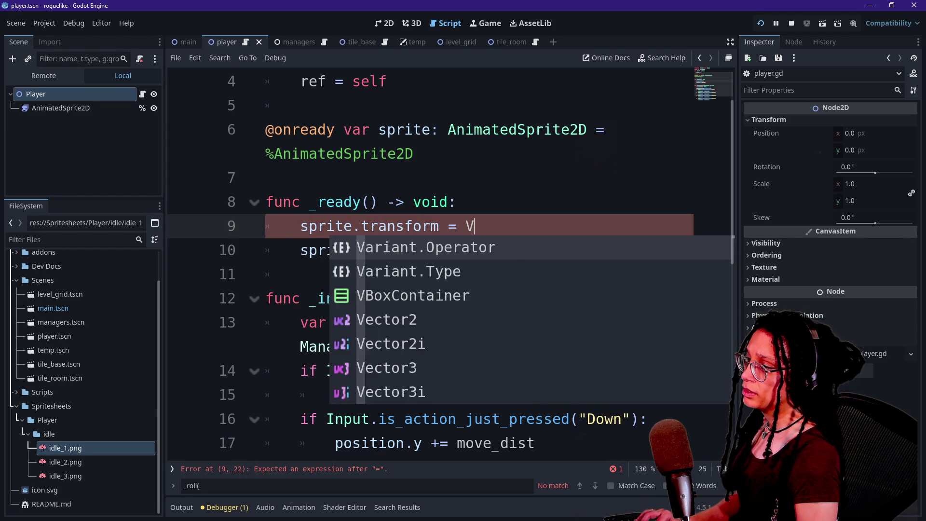
text(ector2(G)
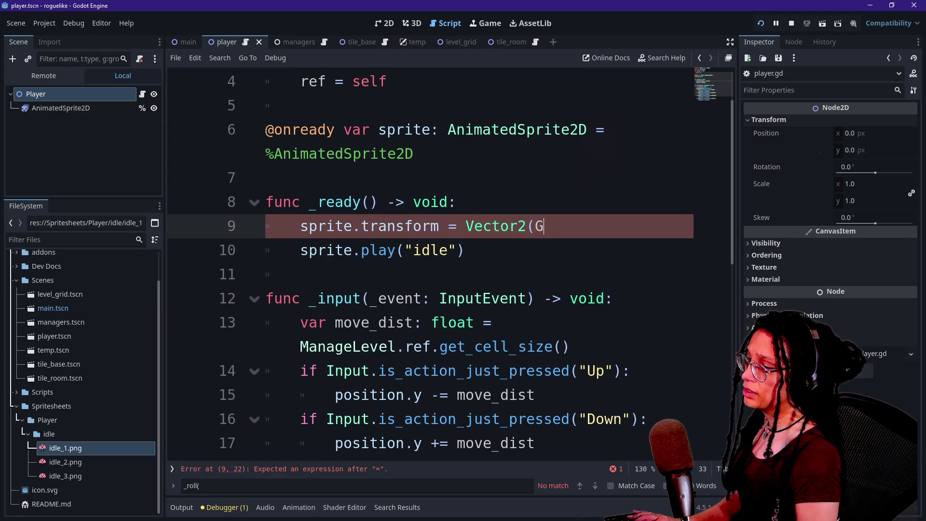
drag(439, 346, 571, 346)
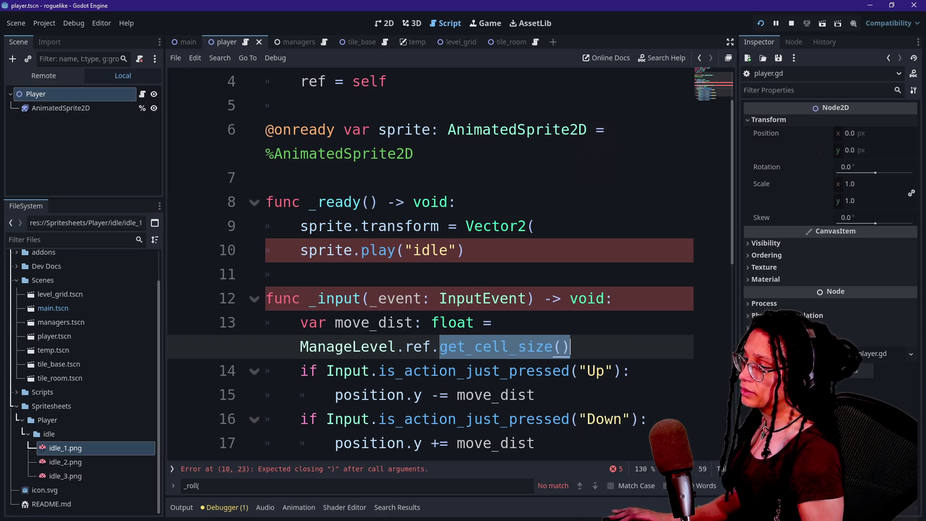
key(ctrl+c)
click(534, 225)
key(ctrl+v)
key(ctrl+v)
text())
Prefix both get_cell_size() calls with ManageLevel.ref.
click(300, 250)
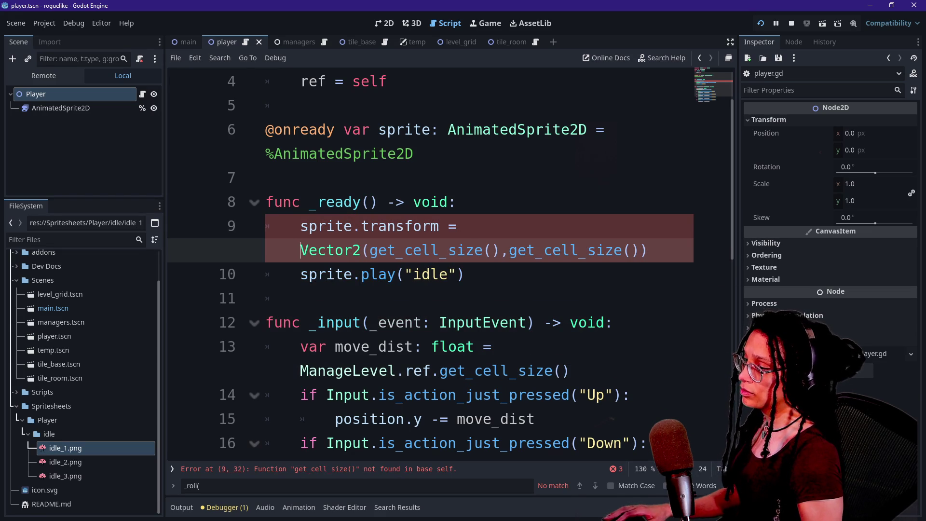
mouse_move(300, 370)
mouse_down()
mouse_move(475, 371)
mouse_move(440, 370)
mouse_up()
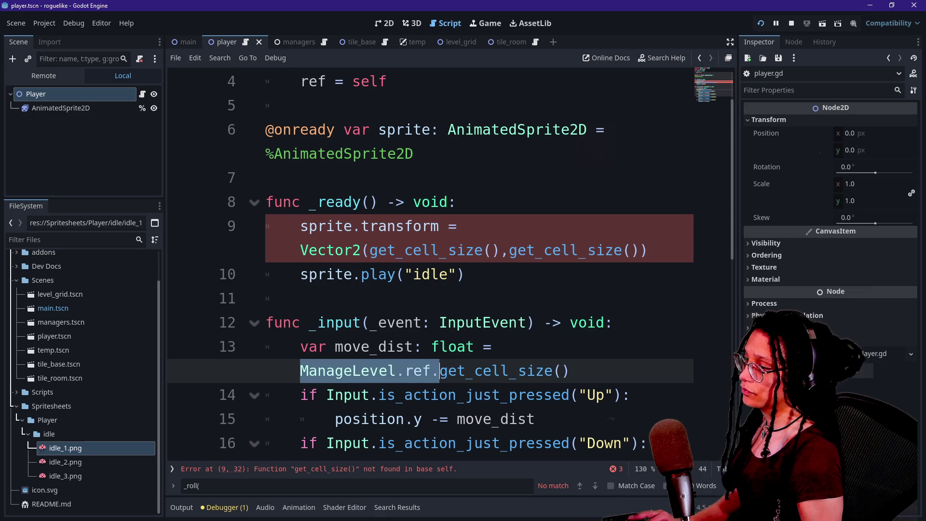
key(ctrl+c)
click(370, 250)
key(ctrl+v)
click(647, 250)
key(ctrl+v)
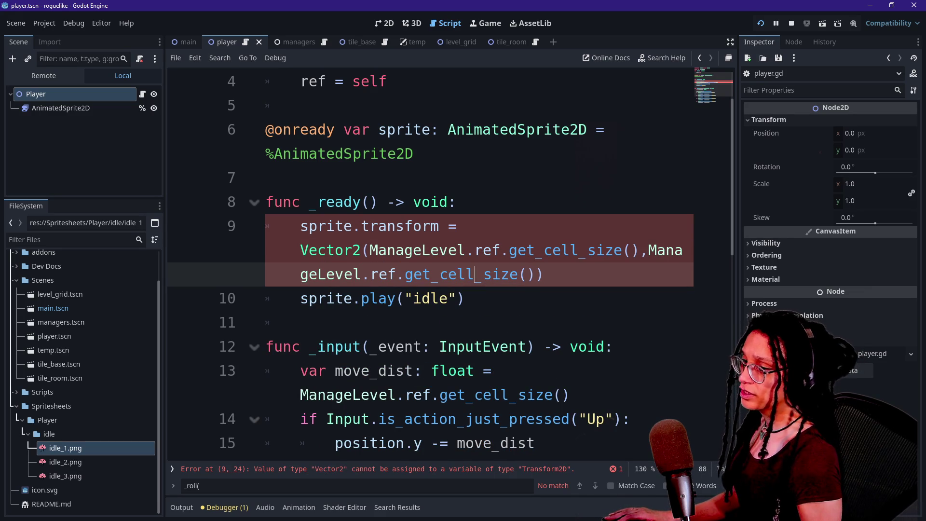
Change transform to position, run the game, and check the AnimatedSprite2D's Position values.
double_click(401, 226)
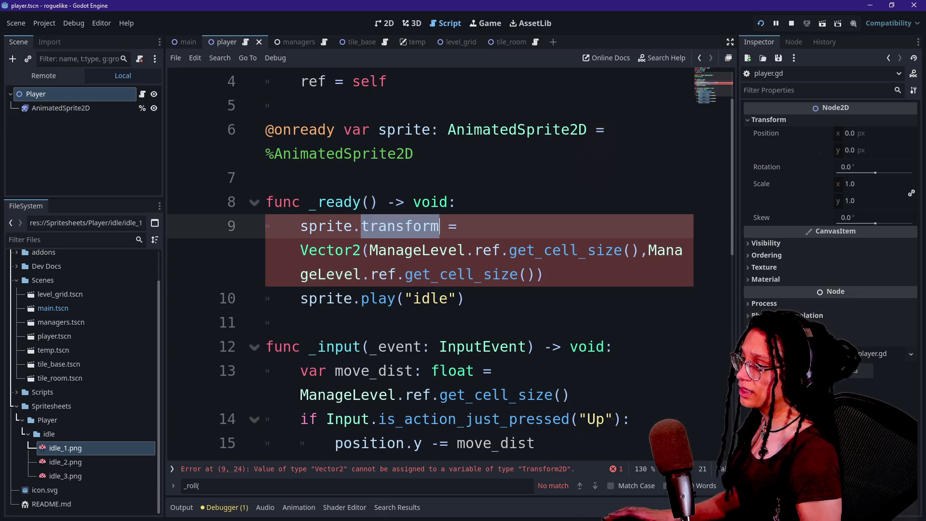
text(position)
click(379, 153)
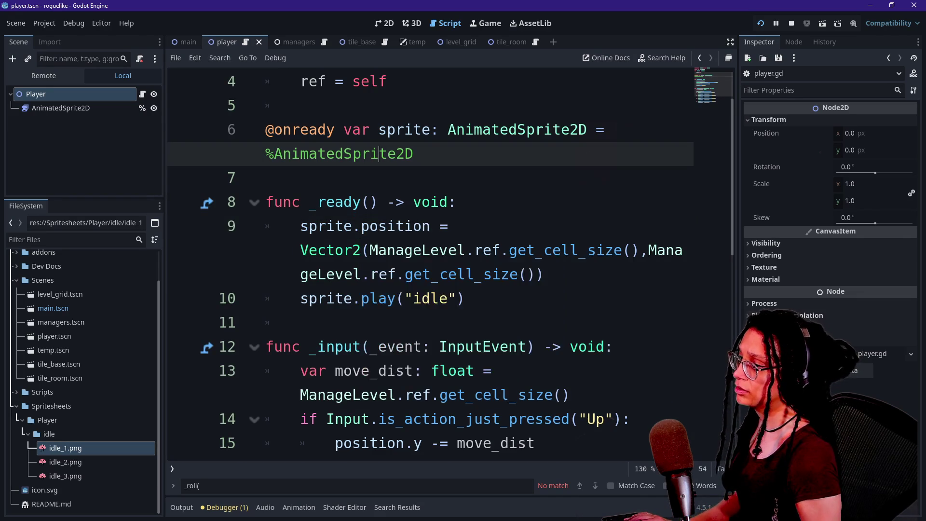
click(761, 25)
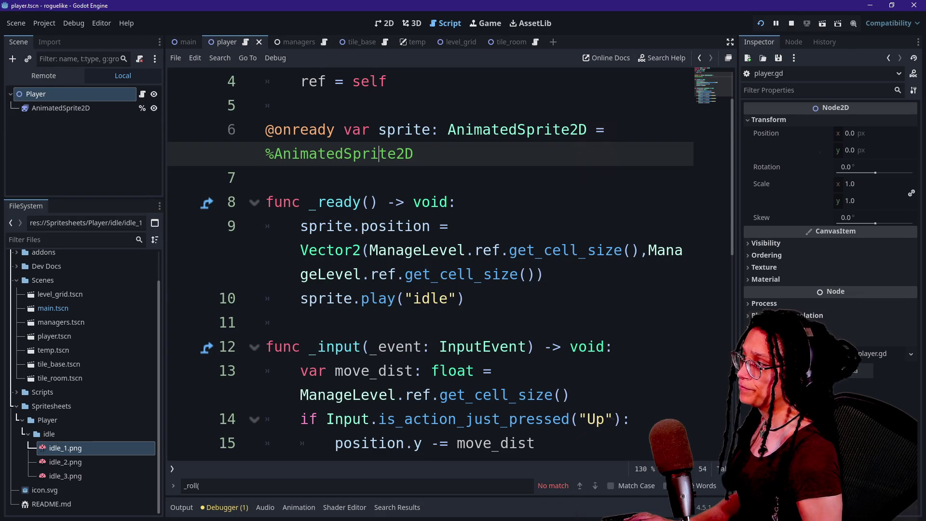
click(60, 107)
click(818, 220)
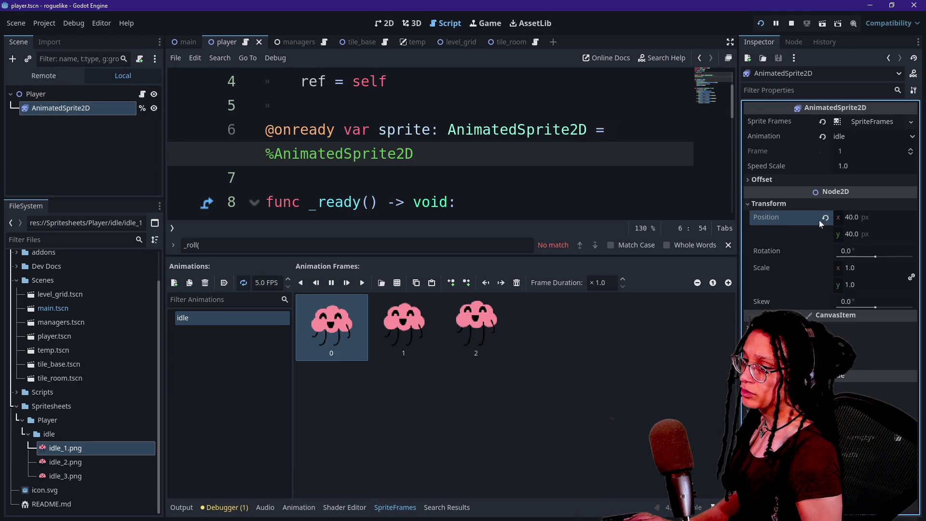
Run the game, view its Remote scene tree, and return to player.gd with the Output panel hidden.
click(761, 23)
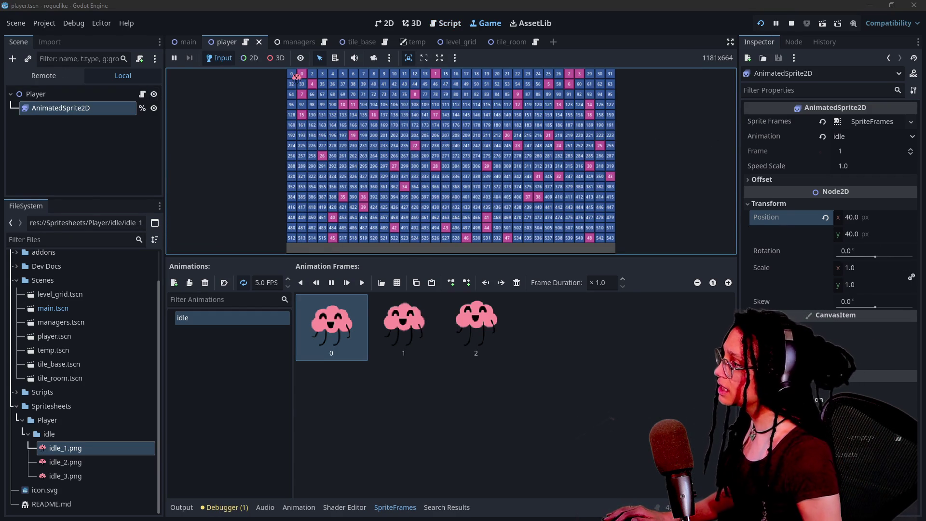
click(43, 76)
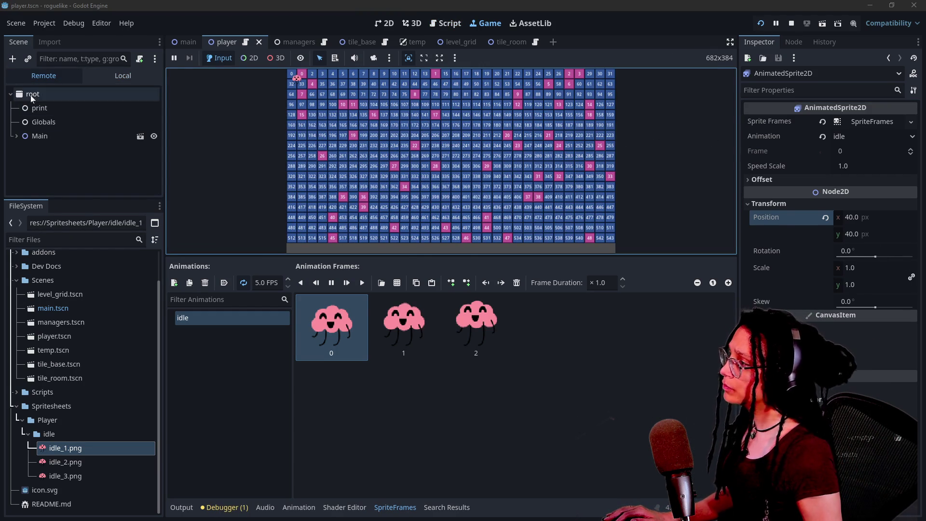
click(445, 23)
click(181, 507)
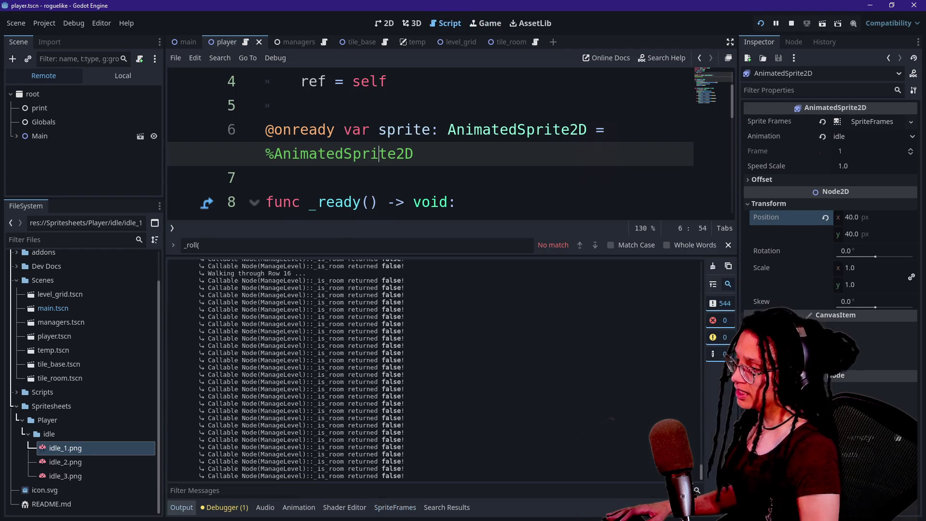
click(181, 508)
scroll(429, 266, up, 2)
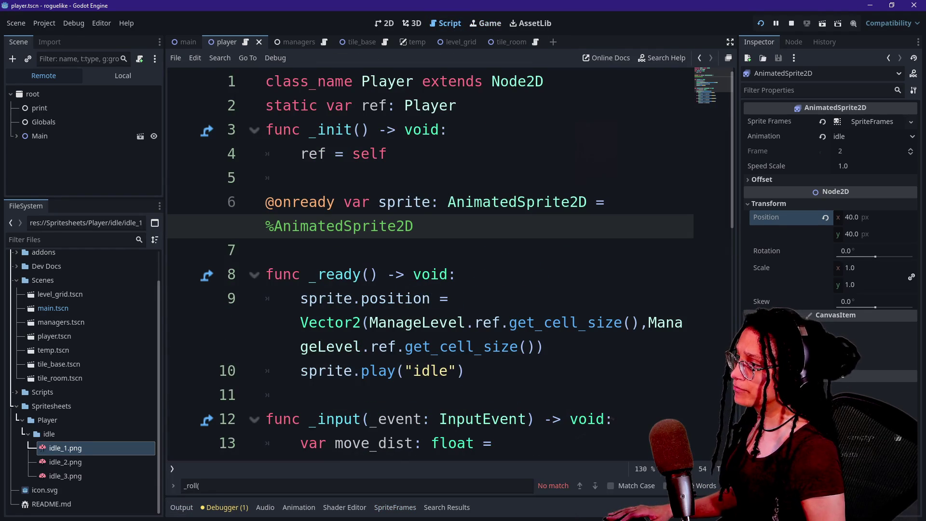
Start a declaration var starting_pos: Vector2 = Vector2( near the top of player.gd.
click(457, 106)
click(387, 153)
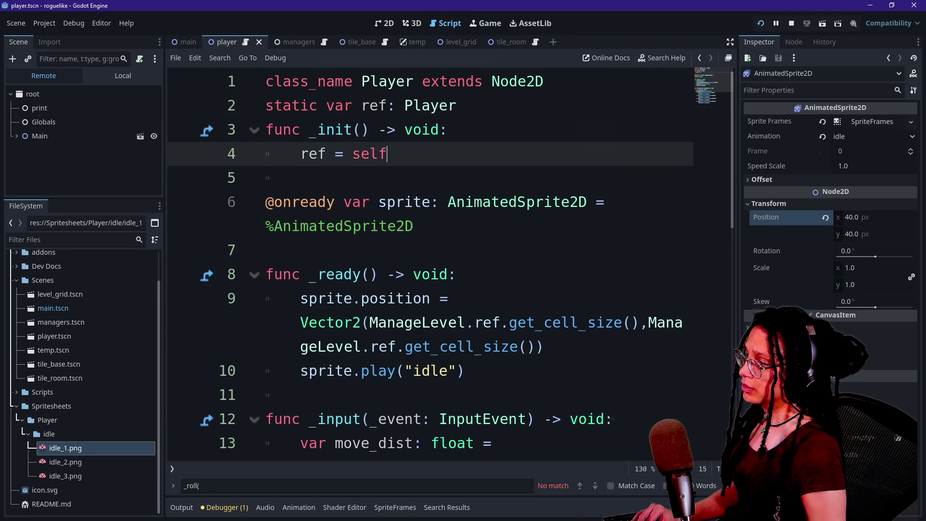
key(Return)
key(Return)
text(c)
key(BackSpace)
key(BackSpace)
key(BackSpace)
key(BackSpace)
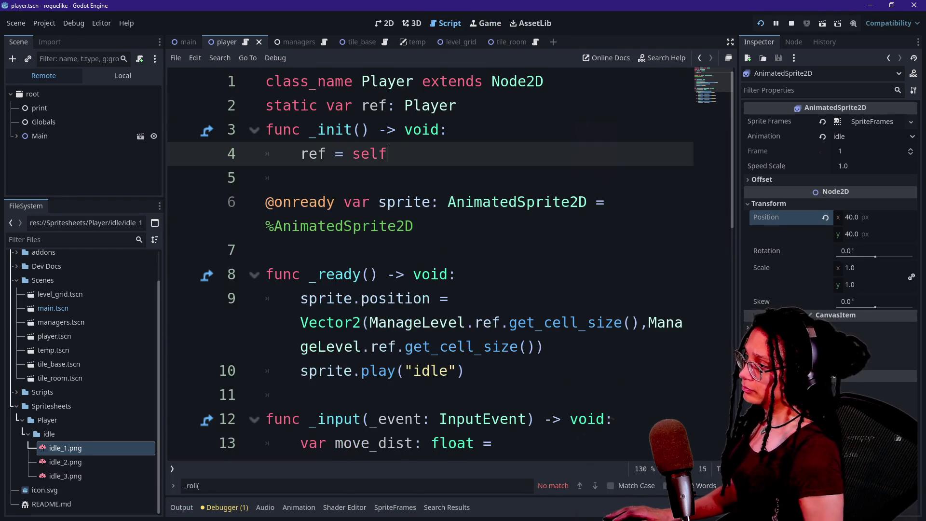
click(413, 226)
key(Return)
key(Return)
text(var s)
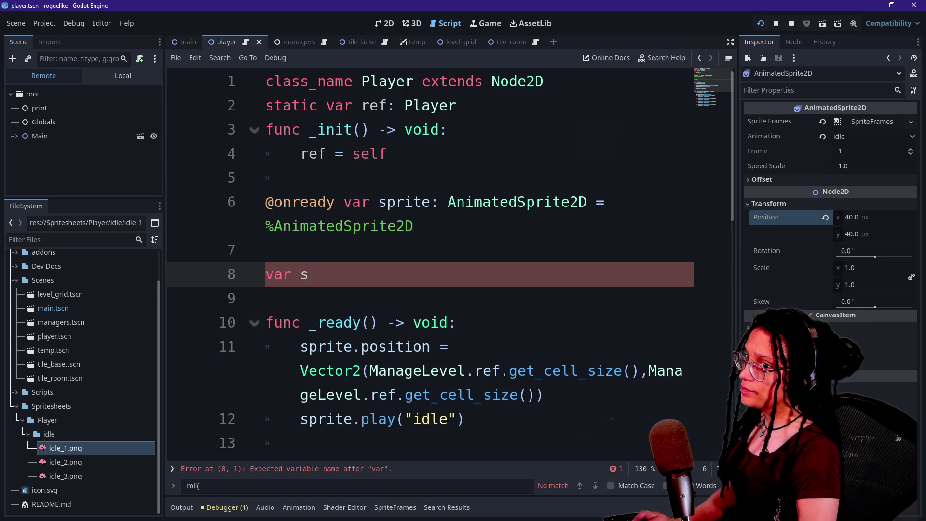
text(tarting_pos)
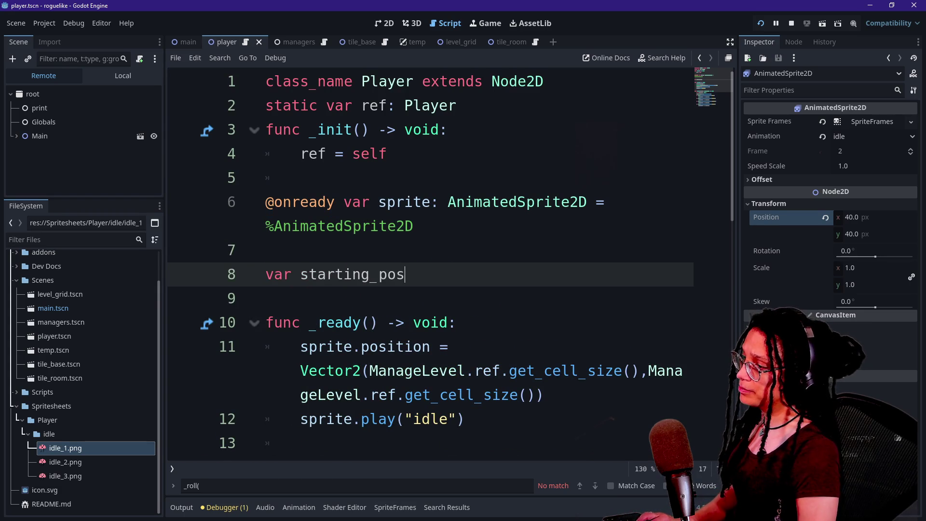
text(: Vector2 )
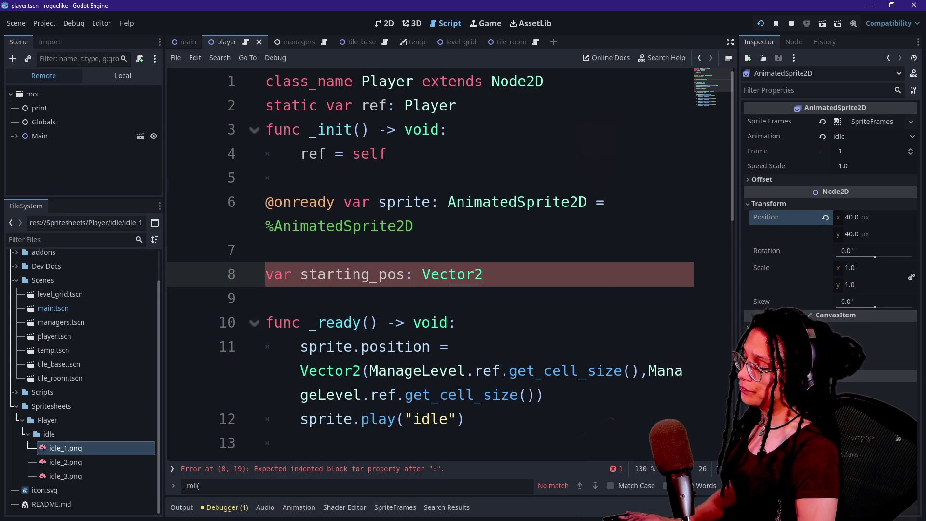
text(= V)
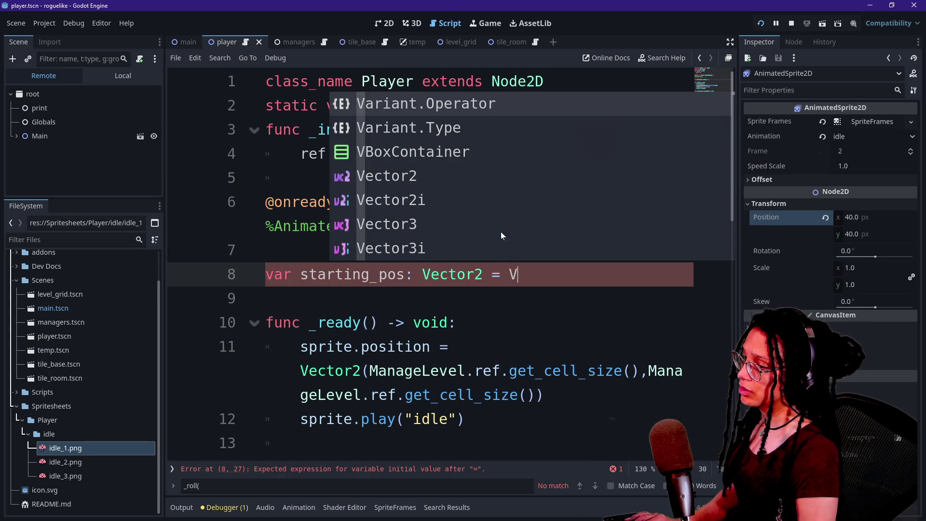
text(ector2()
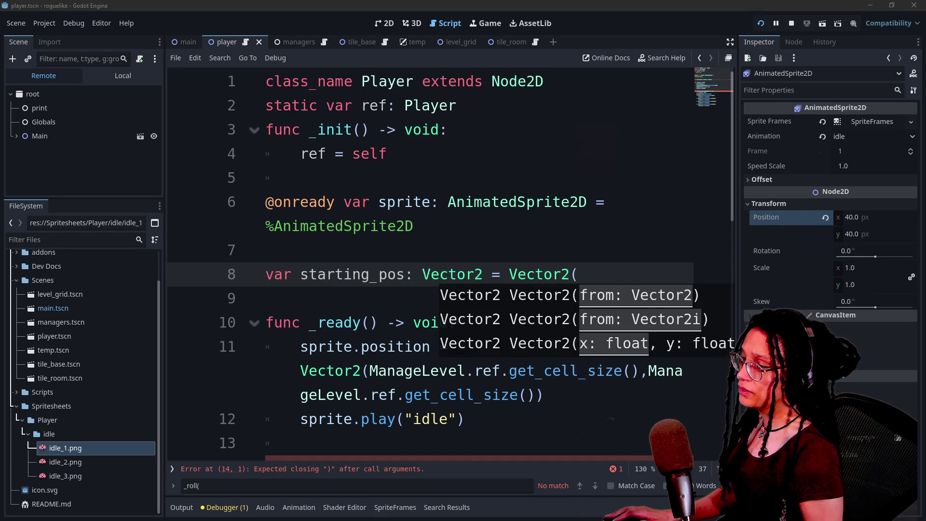
scroll(429, 261, down, 1)
key(Return)
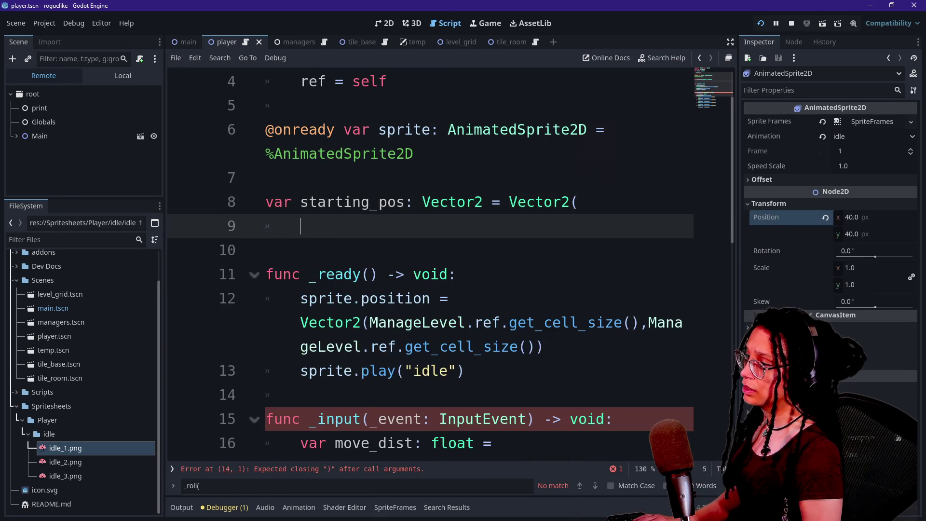
Fill starting_pos with ManageLevel.ref.get_cell_size()/2 for both x and y.
drag(369, 323, 640, 322)
key(ctrl+c)
click(300, 226)
key(ctrl+v)
text(/2)
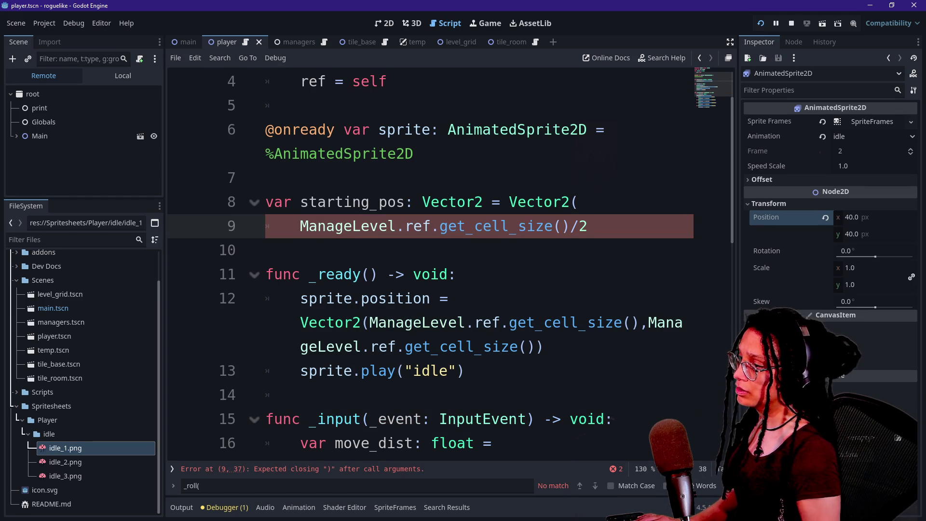
text(,)
key(Return)
click(597, 226)
drag(597, 225, 581, 202)
key(ctrl+c)
key(Right)
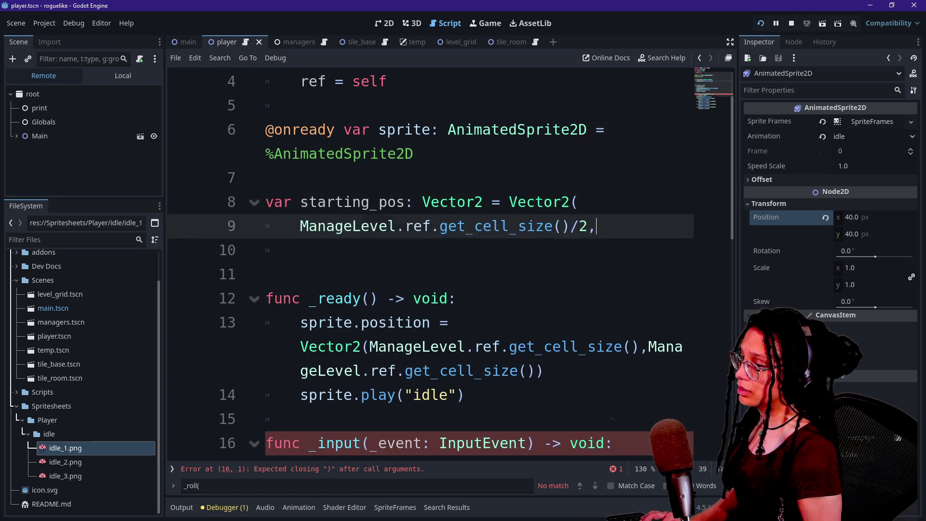
key(ctrl+v)
key(Down)
text())
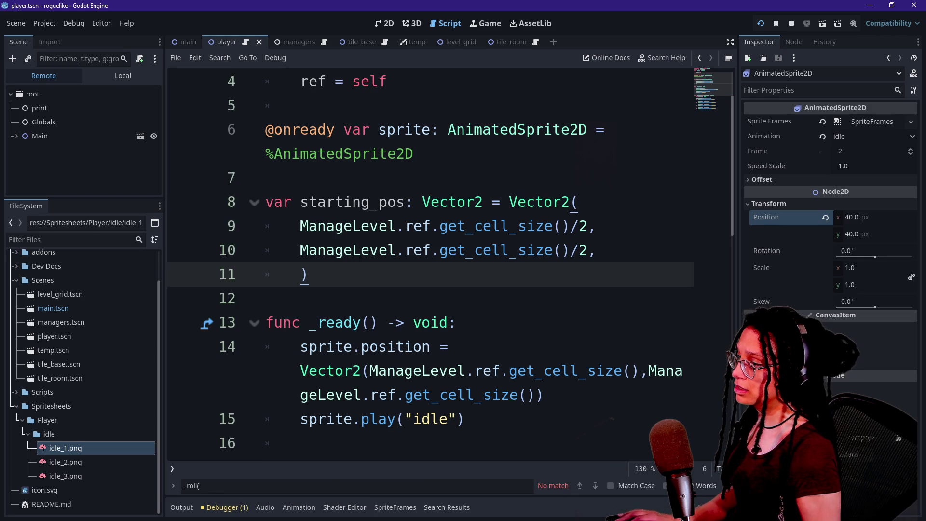
Replace the sprite.position expression in _ready with starting_pos and rerun the game.
scroll(451, 260, down, 2)
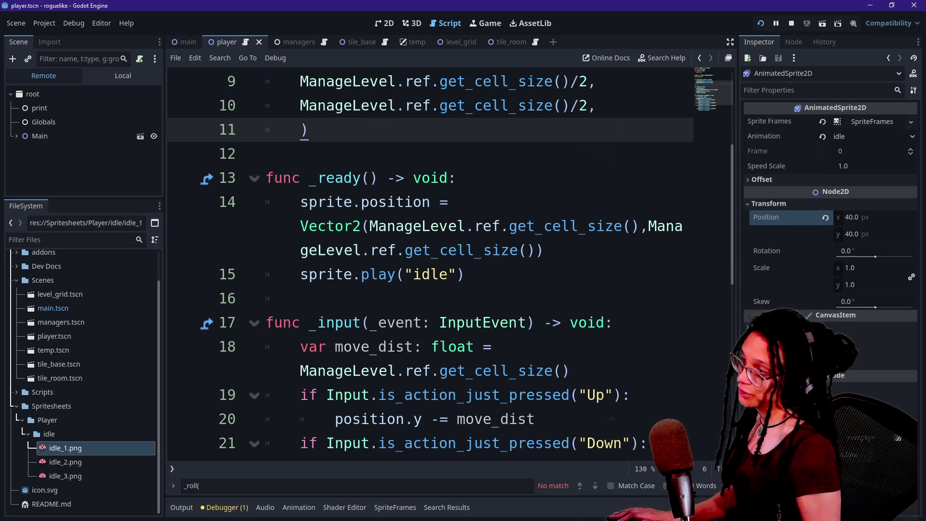
click(370, 226)
mouse_move(300, 226)
mouse_down()
mouse_move(464, 274)
mouse_move(543, 250)
mouse_up()
text(starting_pos)
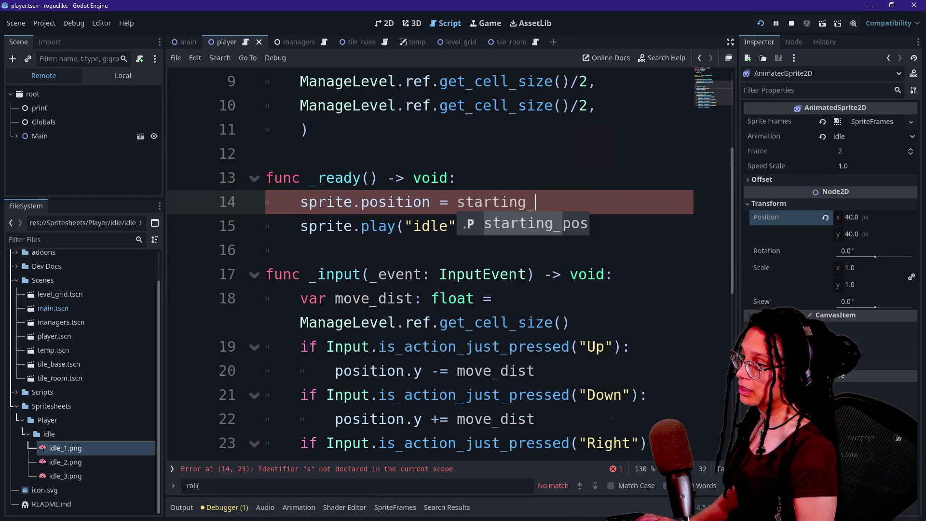
click(760, 23)
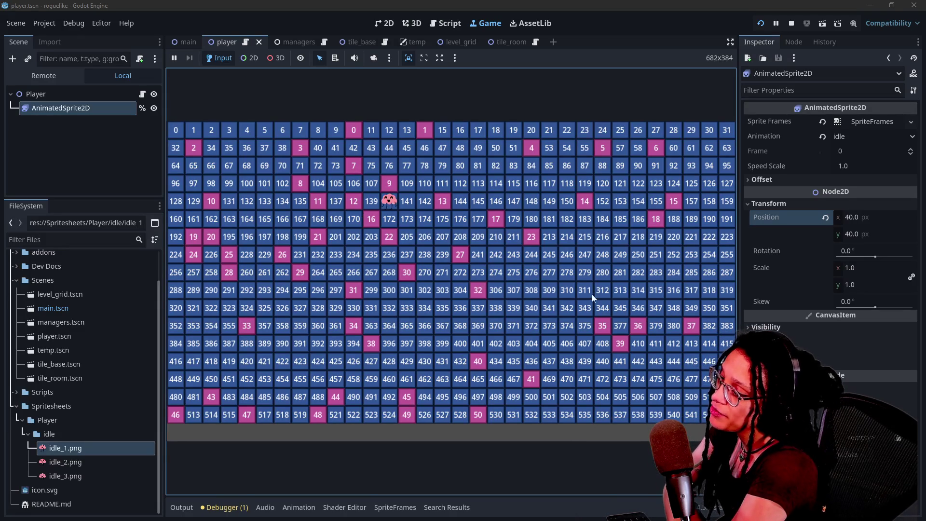
Switch to the browser showing the Canva Roguelike Assets design.
key(alt+Tab)
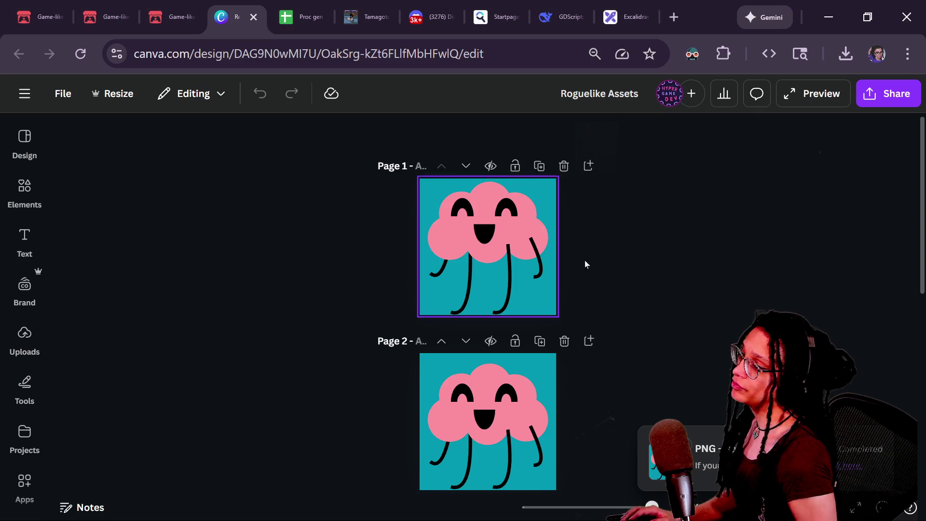
In the Excalidraw sketch, paste a copy of the grid image to the right.
click(627, 17)
click(404, 219)
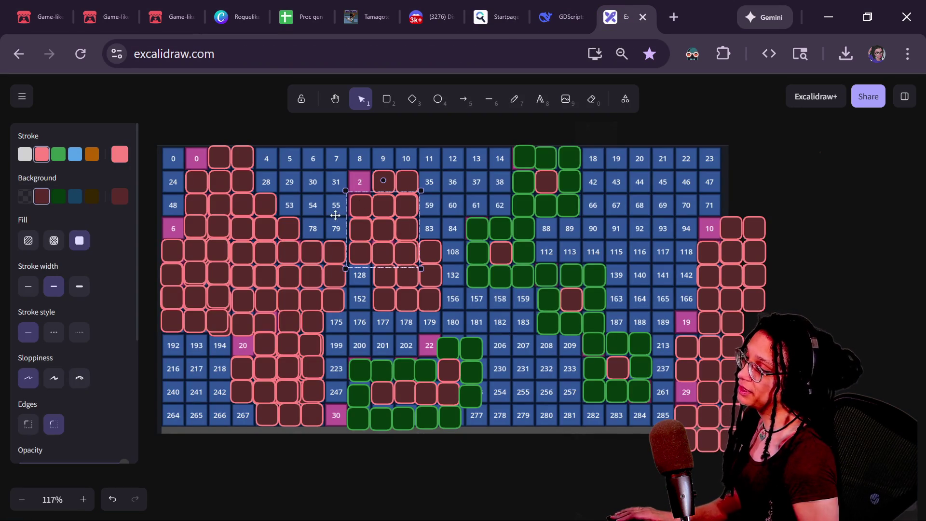
click(345, 171)
key(ctrl+v)
mouse_move(347, 164)
mouse_down()
mouse_move(661, 194)
mouse_move(573, 207)
mouse_move(393, 190)
mouse_move(643, 232)
mouse_move(601, 189)
mouse_move(411, 151)
mouse_move(490, 154)
mouse_up()
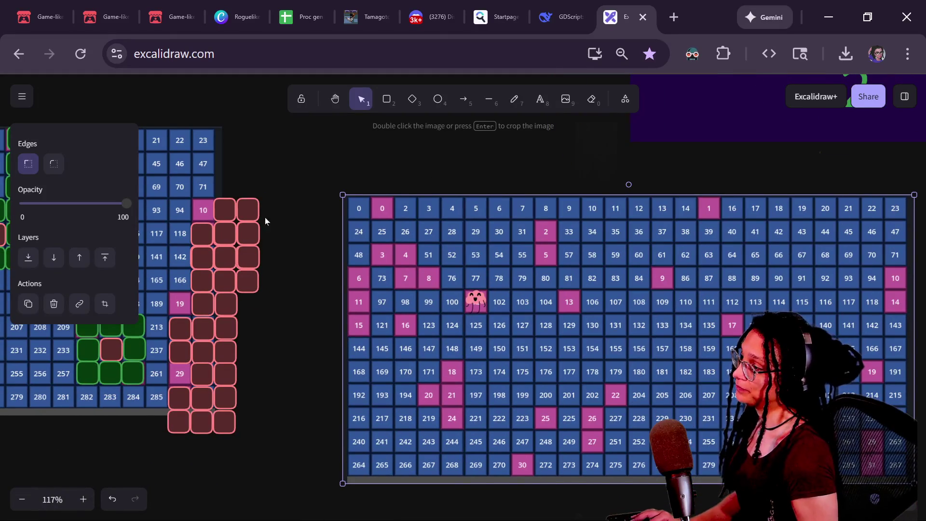
Copy the 3x3 red room block beside cell 13 and shift its middle rectangle off cell 17.
click(252, 229)
mouse_move(225, 233)
mouse_down()
mouse_move(236, 247)
mouse_move(562, 243)
mouse_move(593, 342)
mouse_move(589, 299)
mouse_move(764, 325)
mouse_move(749, 314)
mouse_up()
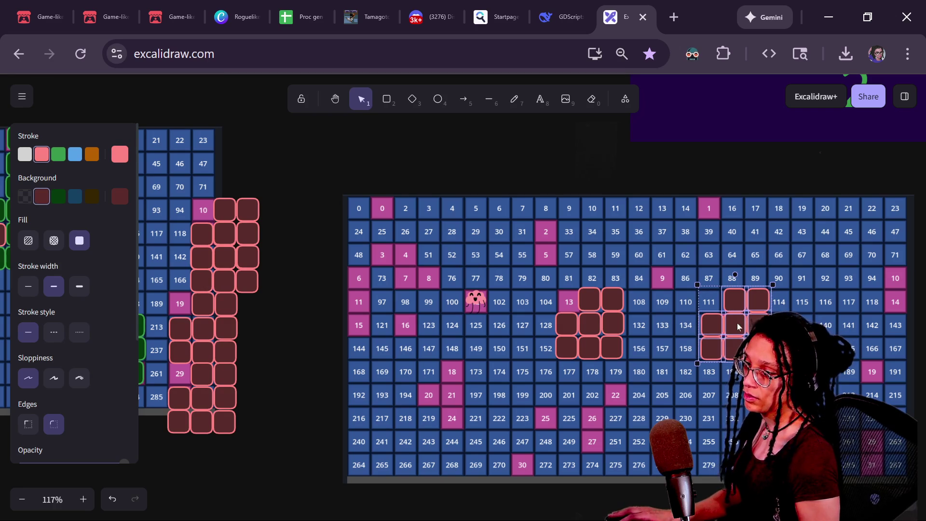
click(723, 314)
drag(734, 324, 715, 303)
click(815, 159)
drag(773, 279, 590, 257)
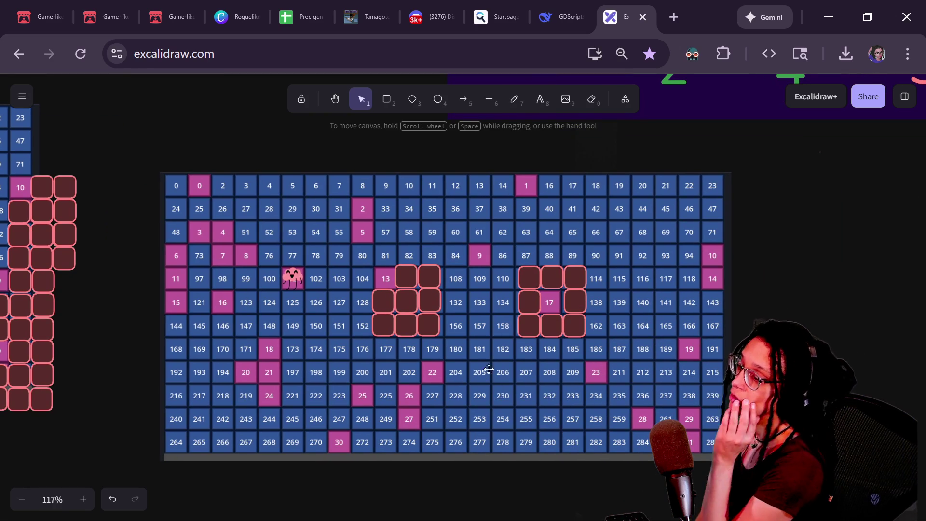